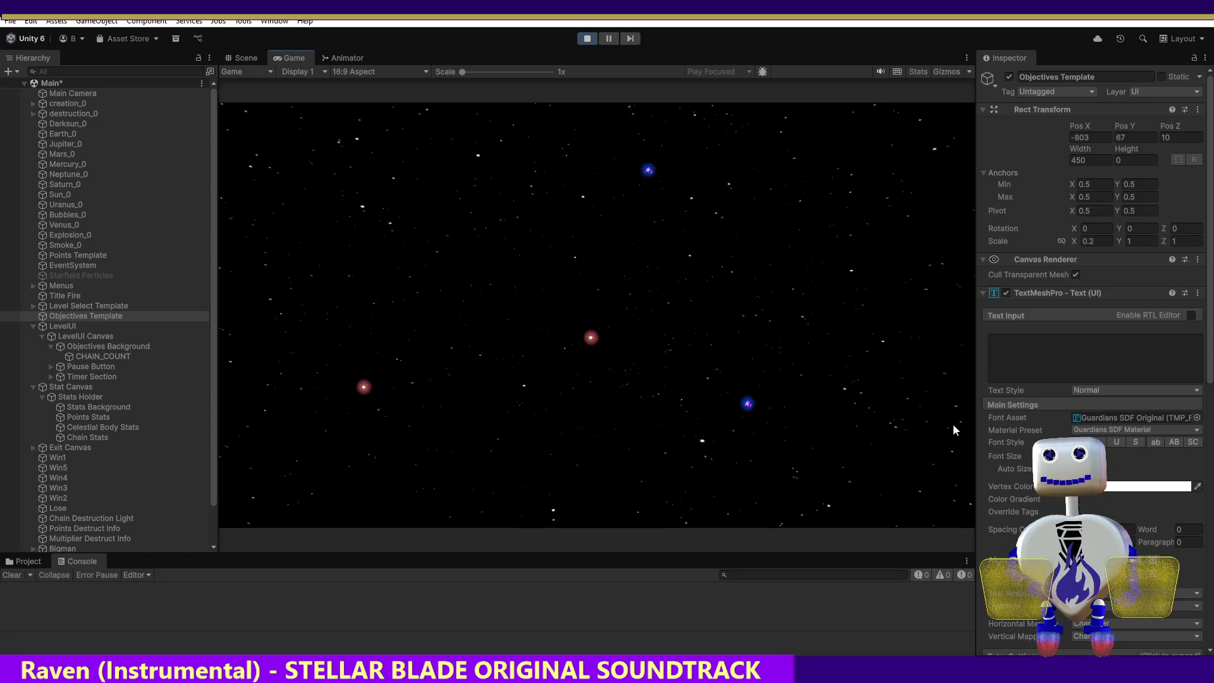
# - Restart play mode, play the level-2 Time Trial until it is lost, then stop
pyautogui.click(588, 38)
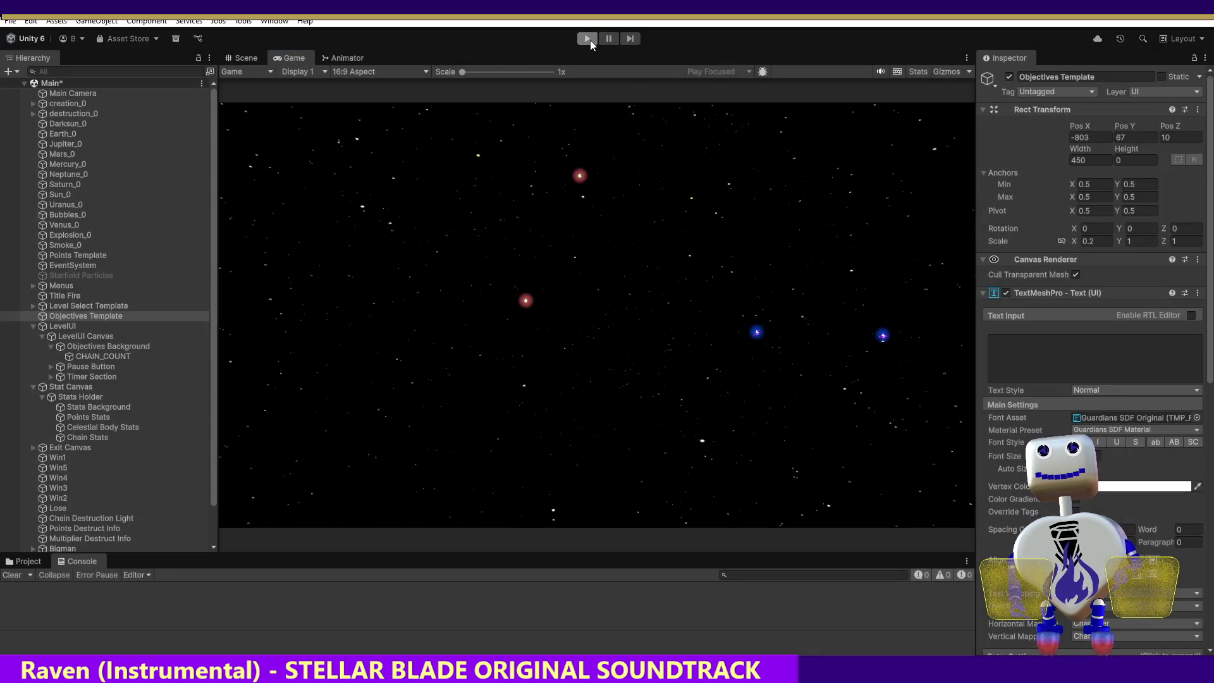
pyautogui.click(587, 39)
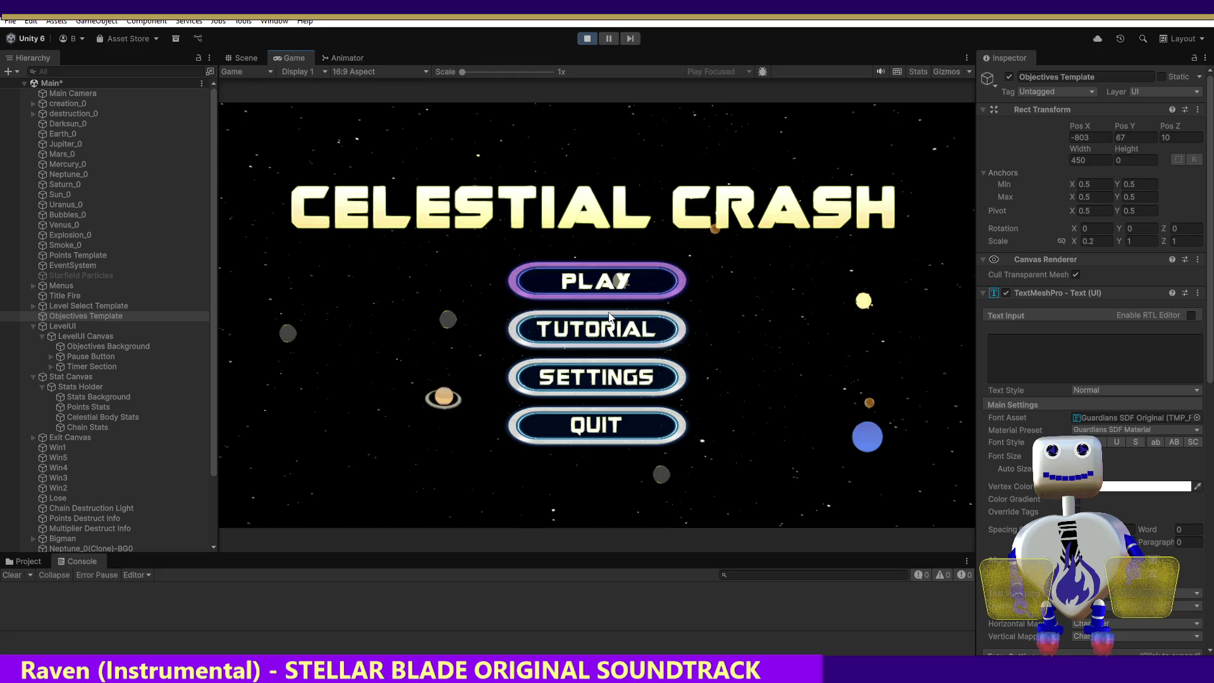
pyautogui.click(599, 278)
pyautogui.click(613, 352)
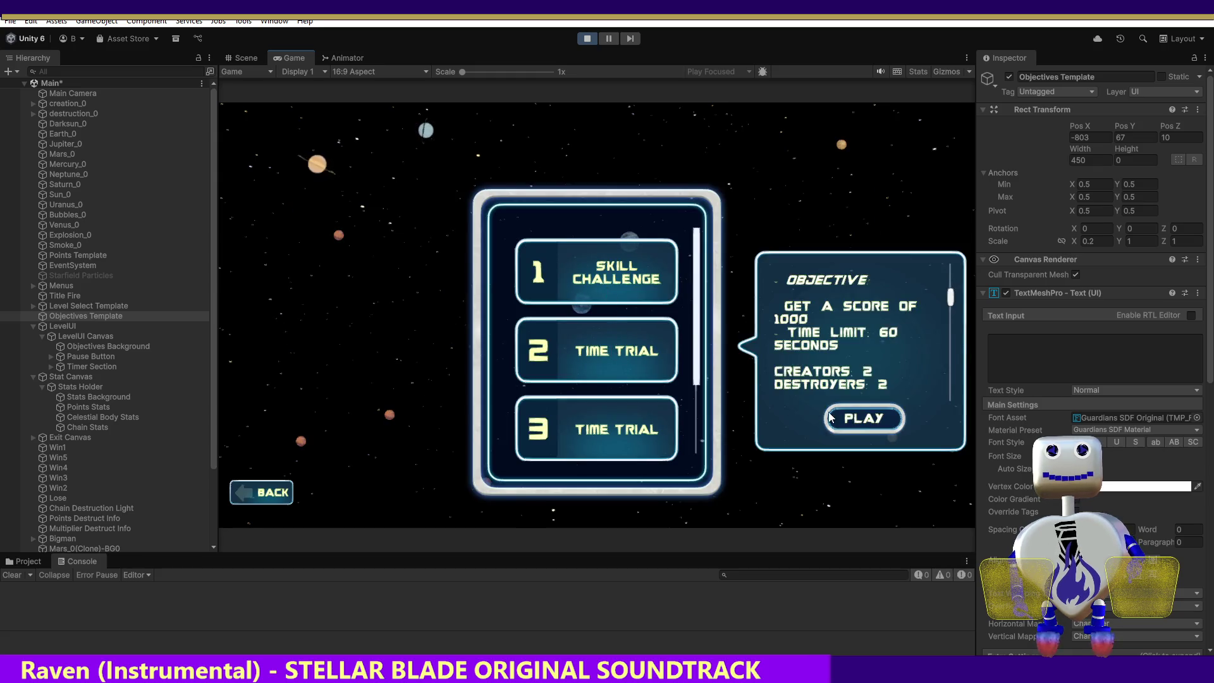
pyautogui.click(840, 414)
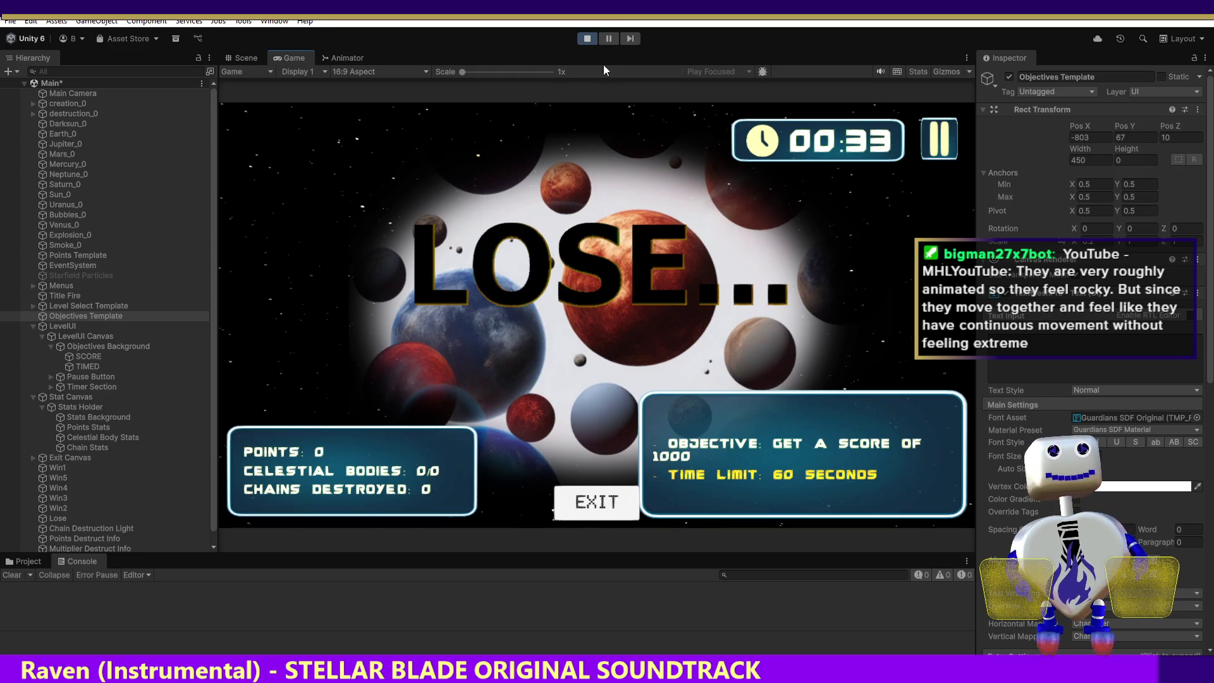
pyautogui.click(587, 38)
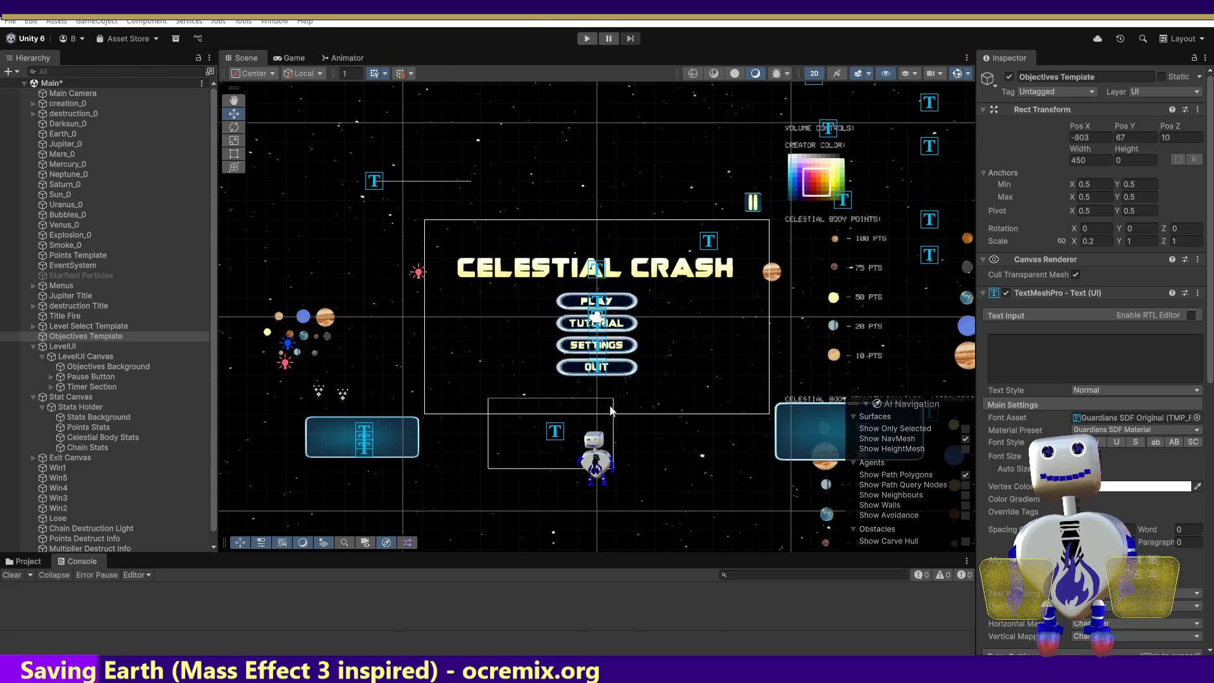
# - Switch from Unity over to the code editor
pyautogui.hotkey('alt', 'Tab')
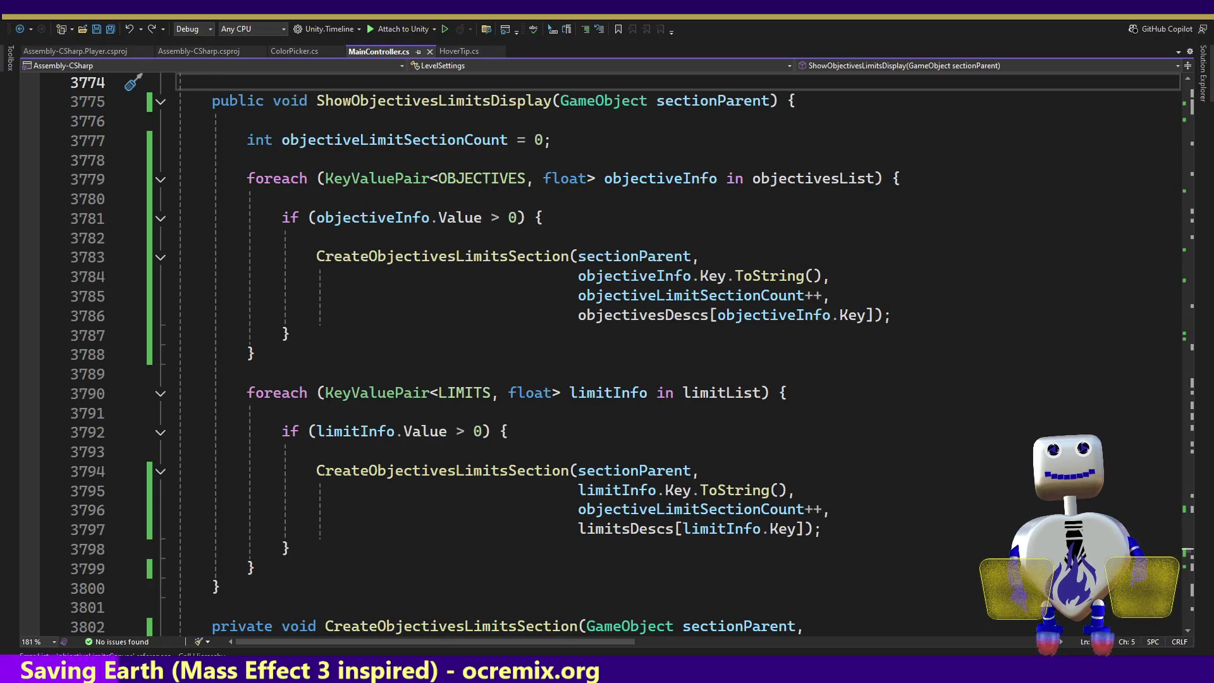
pyautogui.scroll(-5, 1187, 555)
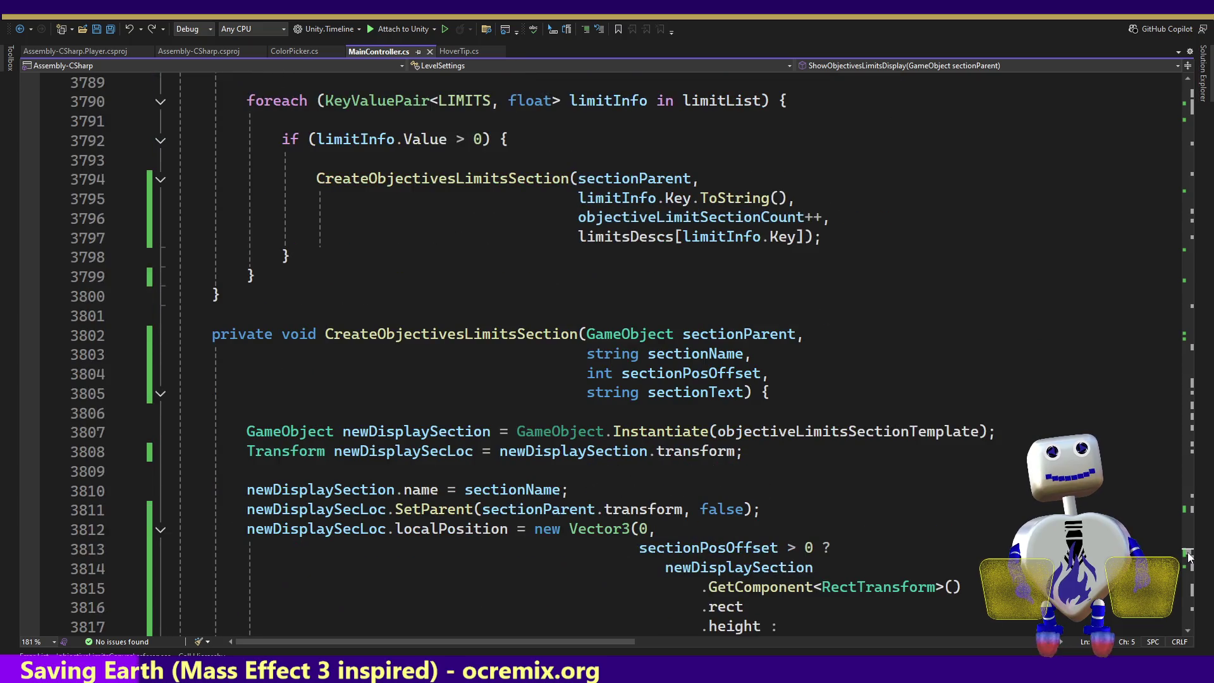
pyautogui.scroll(-5, 1188, 555)
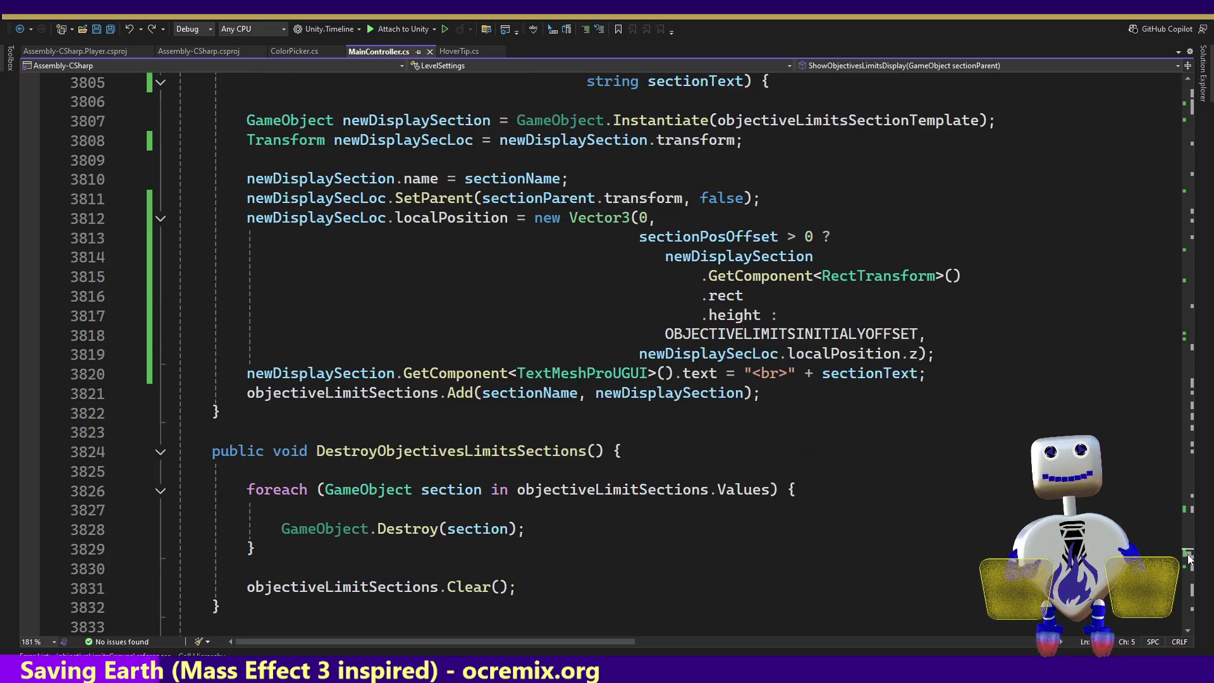
pyautogui.scroll(3, 1188, 555)
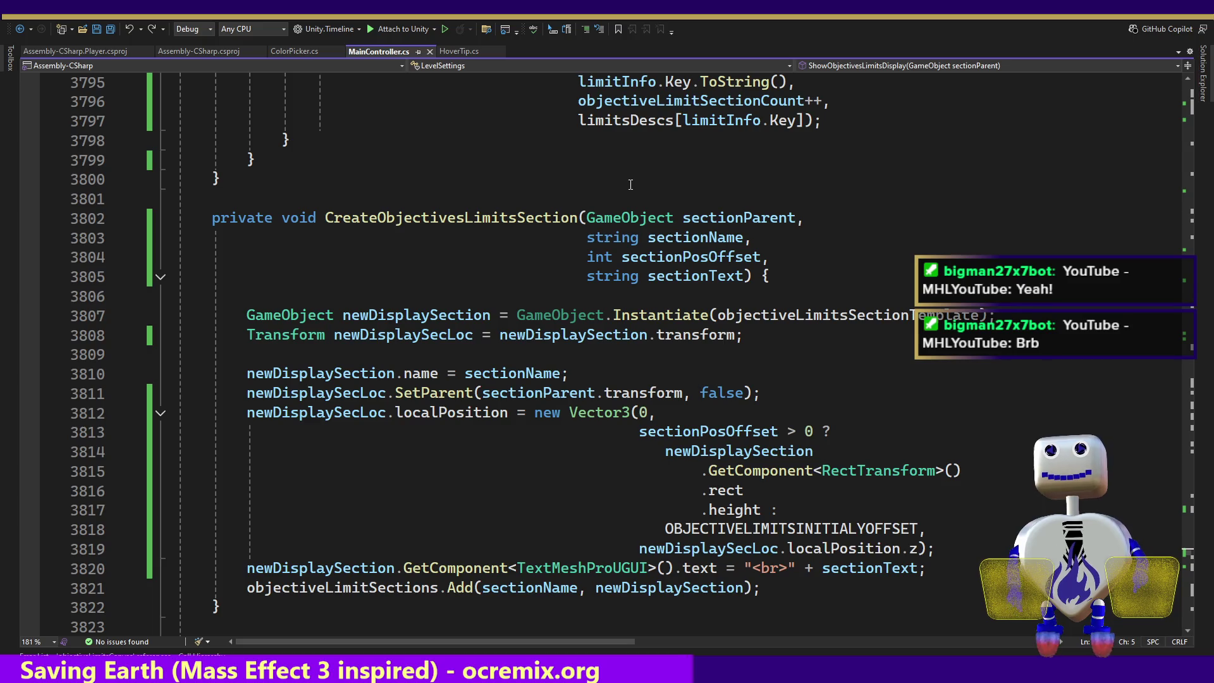
pyautogui.hotkey('alt', 'Tab')
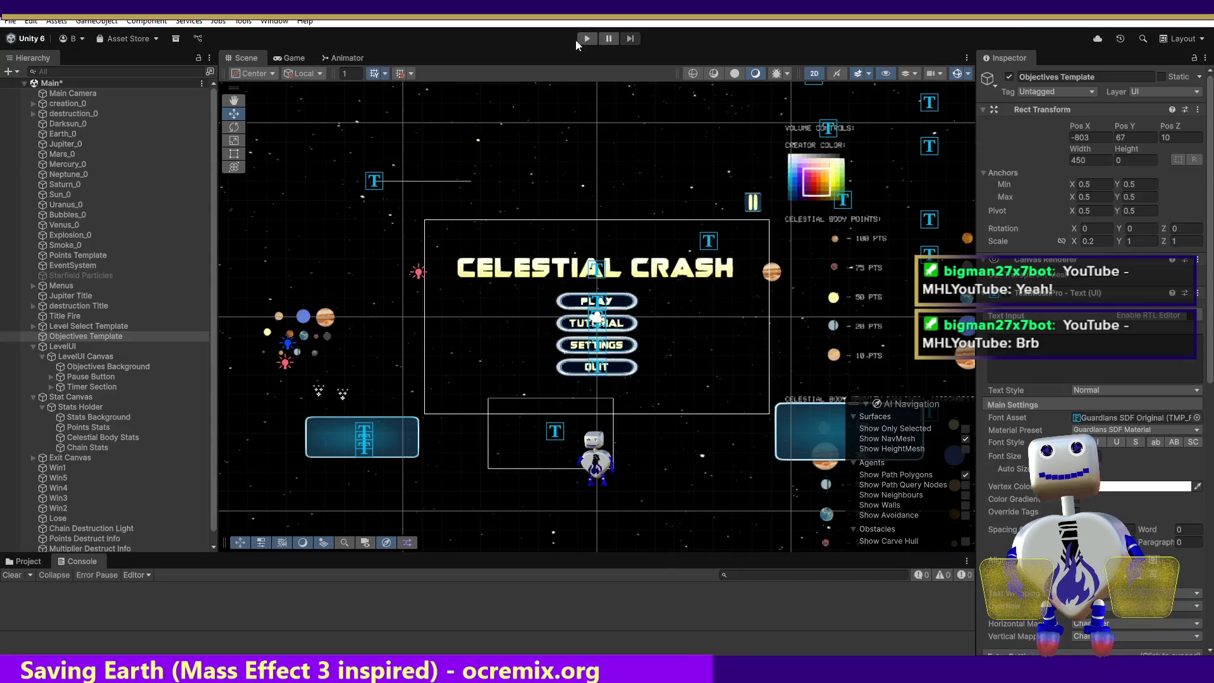
# - Enter play mode and start the level-2 Time Trial from the title menu
pyautogui.click(586, 39)
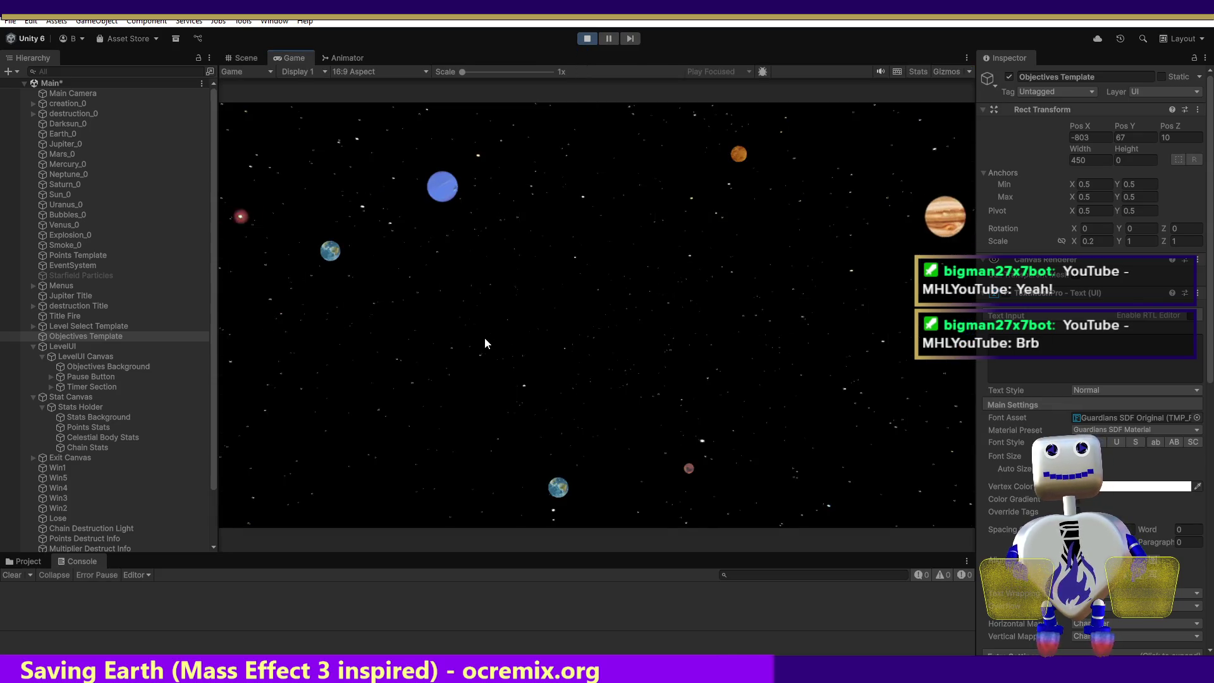
pyautogui.click(601, 284)
pyautogui.click(623, 351)
pyautogui.click(888, 420)
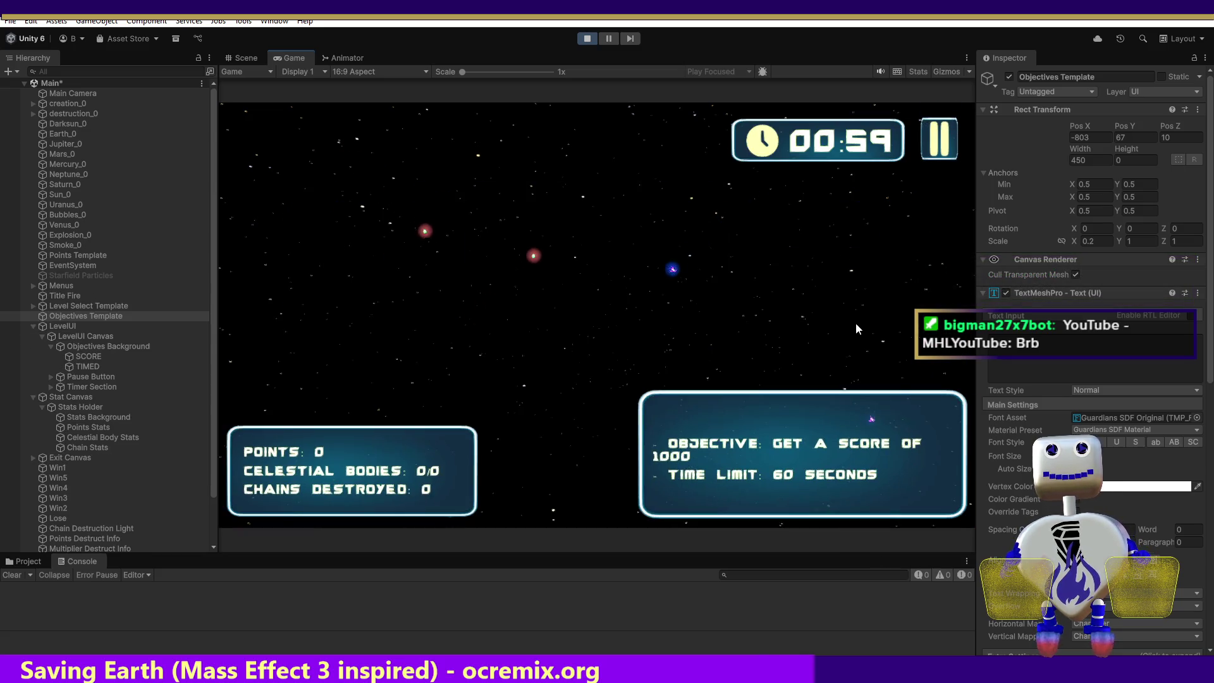
# - Set the SCORE entry's Pos Y to -50, then 100, and stop play mode
pyautogui.click(84, 356)
pyautogui.click(1136, 138)
pyautogui.press('BackSpace')
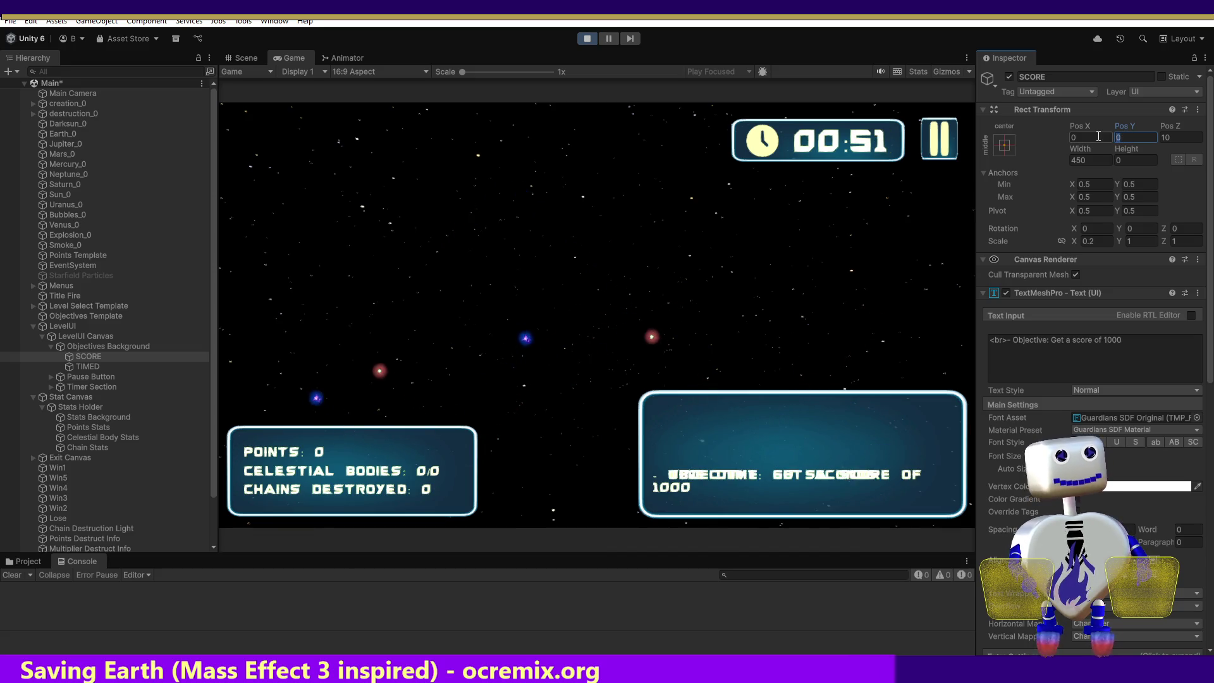
pyautogui.write('-50')
pyautogui.press('Return')
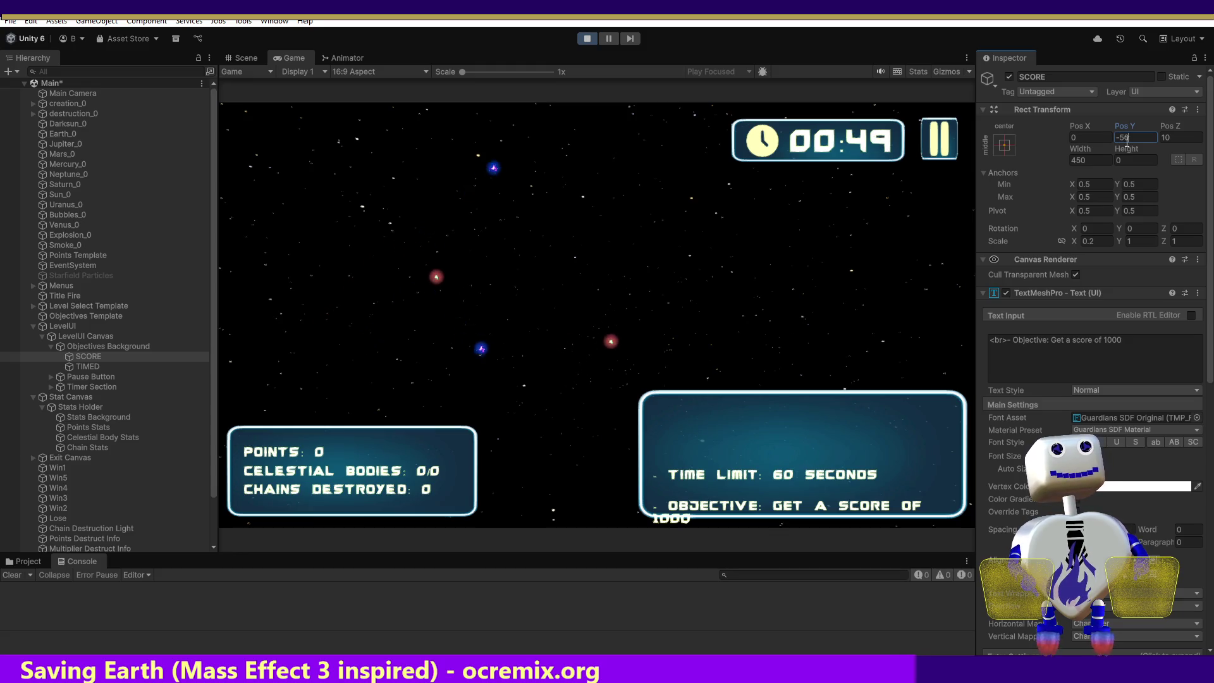
pyautogui.write('100')
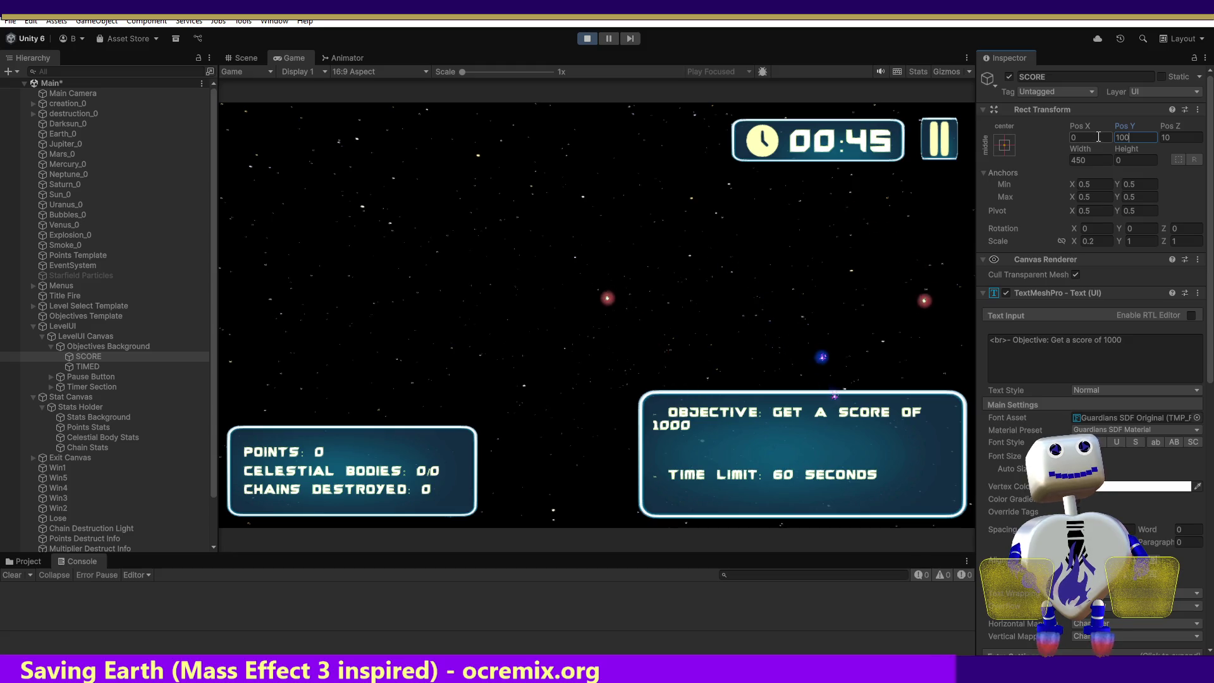
pyautogui.click(586, 38)
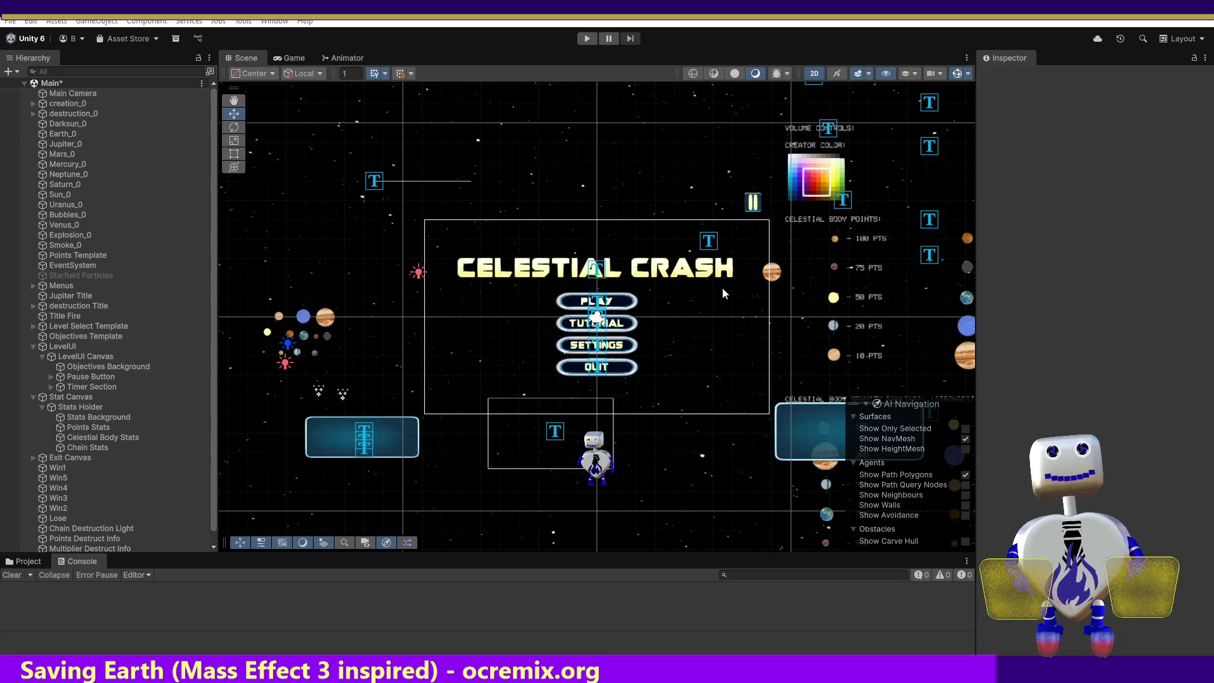
# - Go to the OBJECTIVELIMITSINITIALYOFFSET definition, change 50 to 100, and save MainController.cs
pyautogui.hotkey('alt', 'Tab')
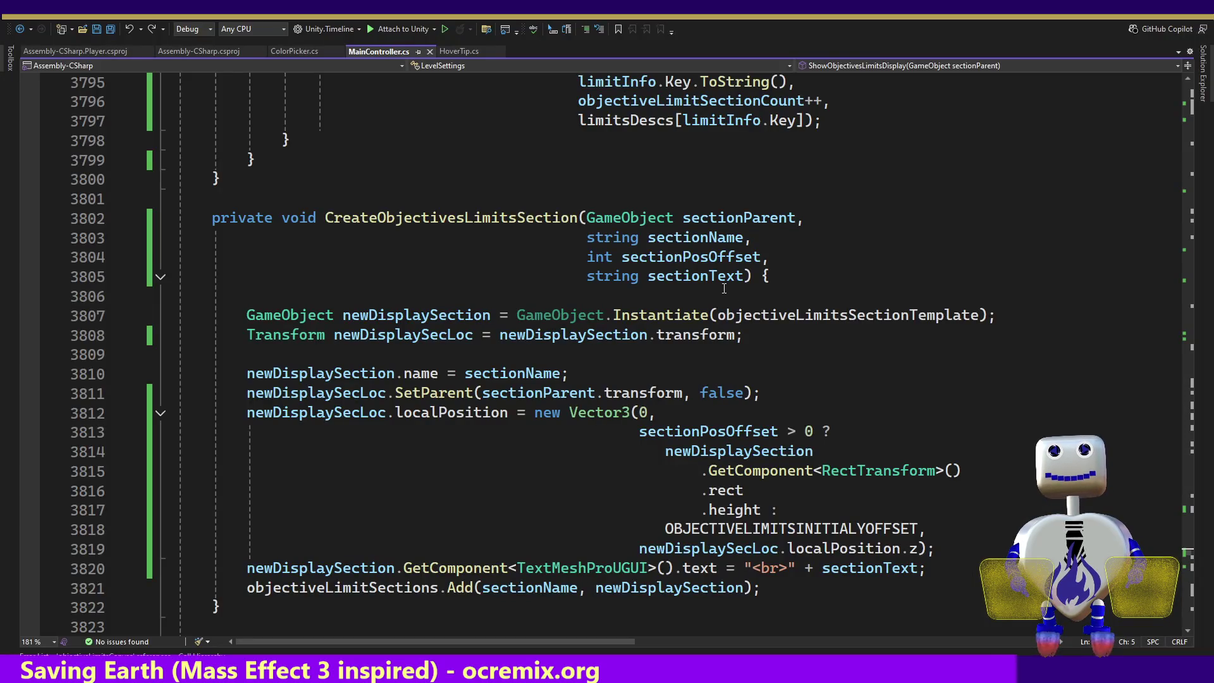
pyautogui.doubleClick(781, 529)
pyautogui.press('F12')
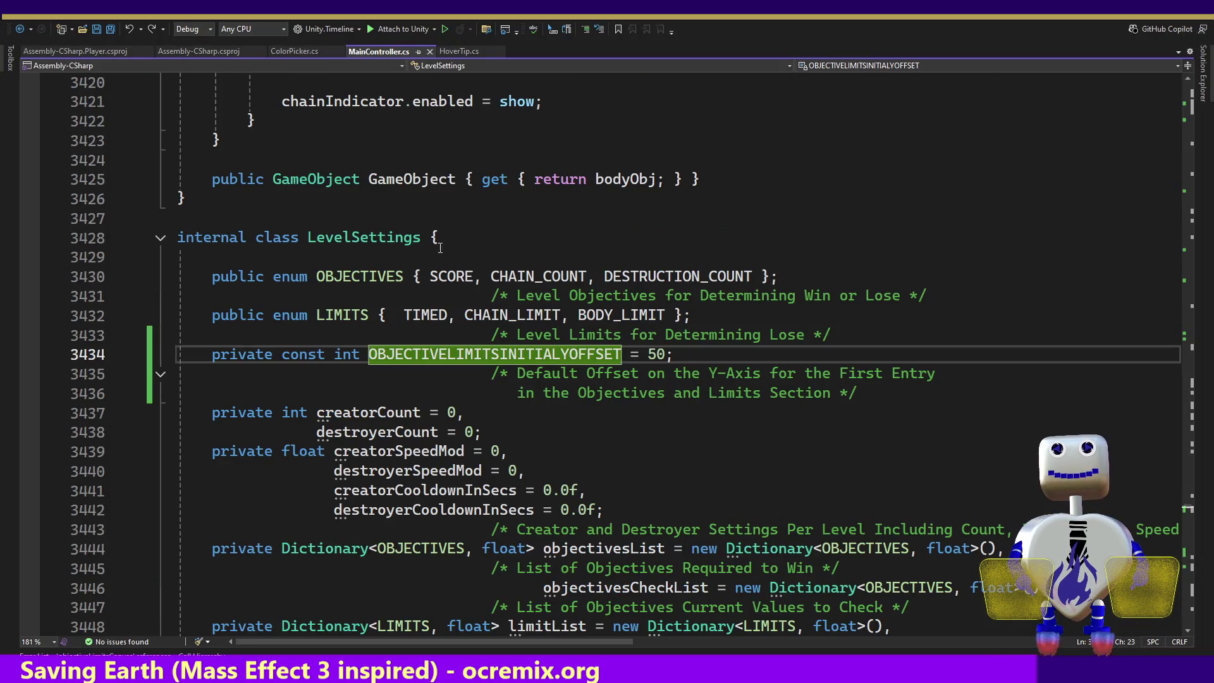
pyautogui.moveTo(646, 354); pyautogui.dragTo(656, 354)
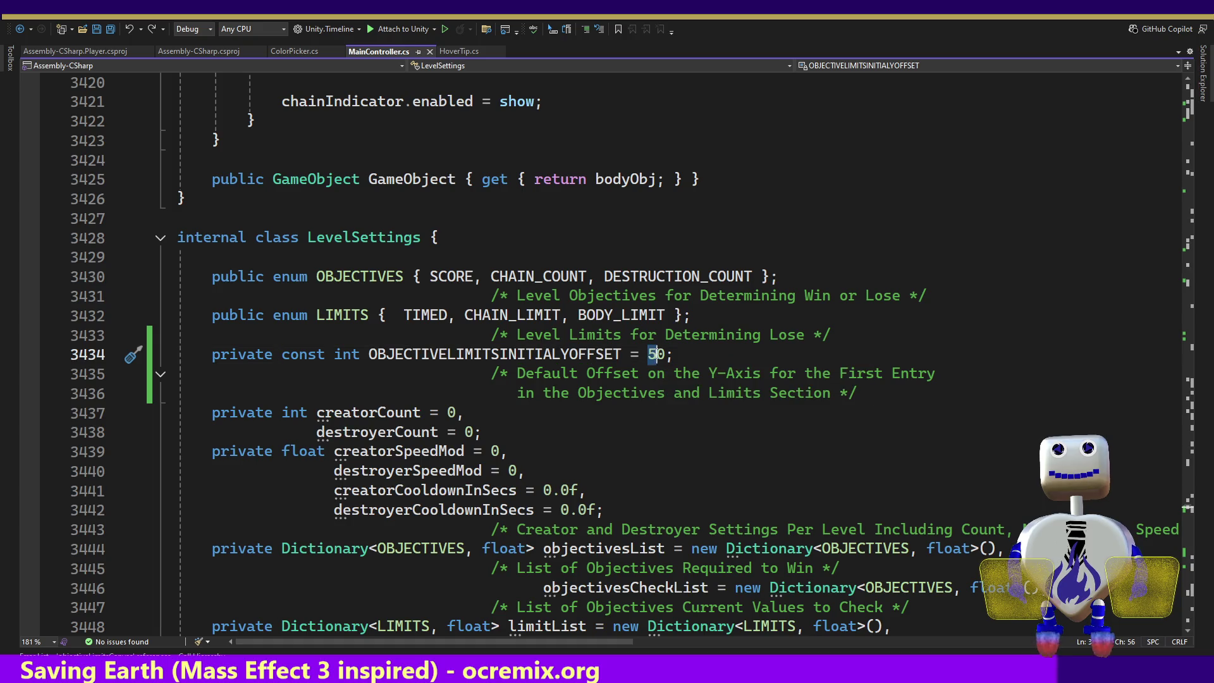
pyautogui.write('10')
pyautogui.hotkey('ctrl', 's')
pyautogui.hotkey('alt', 'Tab')
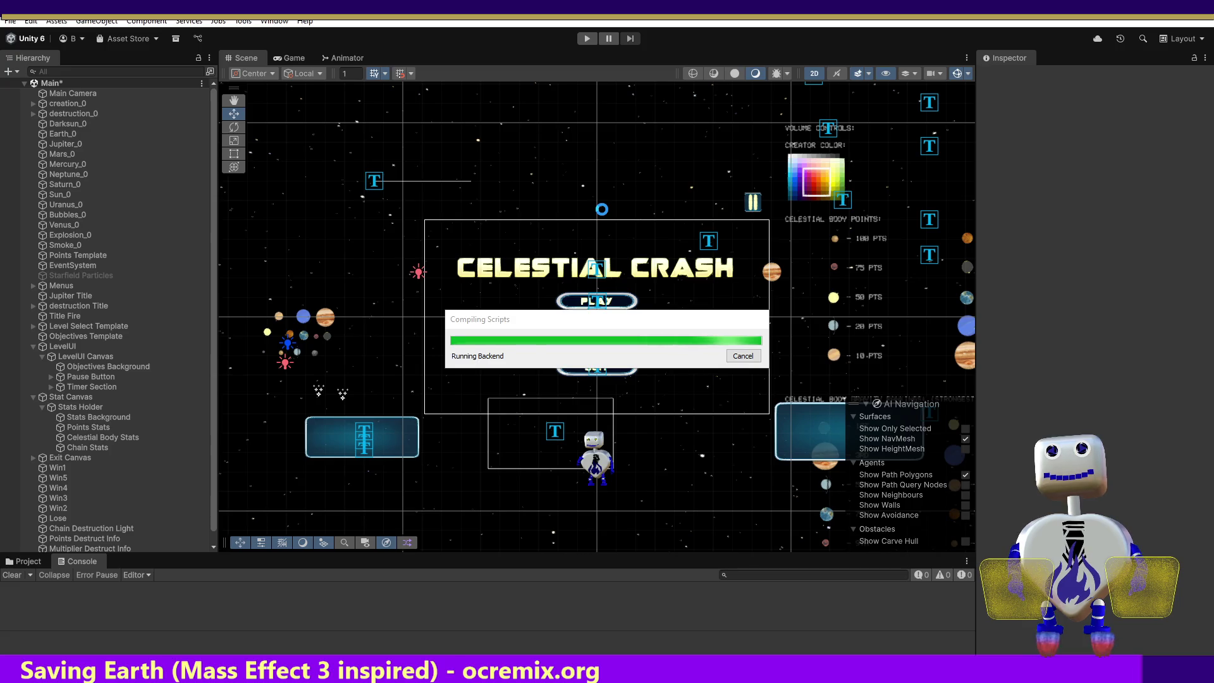
# - Run the level-2 Time Trial in play mode to check the new 100 offset
pyautogui.click(581, 40)
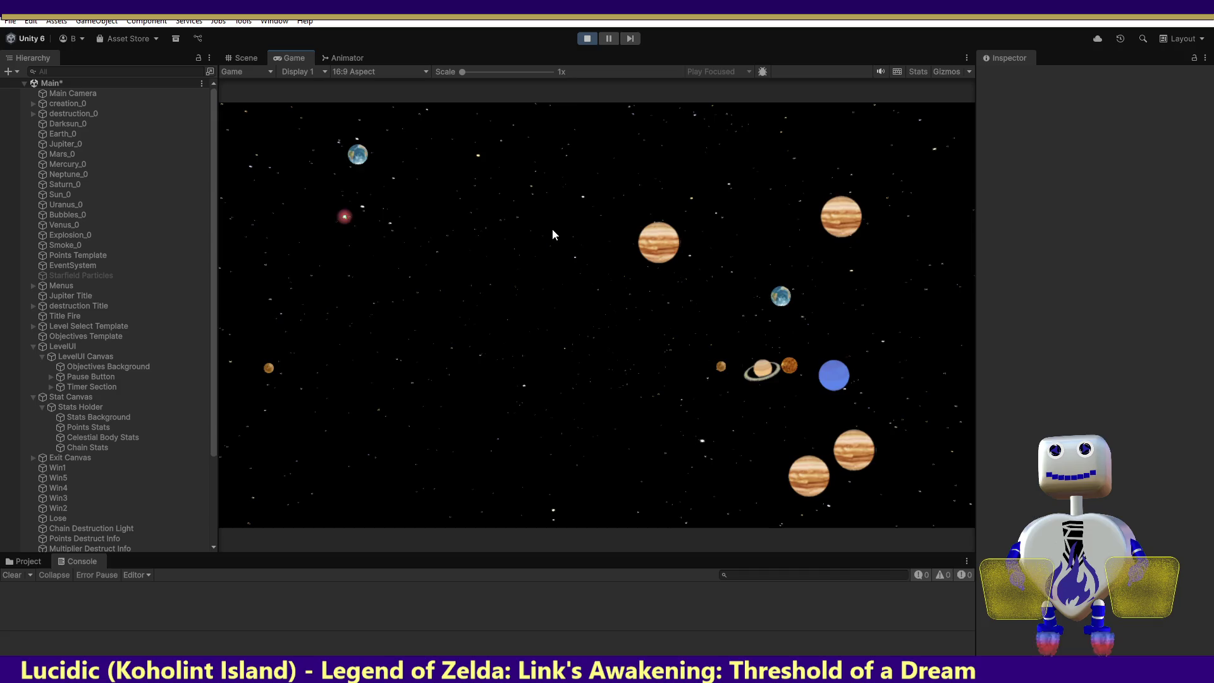
pyautogui.click(598, 283)
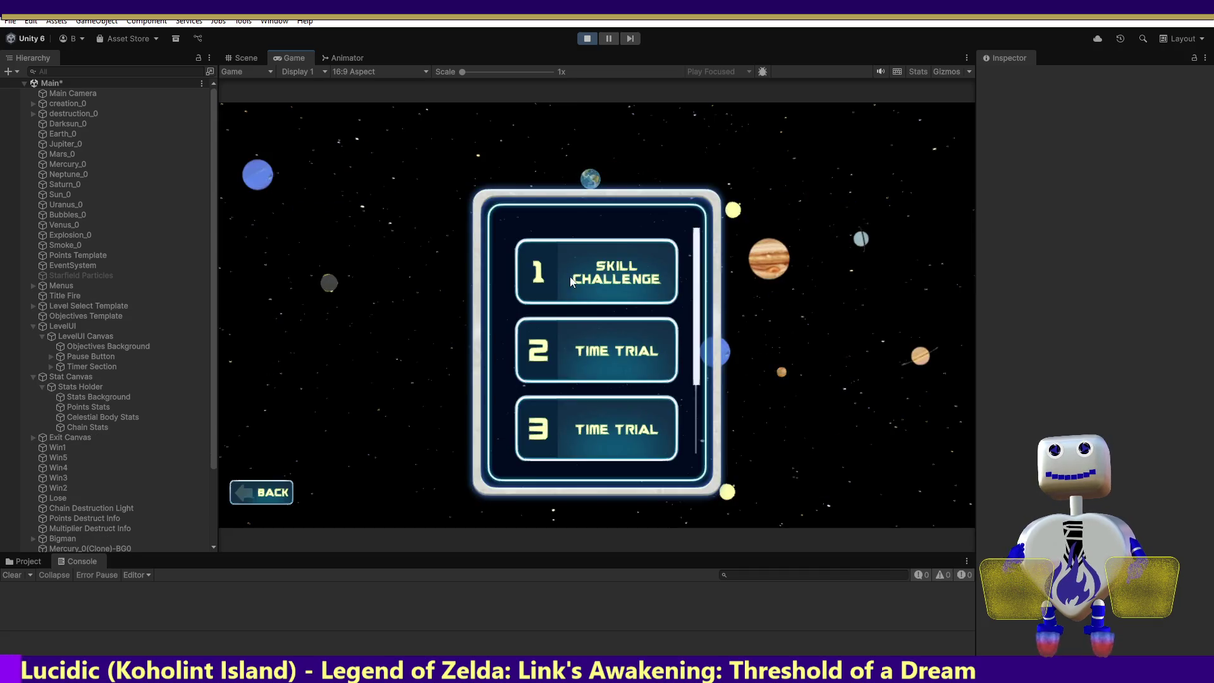
pyautogui.click(598, 284)
pyautogui.click(860, 339)
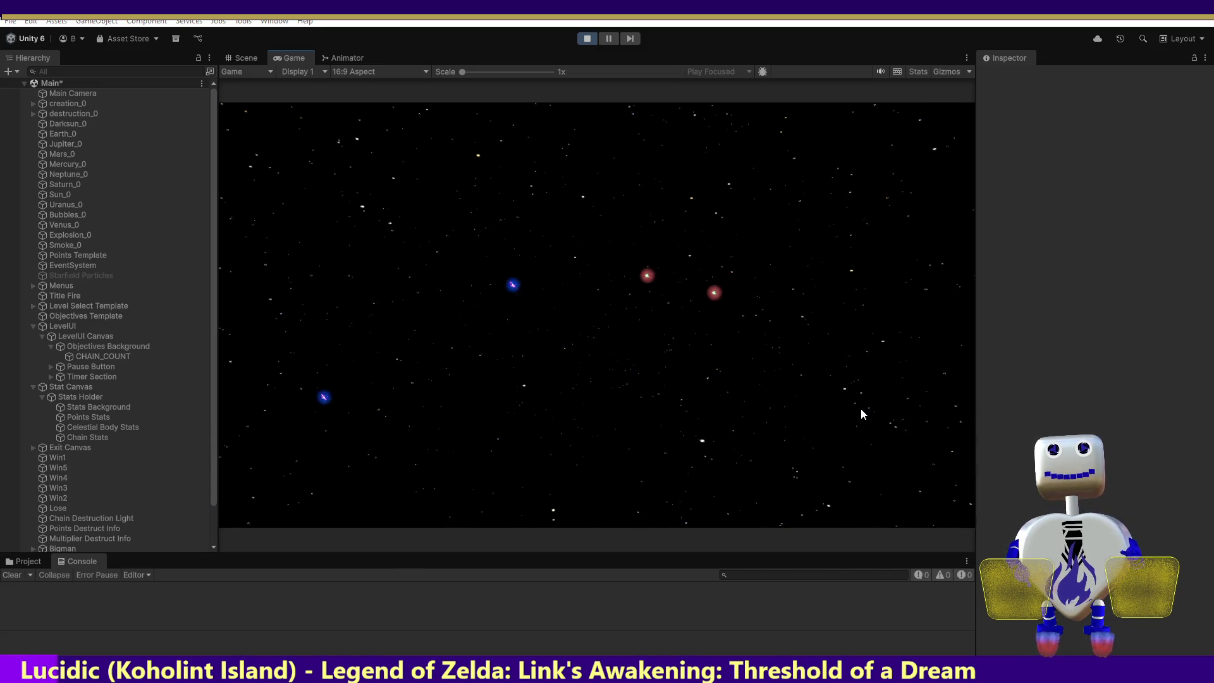
pyautogui.hotkey('alt', 'Tab')
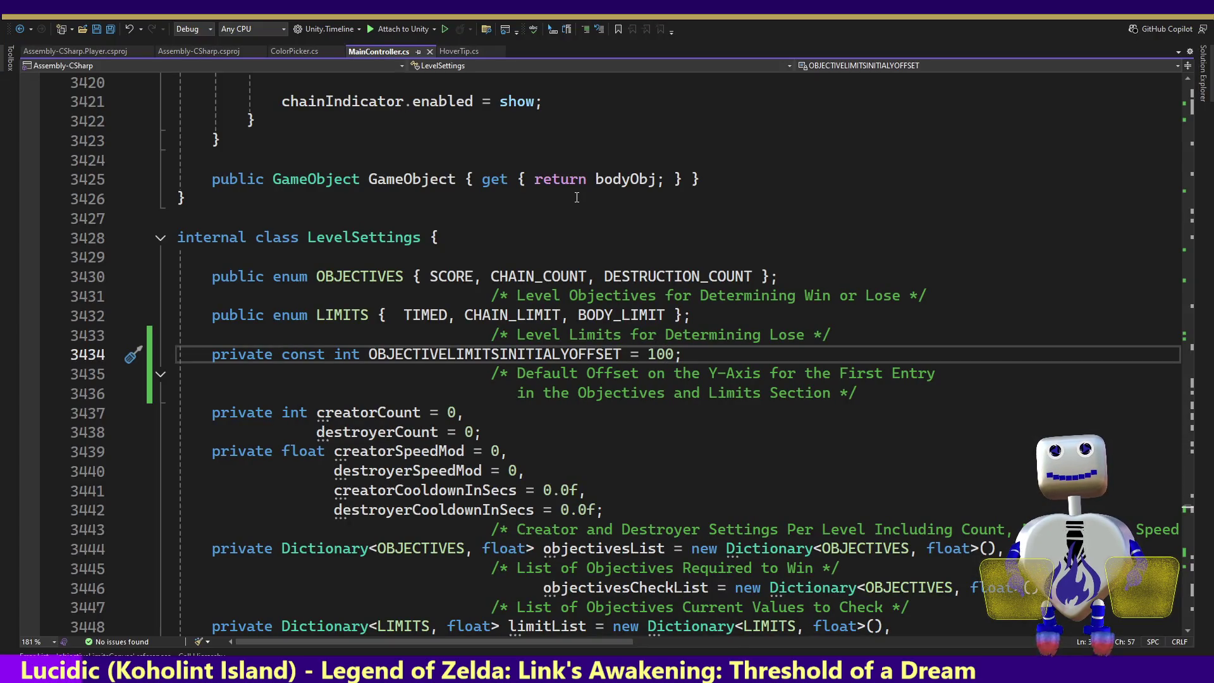
pyautogui.hotkey('alt', 'Tab')
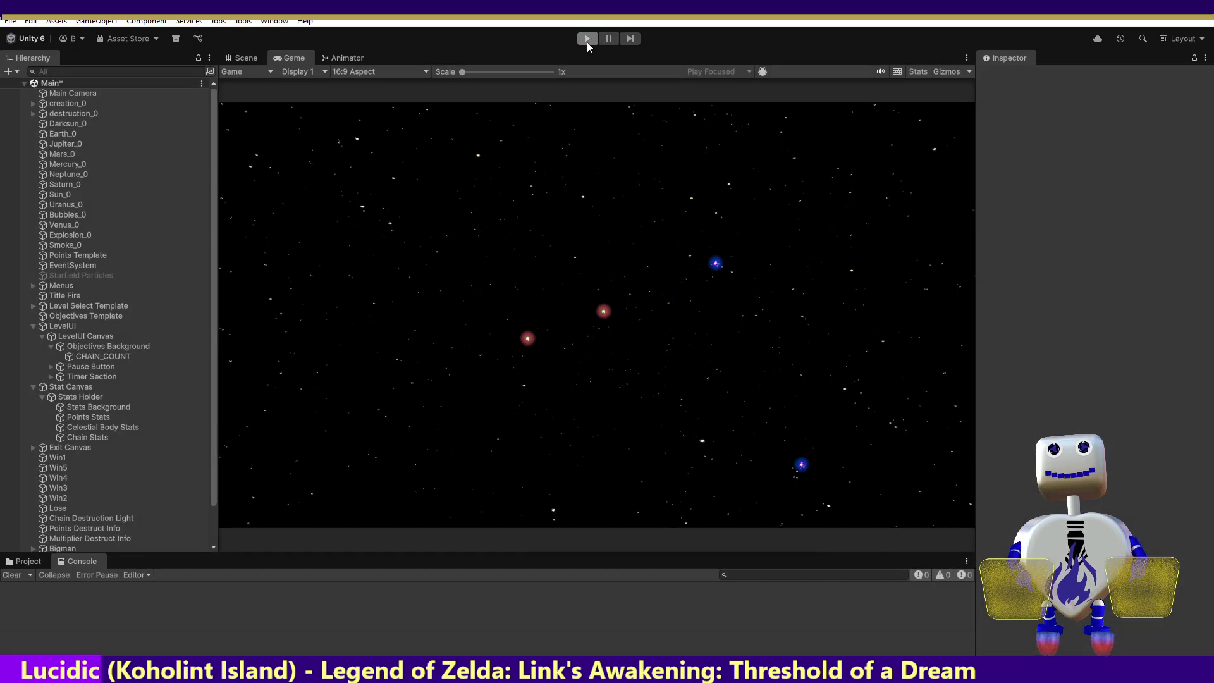
pyautogui.click(586, 40)
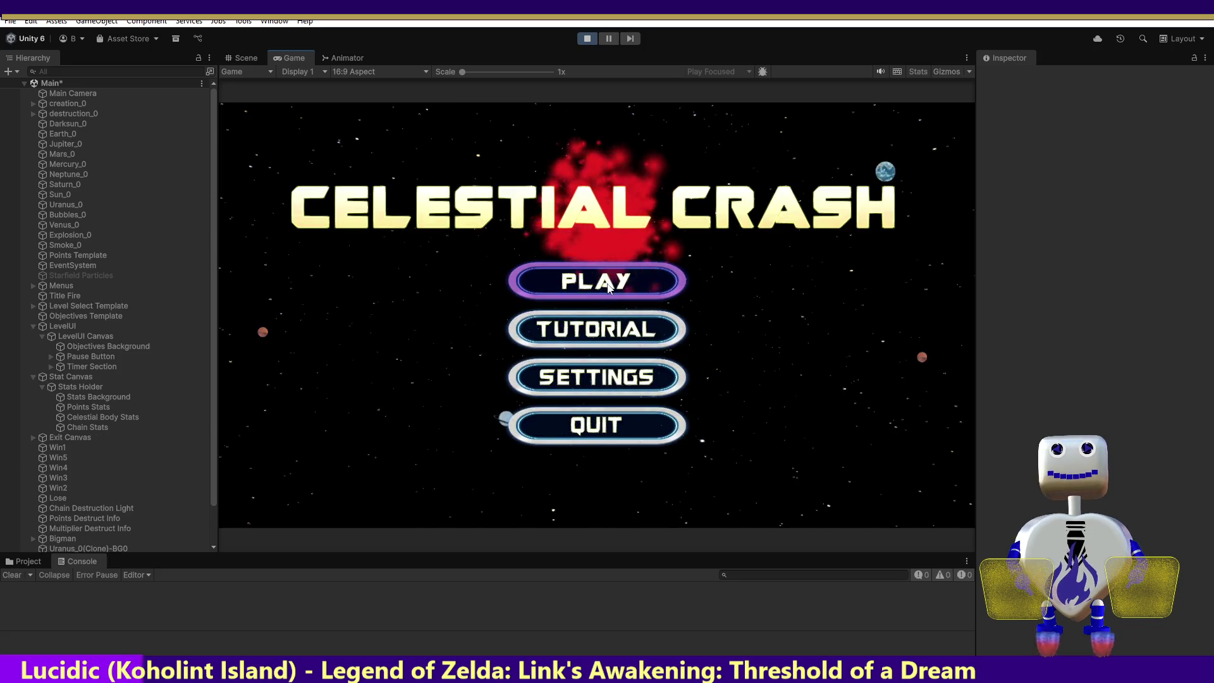
# - Replay the level-2 Time Trial to confirm the score objective sits above the time limit
pyautogui.click(607, 282)
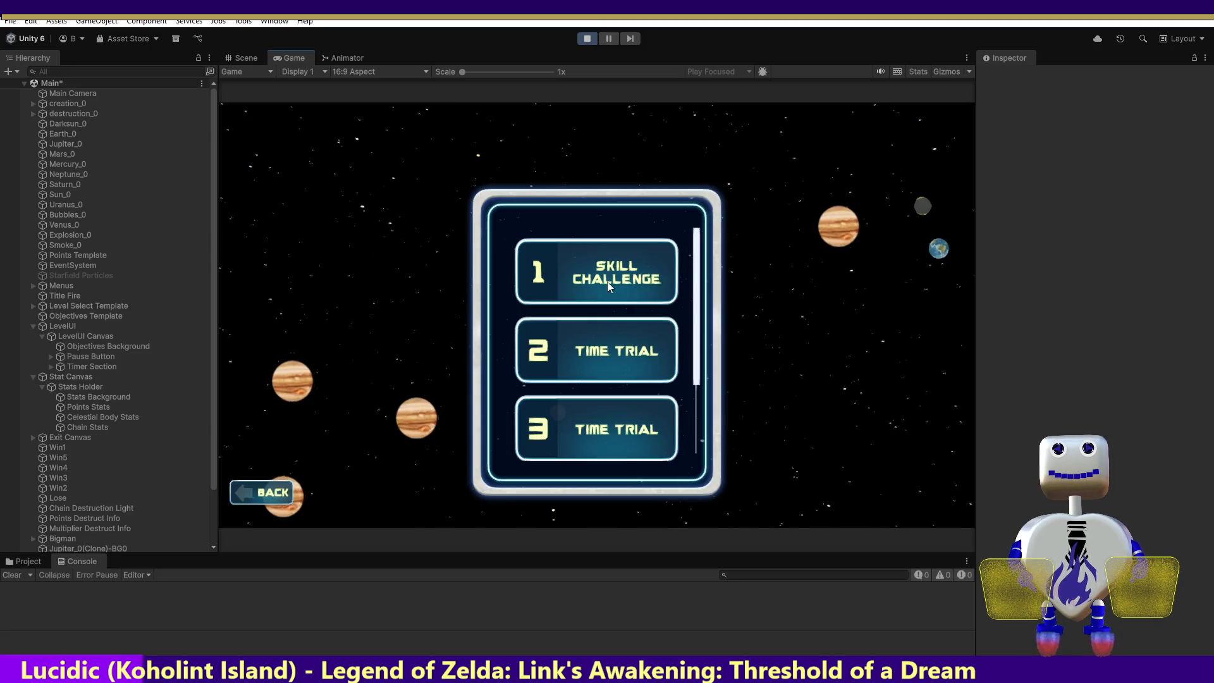
pyautogui.click(612, 359)
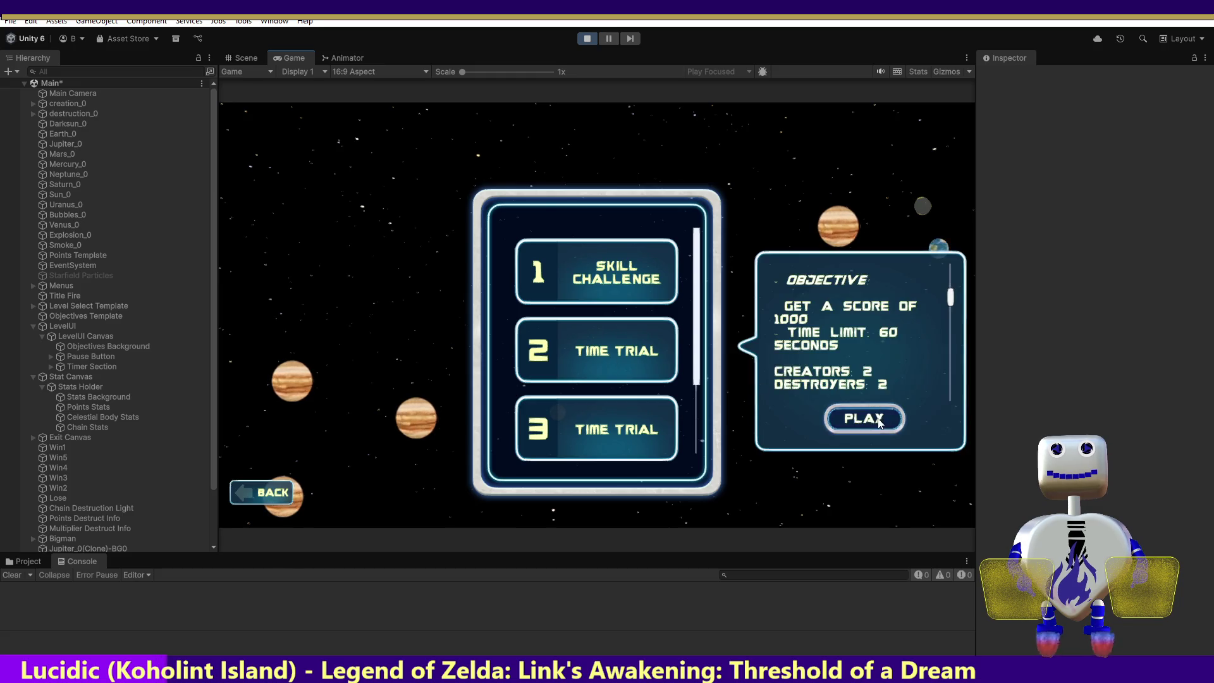
pyautogui.click(864, 415)
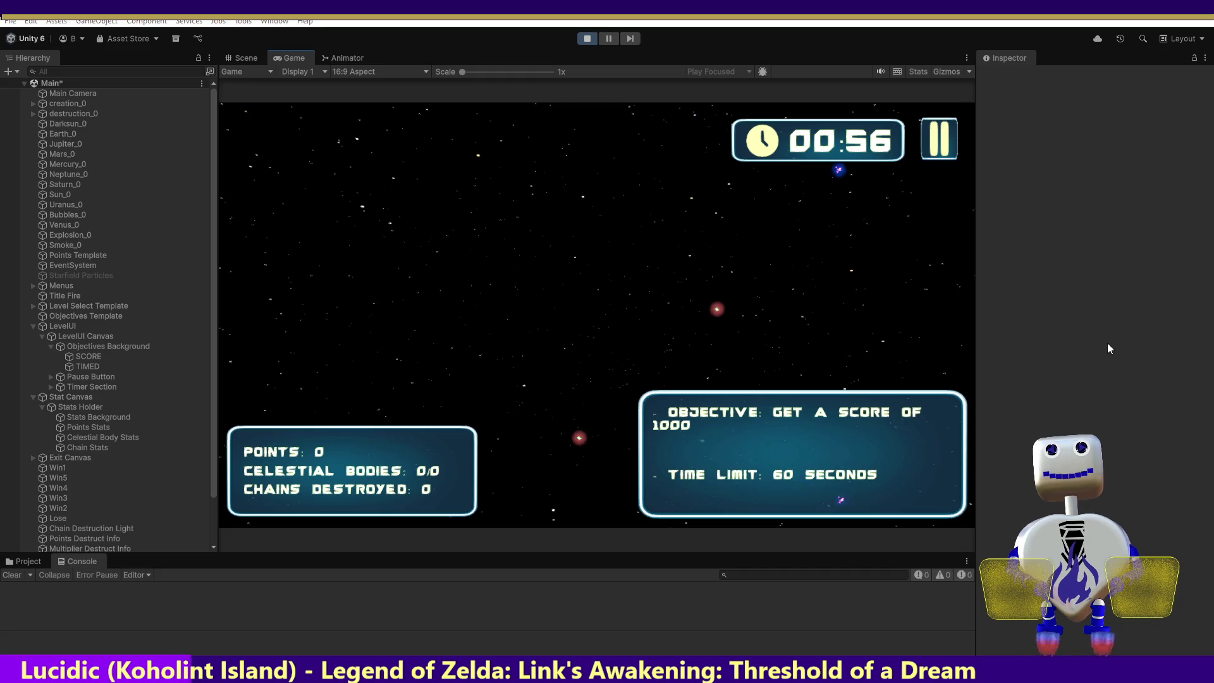
pyautogui.click(586, 41)
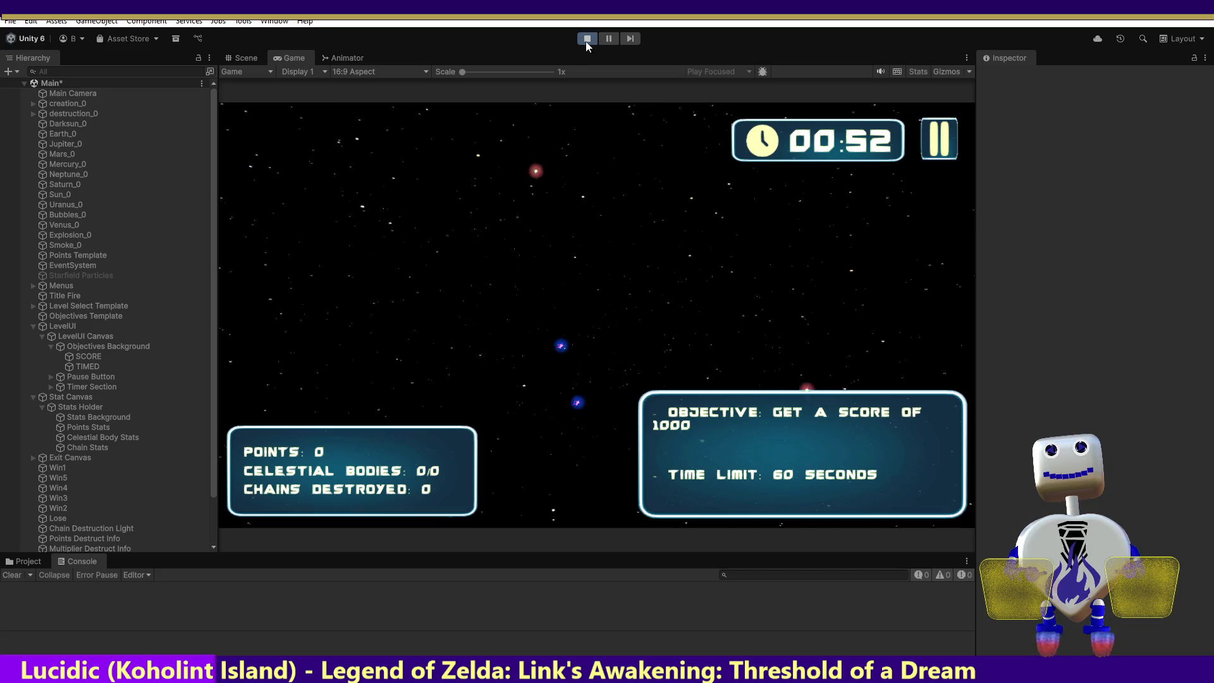
pyautogui.hotkey('alt', 'Tab')
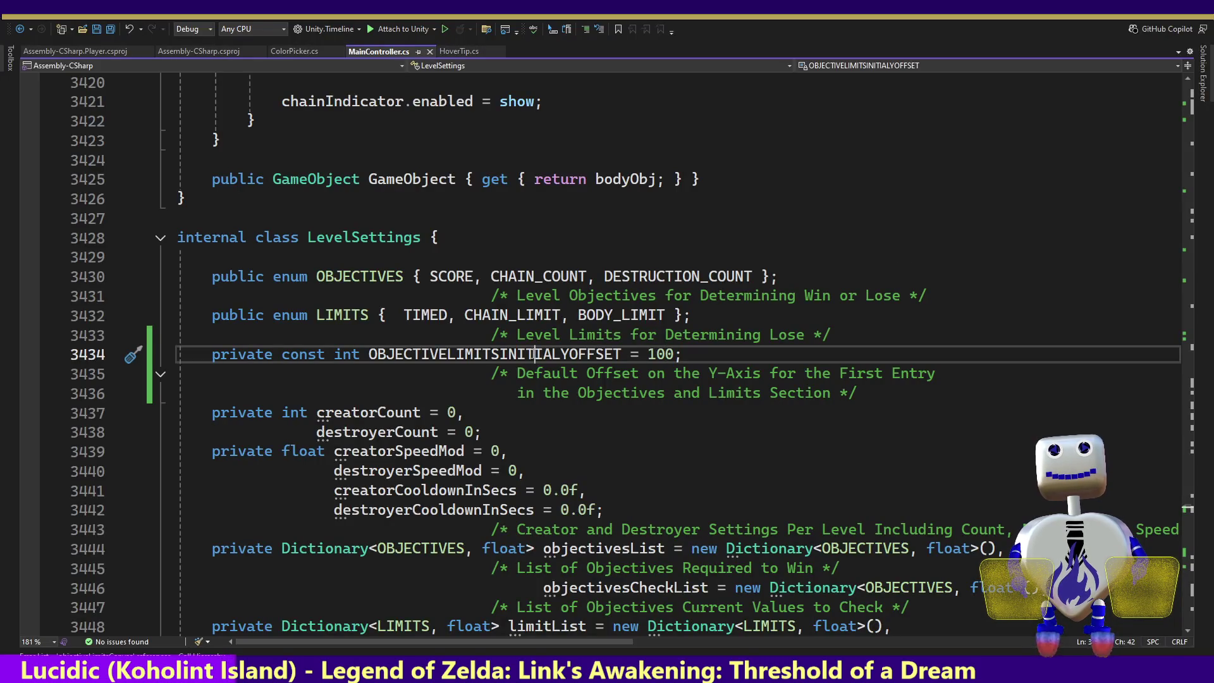
# - Find all references to OBJECTIVELIMITSINITIALYOFFSET and go to its use at line 3818
pyautogui.rightClick(530, 354)
pyautogui.click(589, 451)
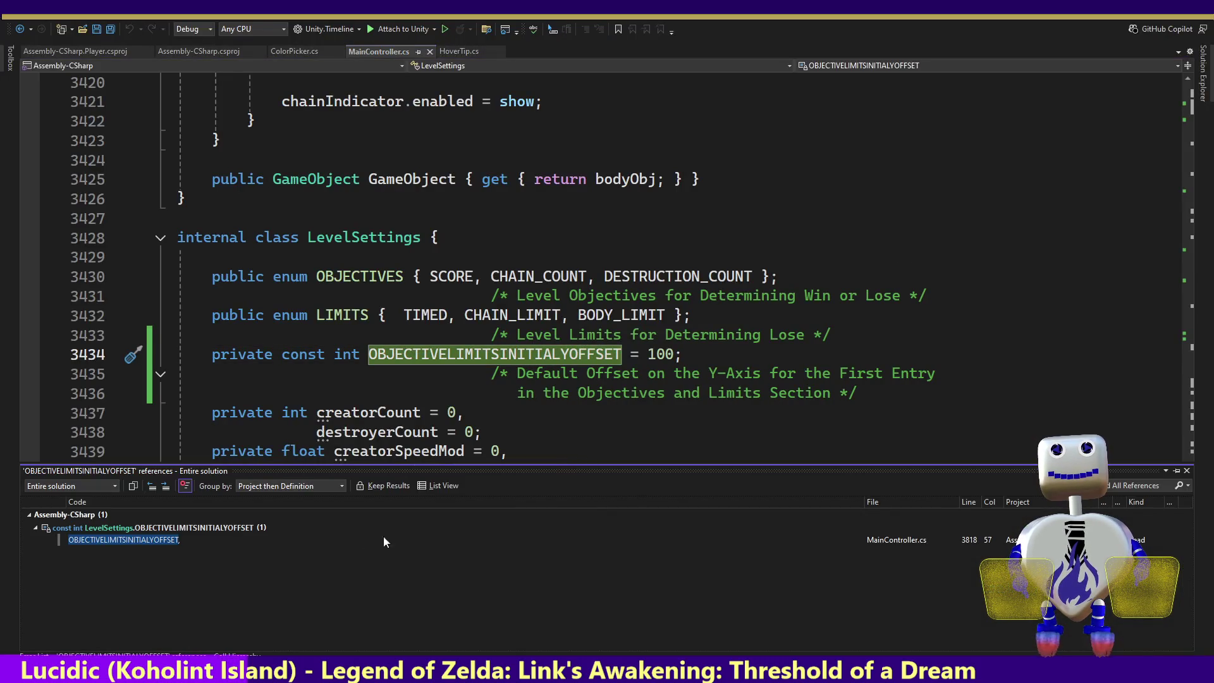
pyautogui.doubleClick(161, 539)
pyautogui.click(772, 334)
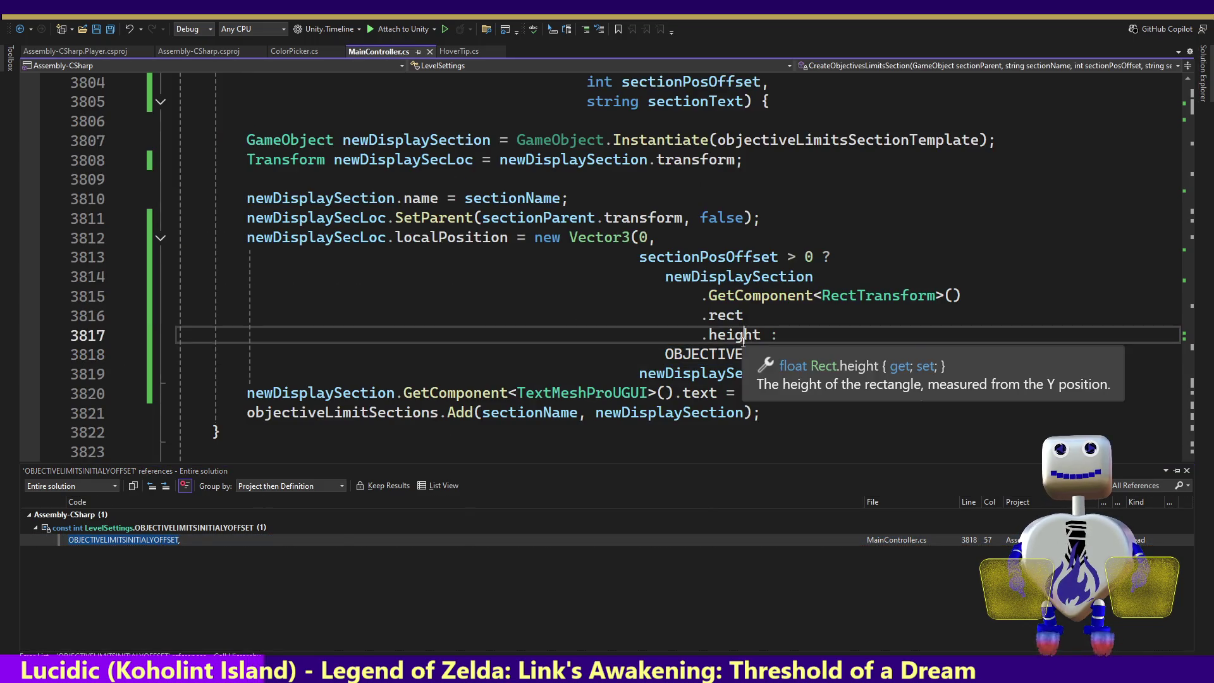
pyautogui.click(790, 257)
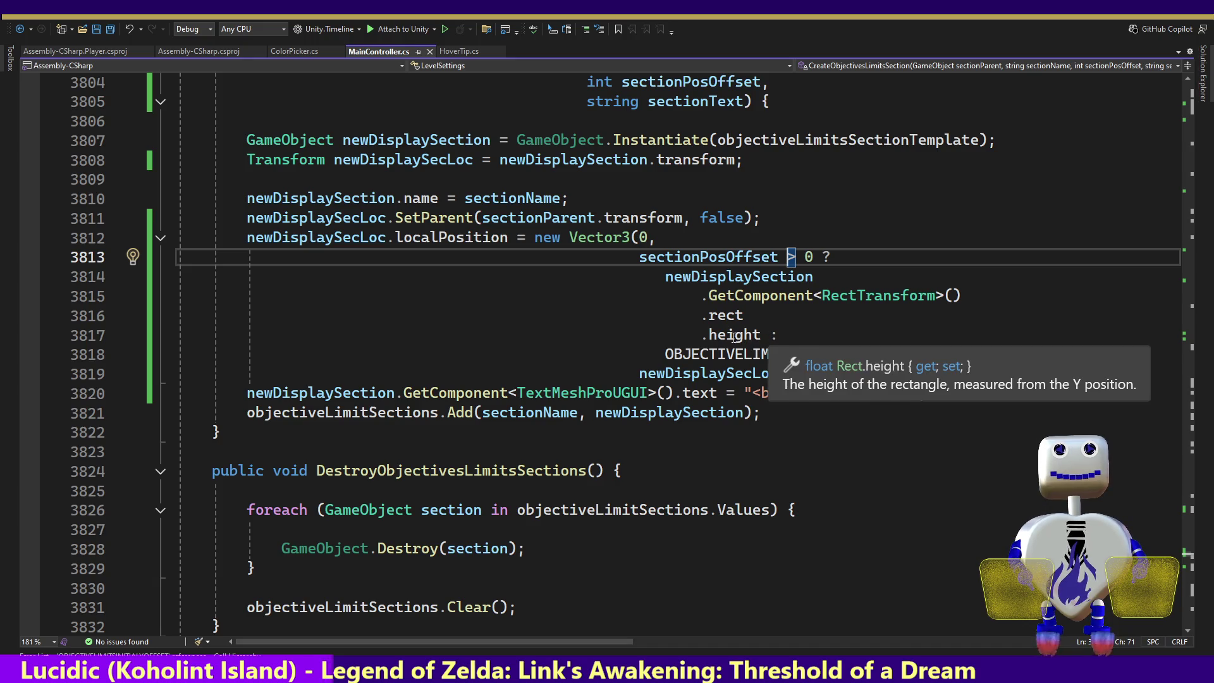
pyautogui.doubleClick(745, 259)
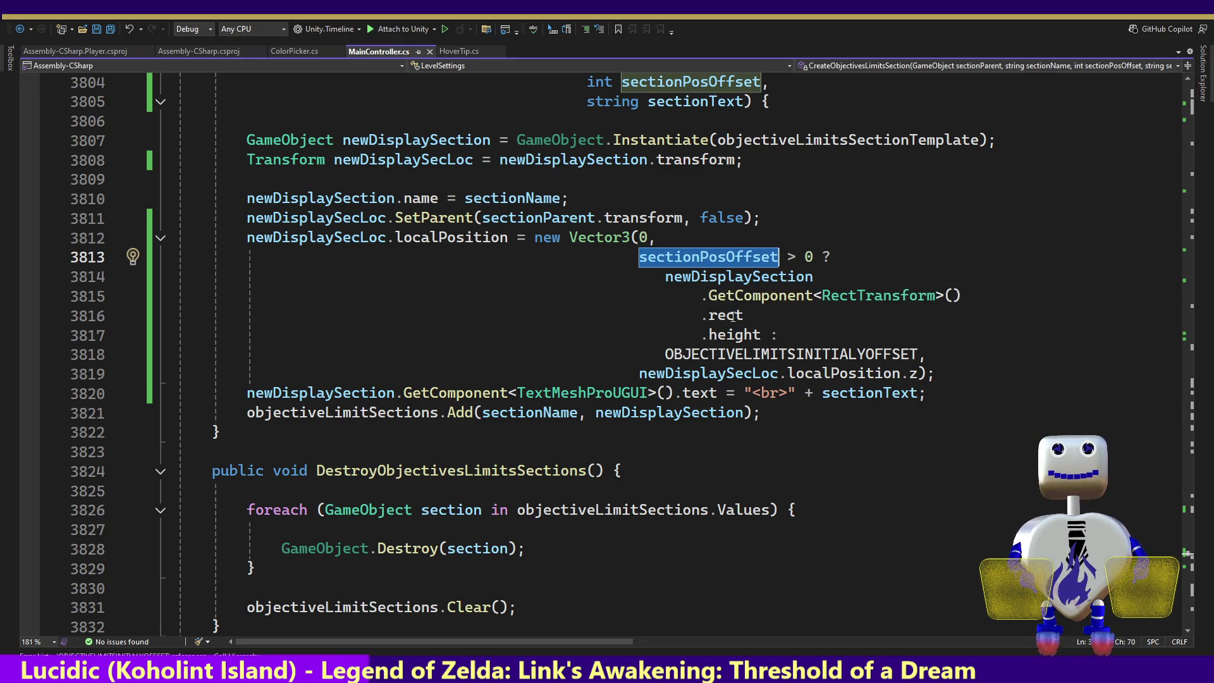
# - Append '* sectionPosOffset' after .height and copy the OBJECTIVELIMITSINITIALYOFFSET name
pyautogui.click(762, 334)
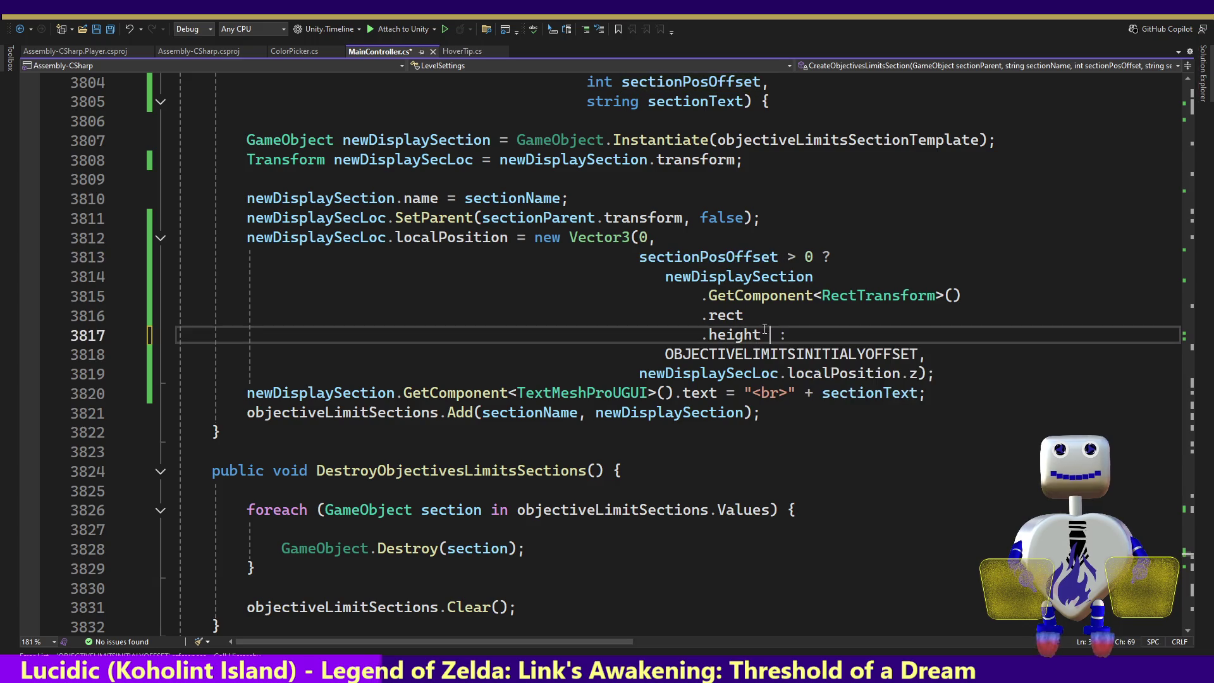
pyautogui.write('* sectionPosOffset')
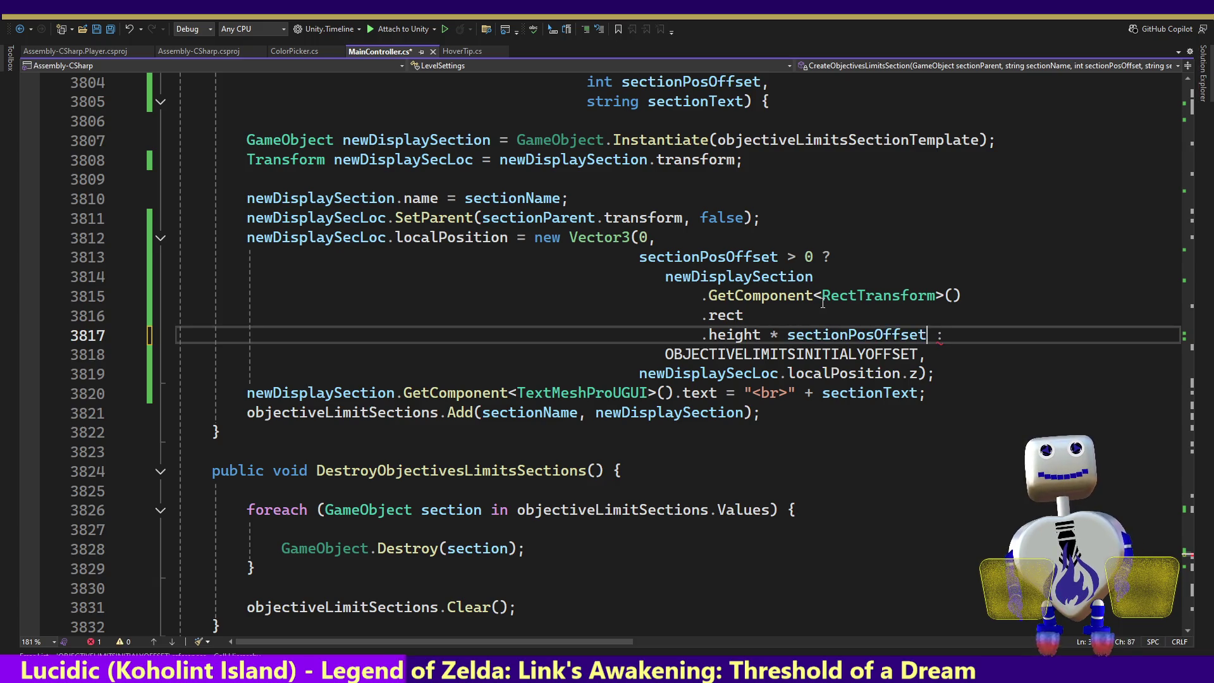
pyautogui.moveTo(757, 328)
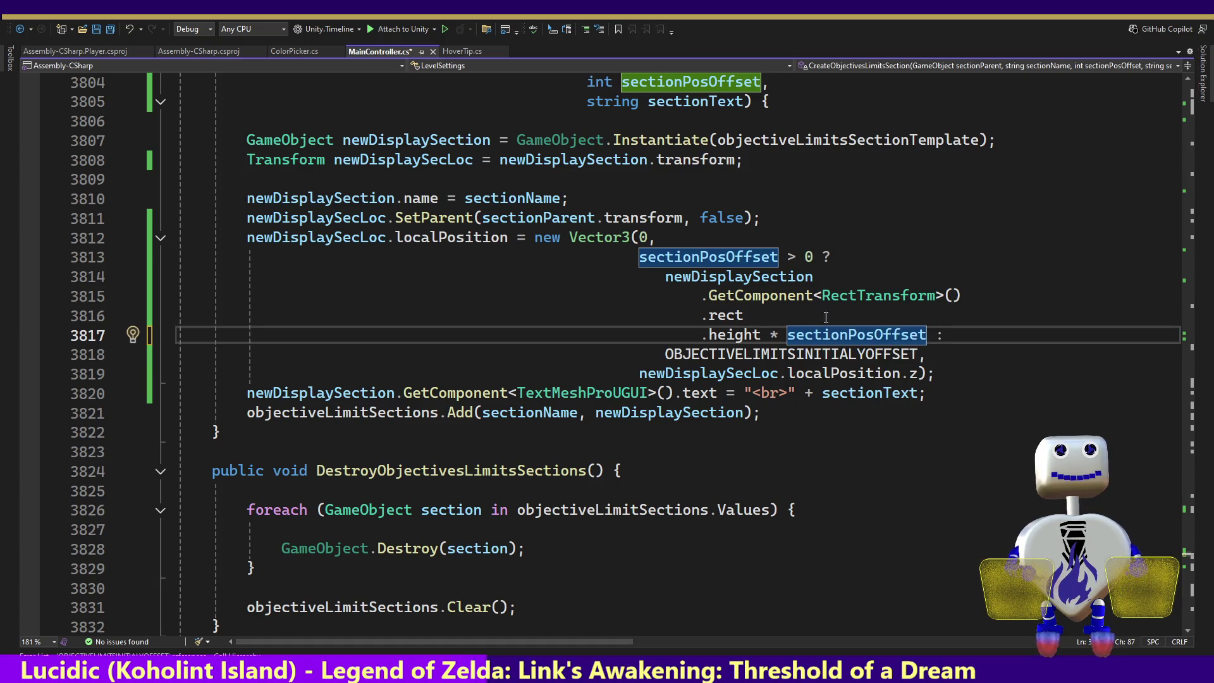
pyautogui.moveTo(856, 303)
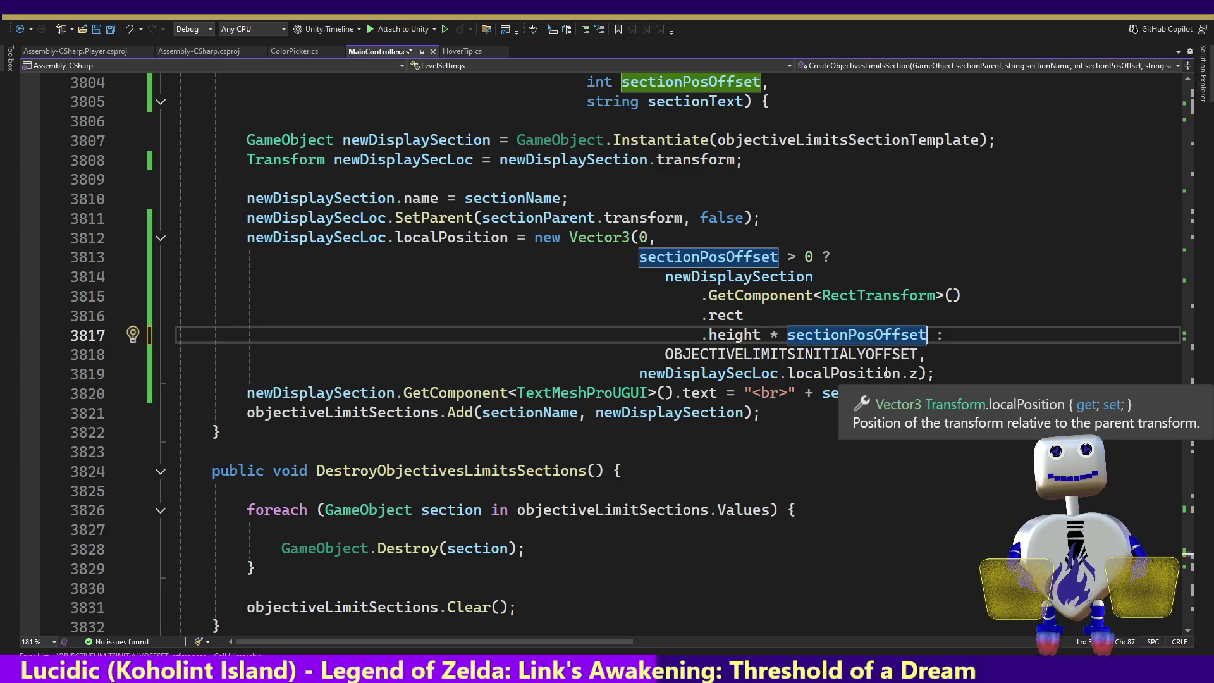
pyautogui.doubleClick(731, 354)
pyautogui.hotkey('ctrl', 'c')
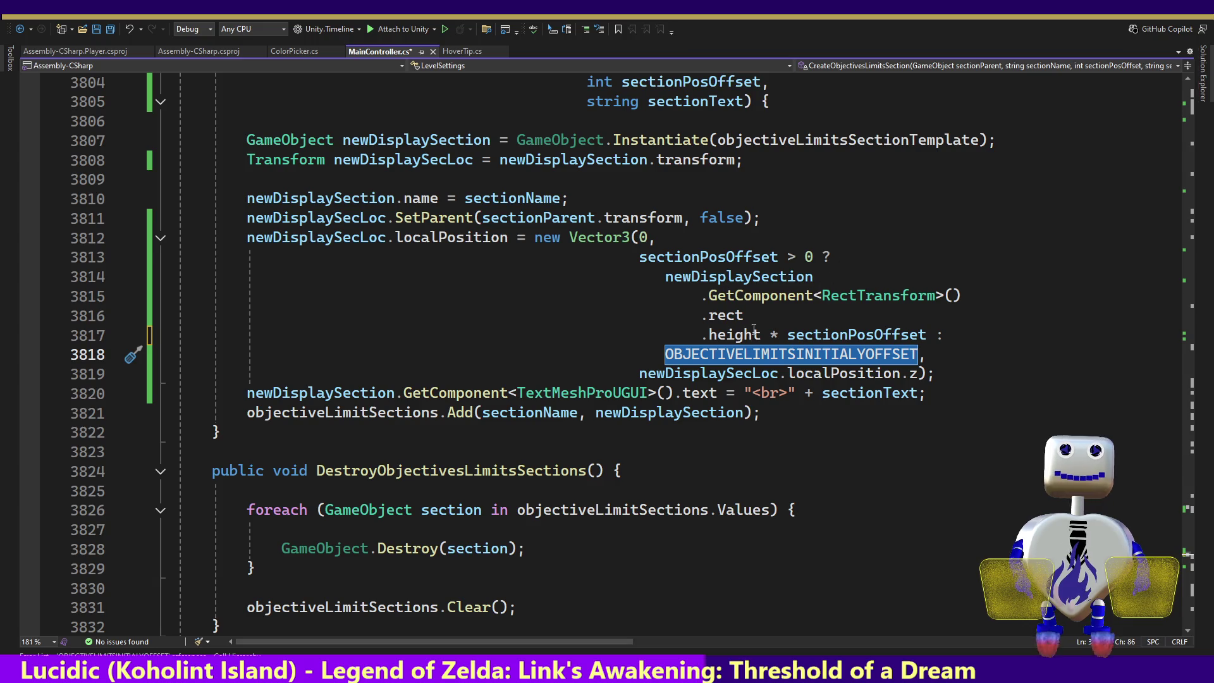
pyautogui.click(839, 256)
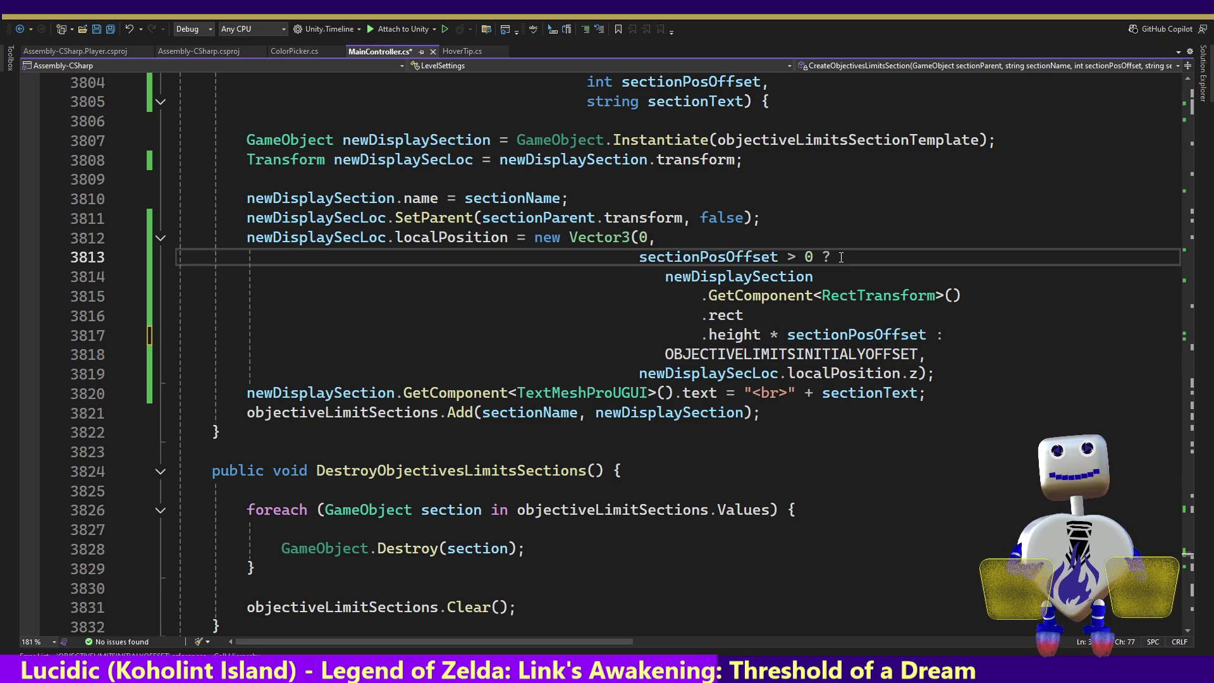
# - Prefix 'OBJECTIVELIMITSINITIALYOFFSET +' to the parenthesised height * sectionPosOffset product and save MainController.cs
pyautogui.press('Return')
pyautogui.hotkey('ctrl', 'v')
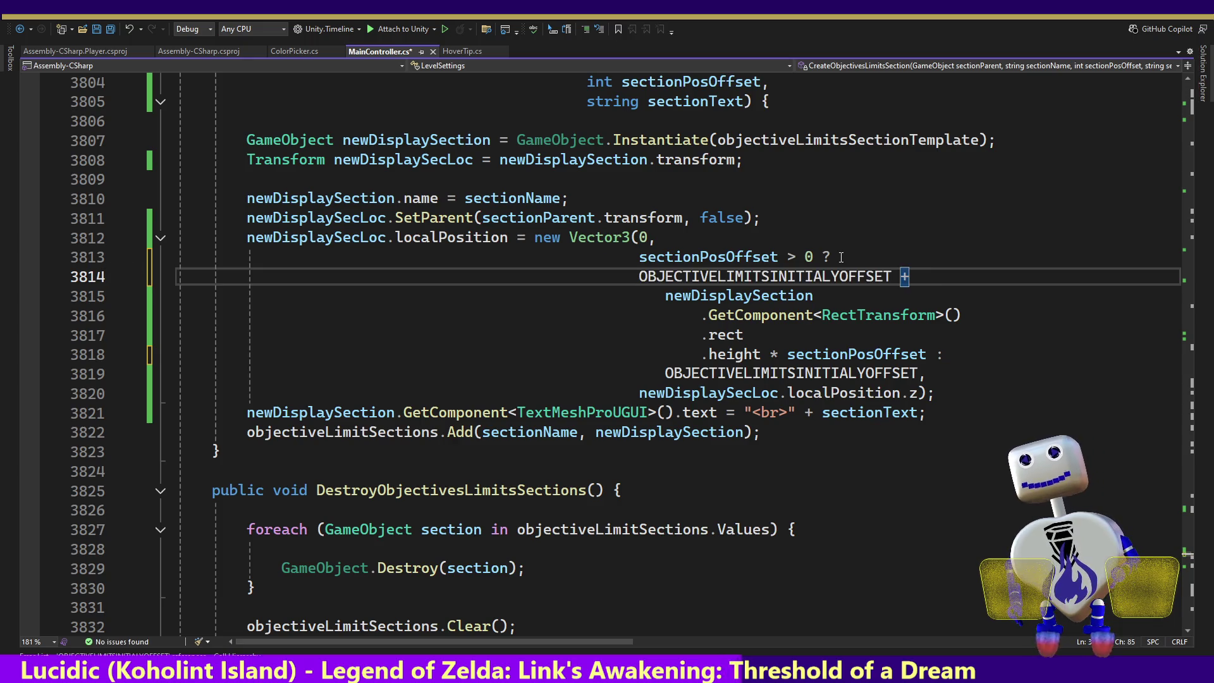
pyautogui.press('Right')
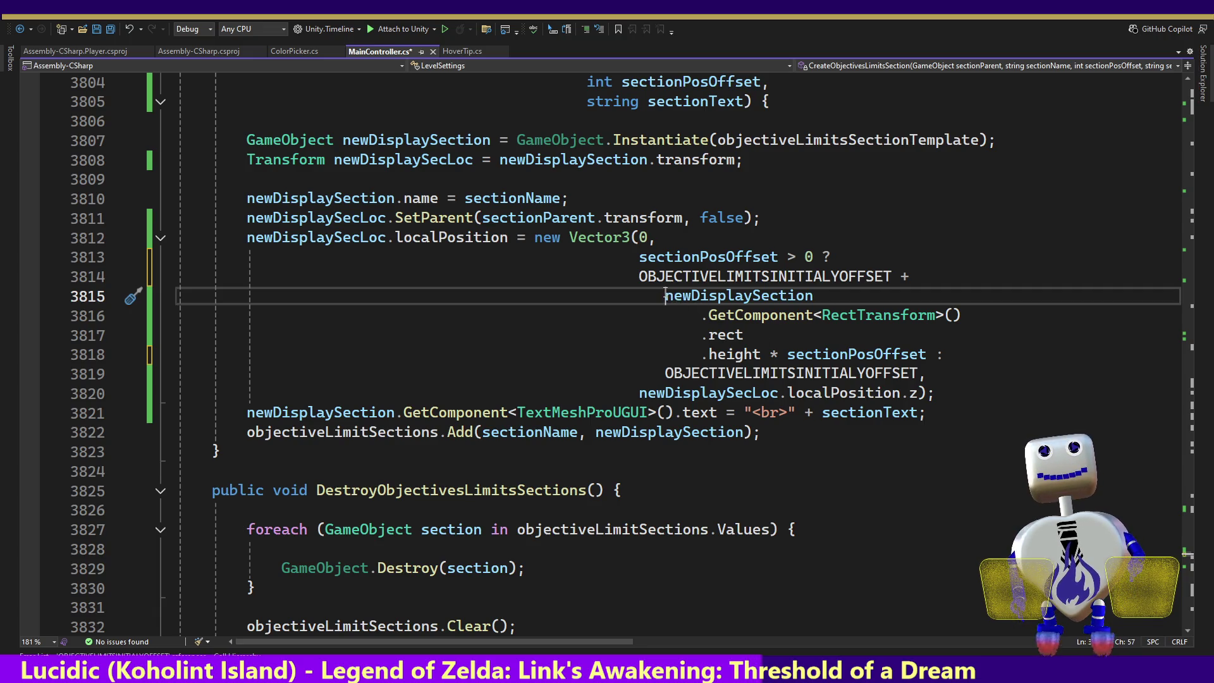
pyautogui.write('(')
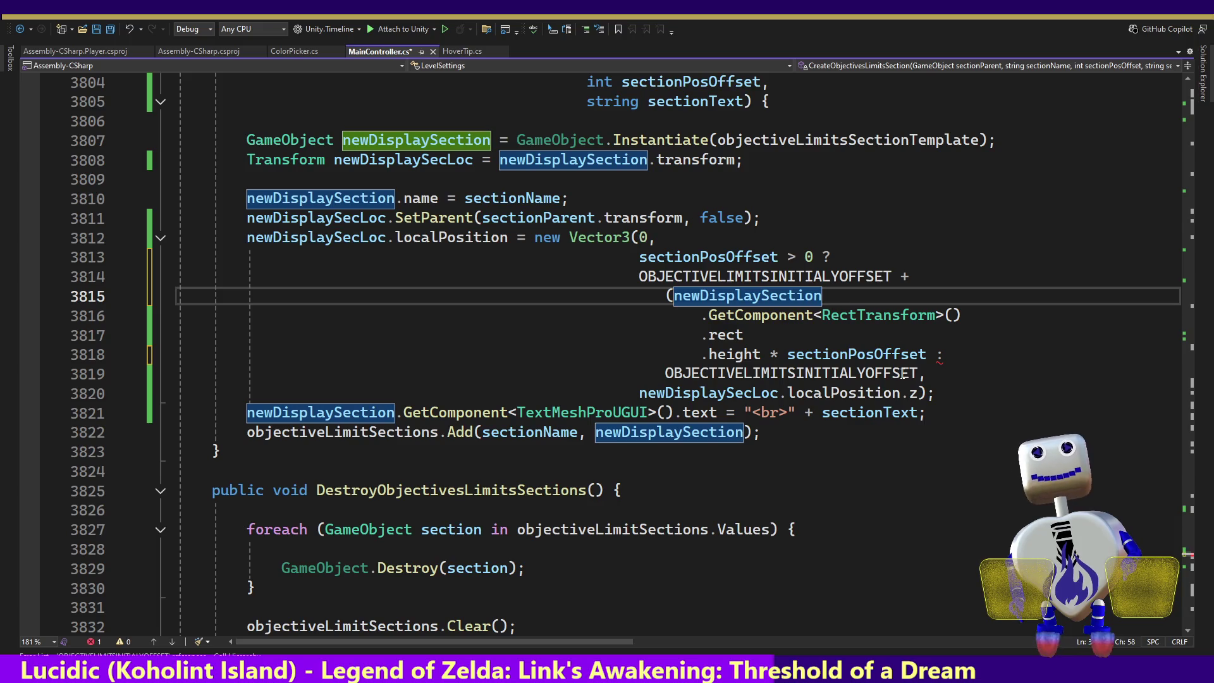
pyautogui.click(927, 354)
pyautogui.write(')')
pyautogui.hotkey('ctrl', 's')
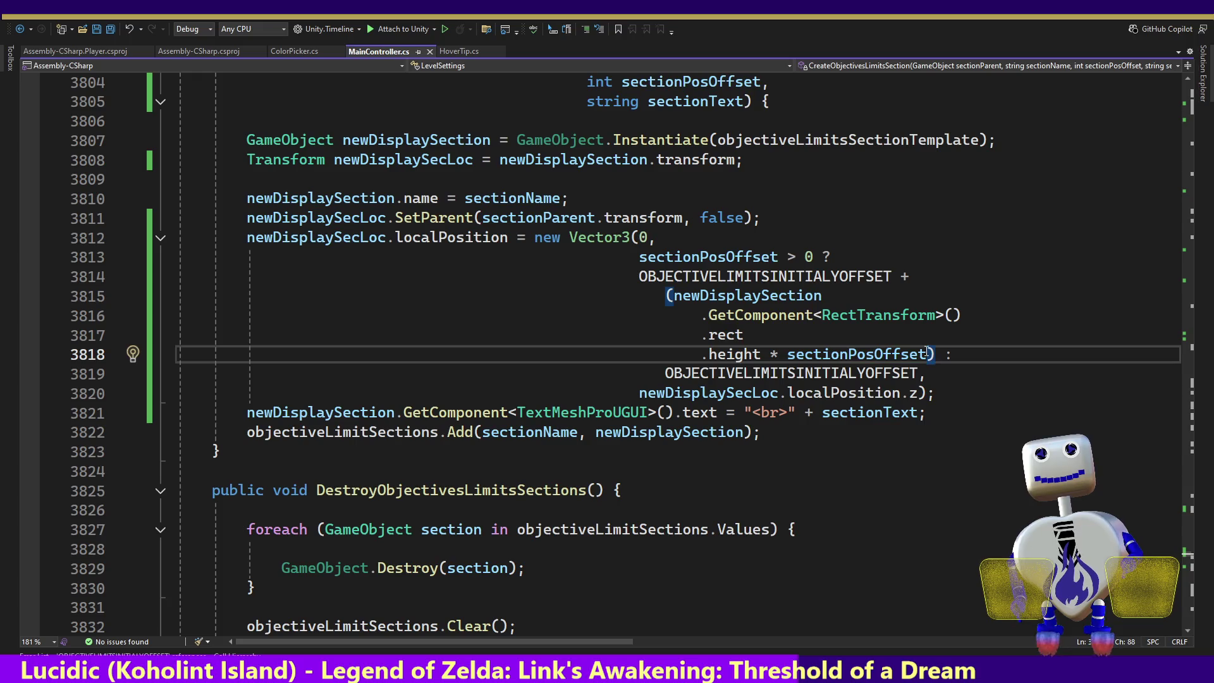
pyautogui.hotkey('alt', 'Tab')
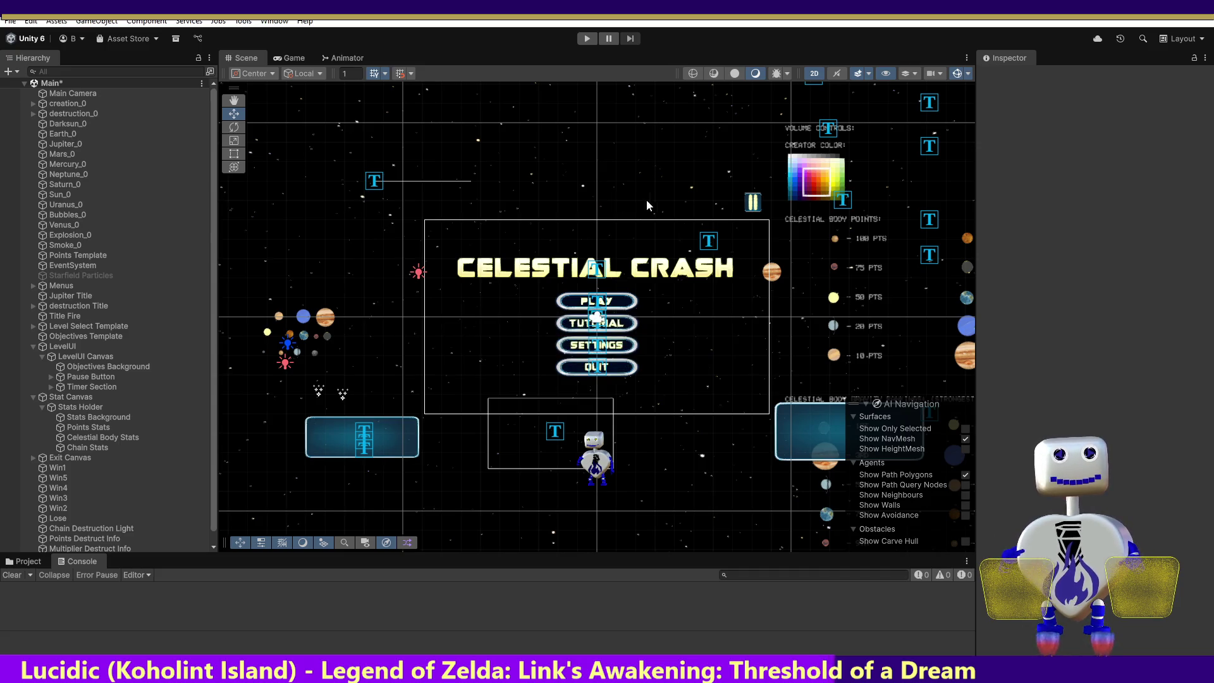
pyautogui.click(587, 38)
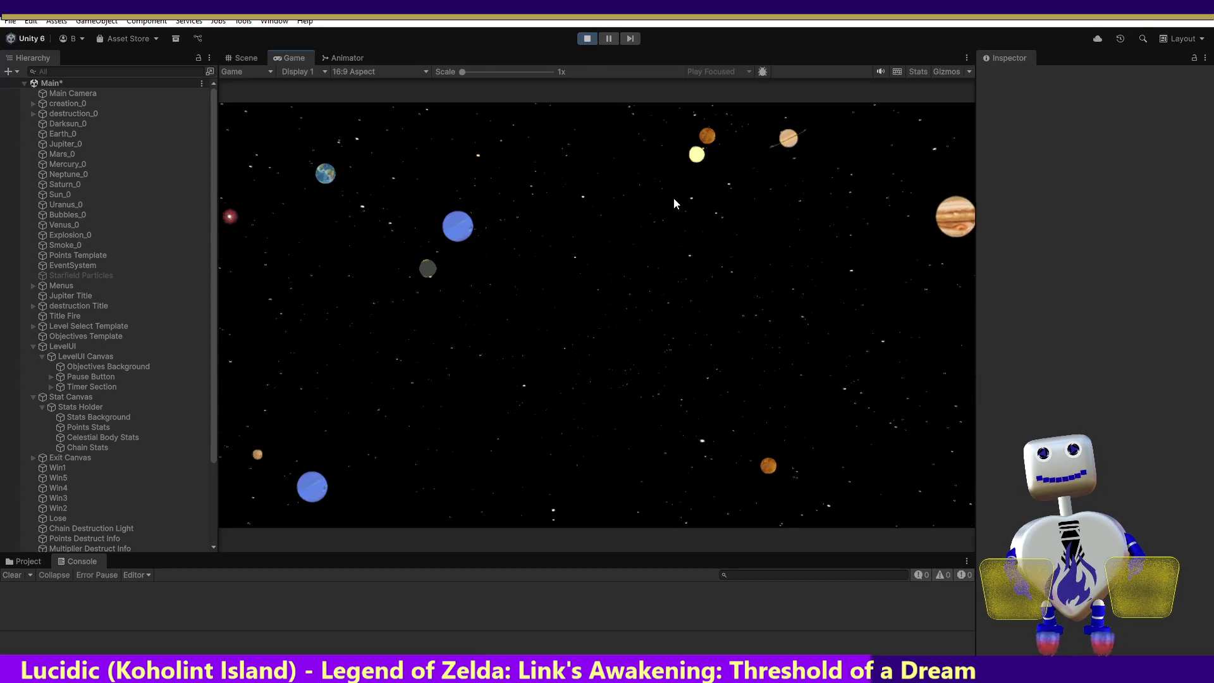
pyautogui.click(639, 273)
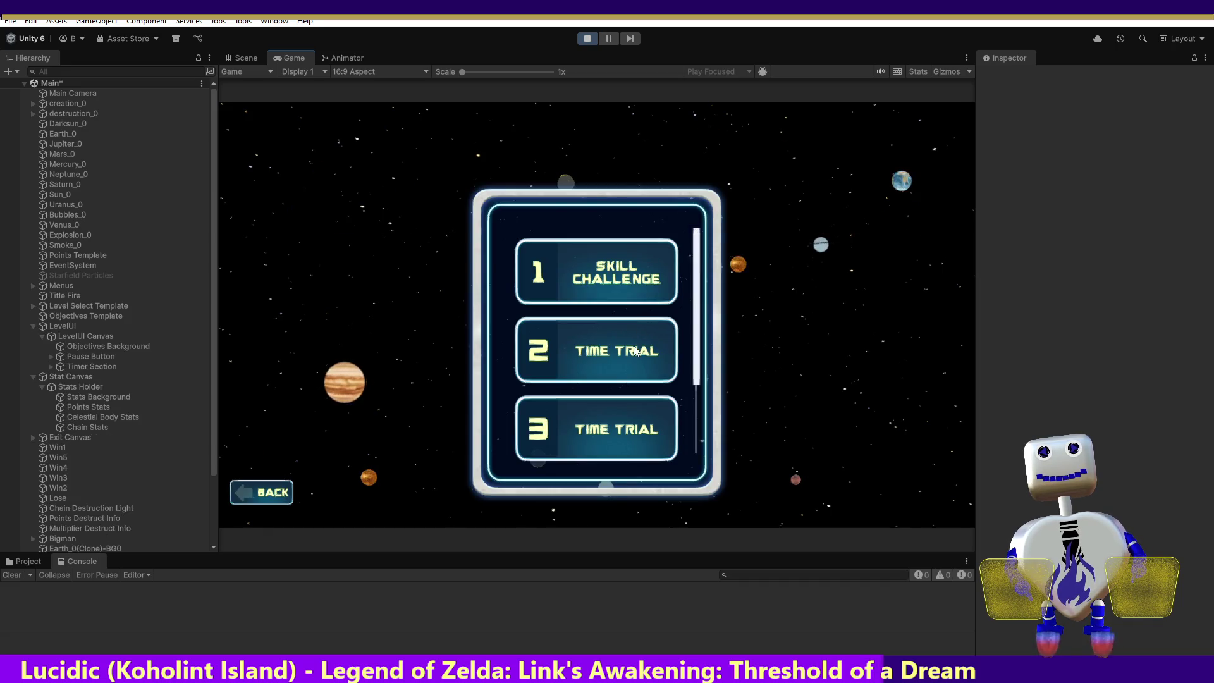
pyautogui.click(596, 272)
pyautogui.click(870, 418)
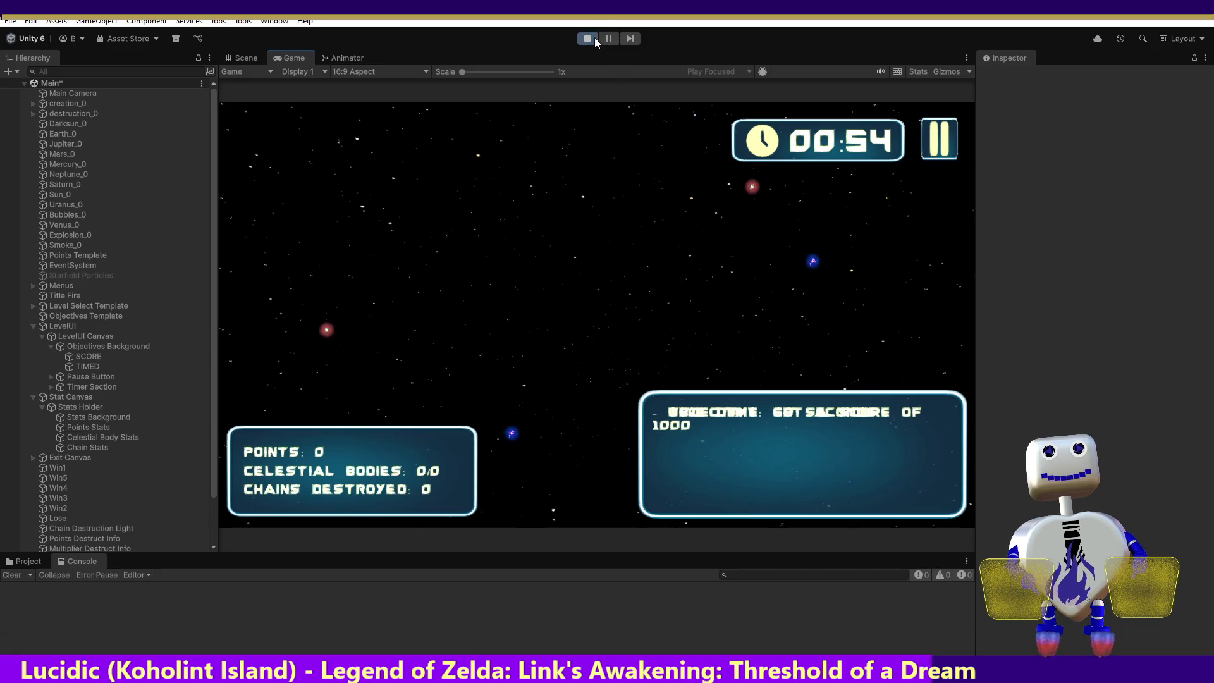
pyautogui.click(91, 356)
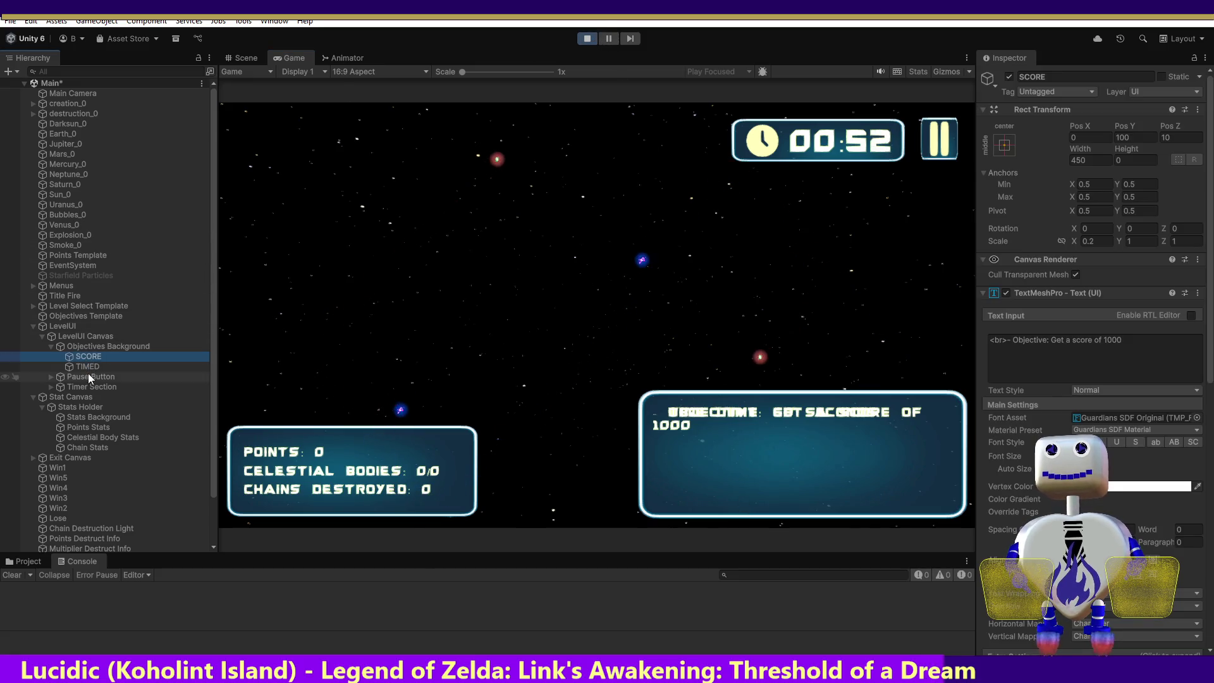
pyautogui.click(89, 374)
pyautogui.click(89, 359)
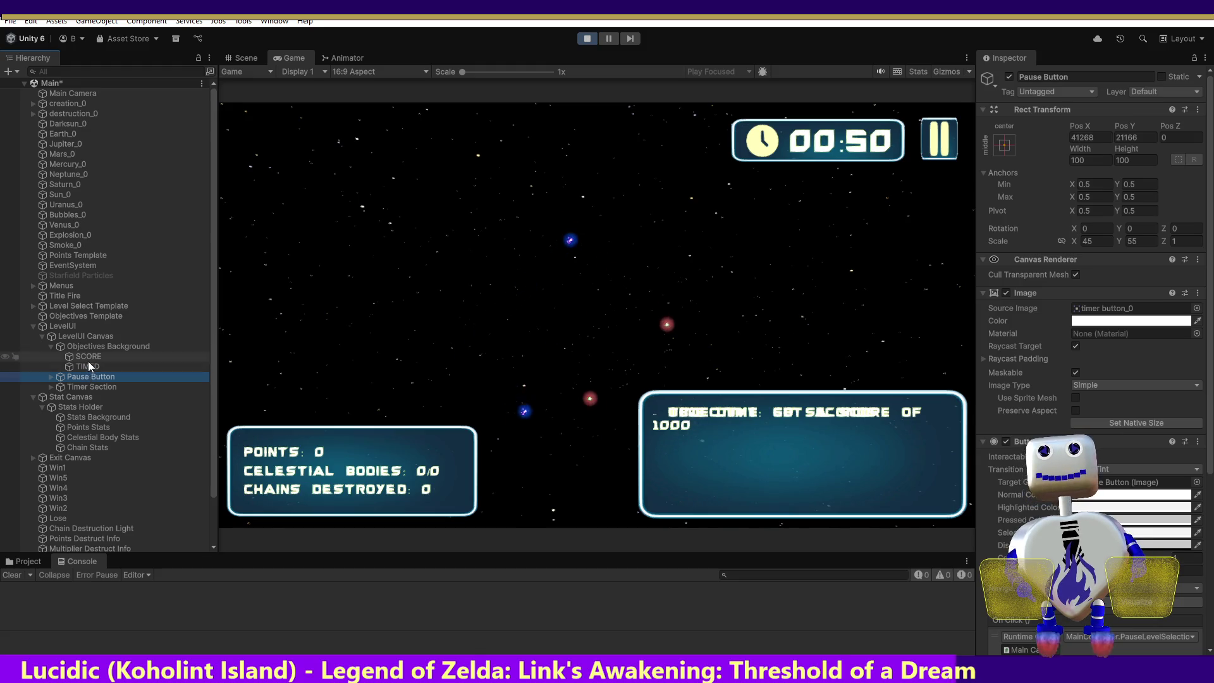
pyautogui.click(88, 370)
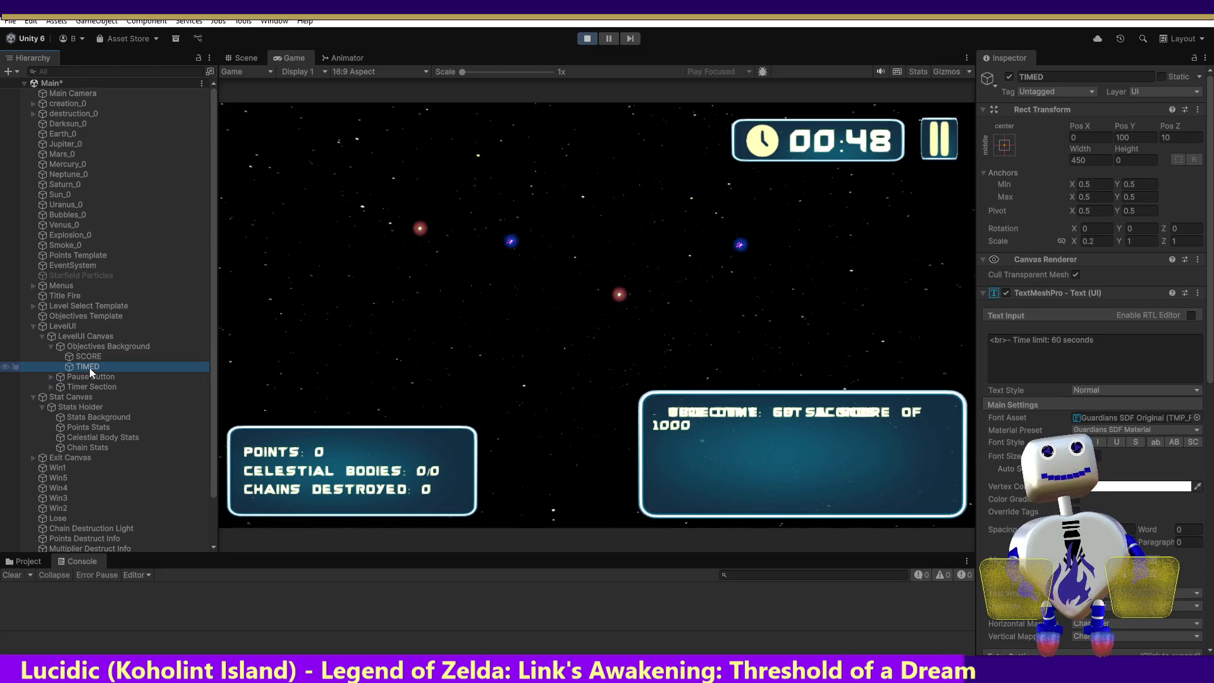
pyautogui.click(586, 39)
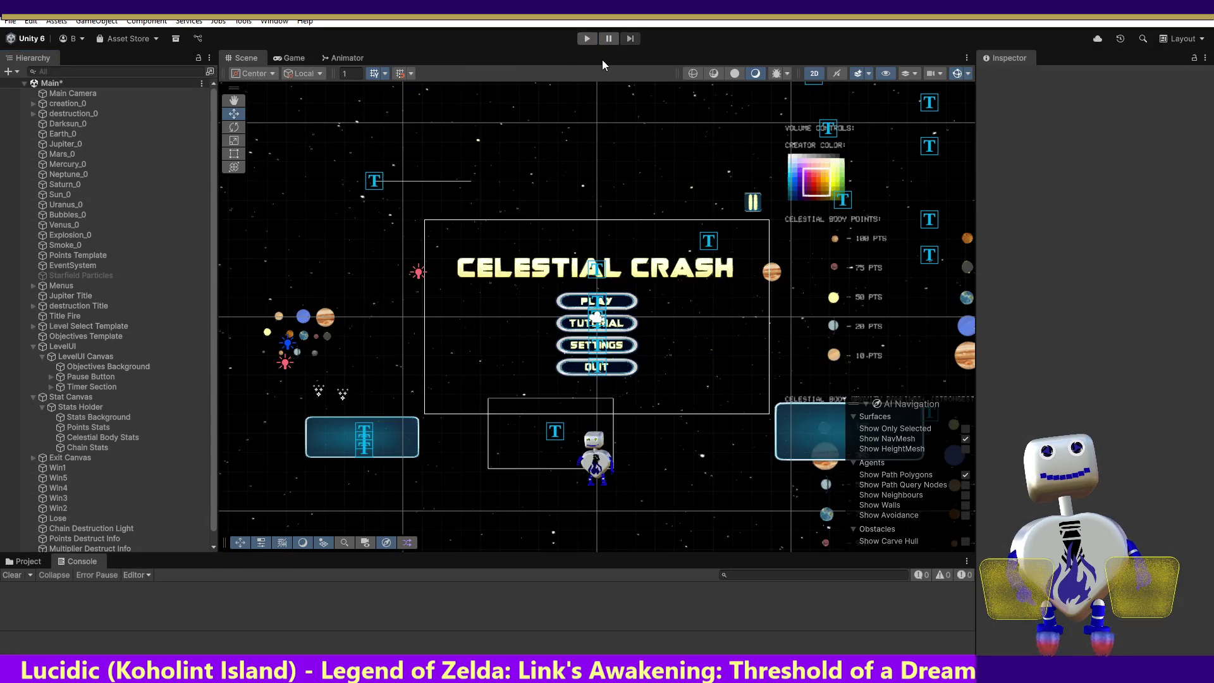
pyautogui.hotkey('alt', 'Tab')
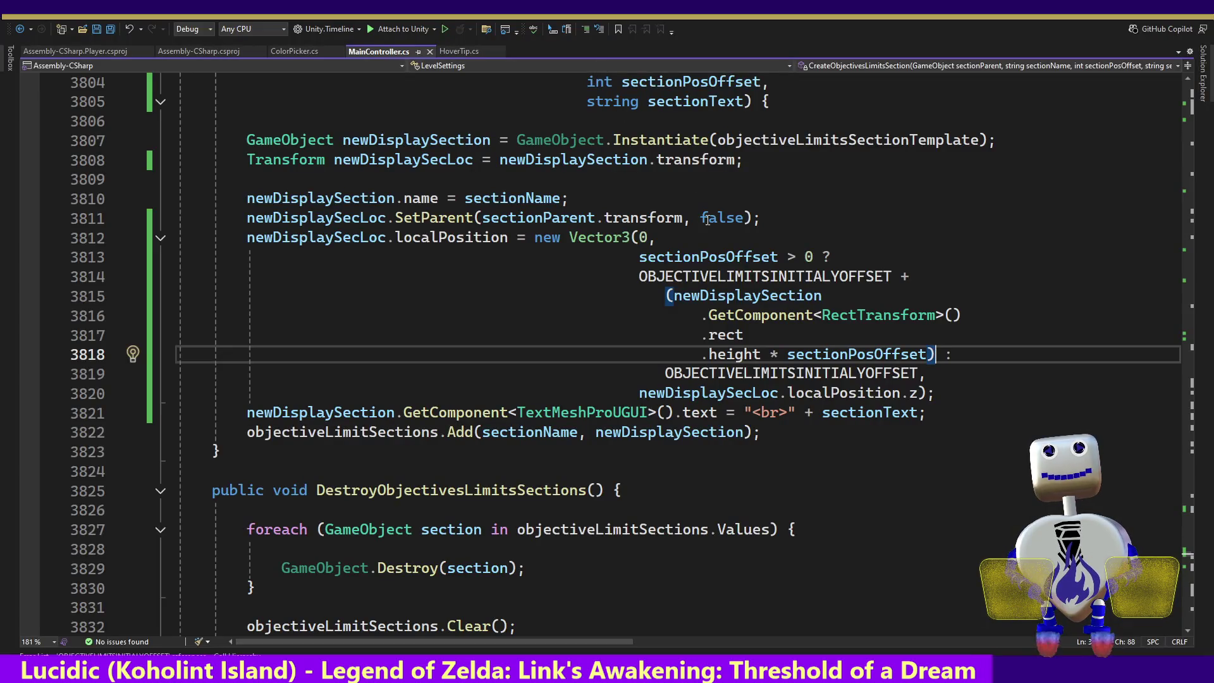
# - Undo the added OBJECTIVELIMITSINITIALYOFFSET term and add a blank line below SetParent
pyautogui.moveTo(808, 275)
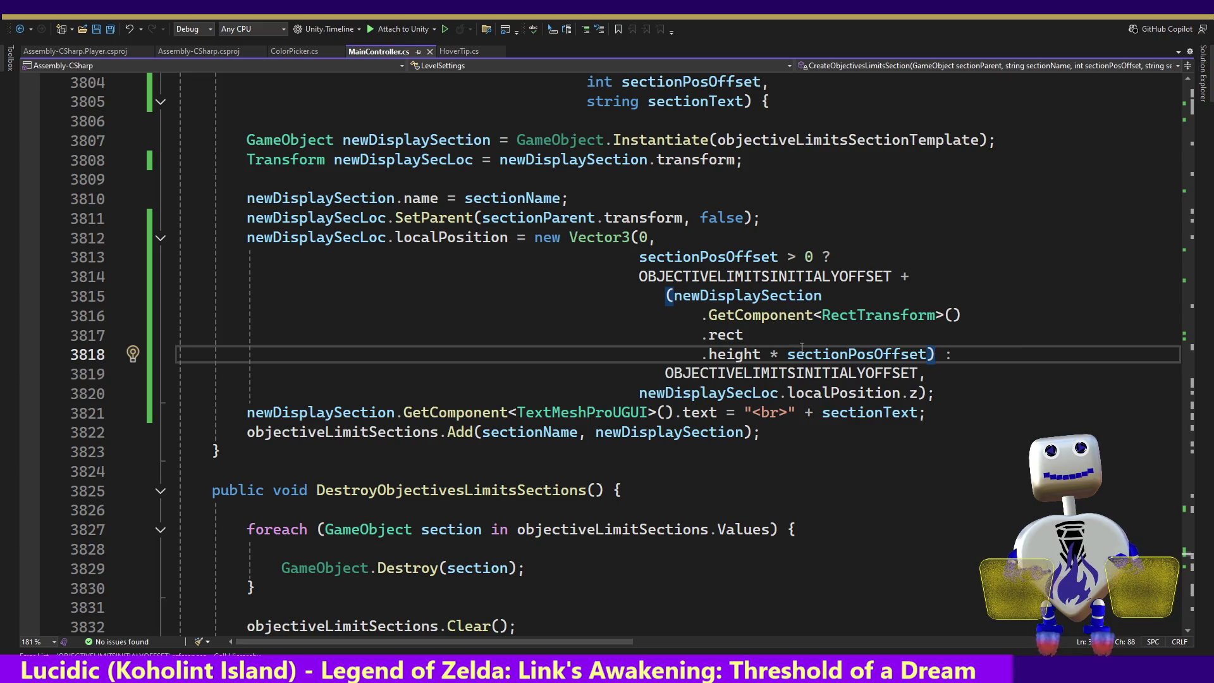
pyautogui.moveTo(799, 353)
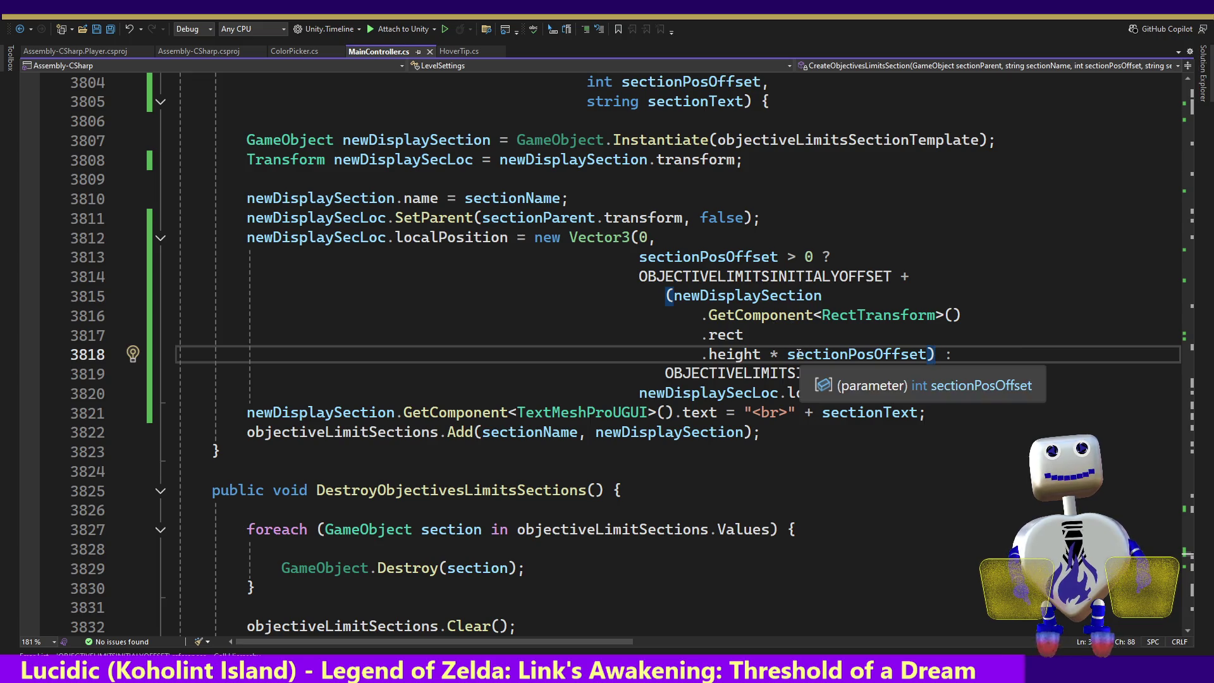
pyautogui.click(798, 354)
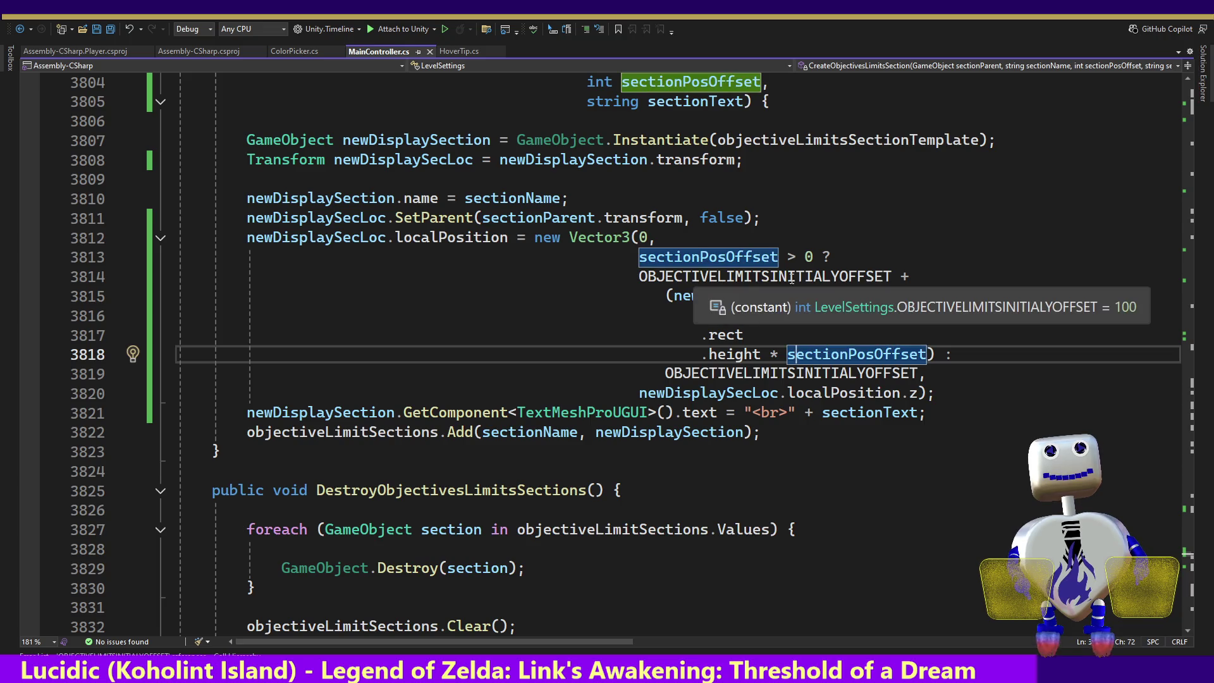
pyautogui.moveTo(857, 355)
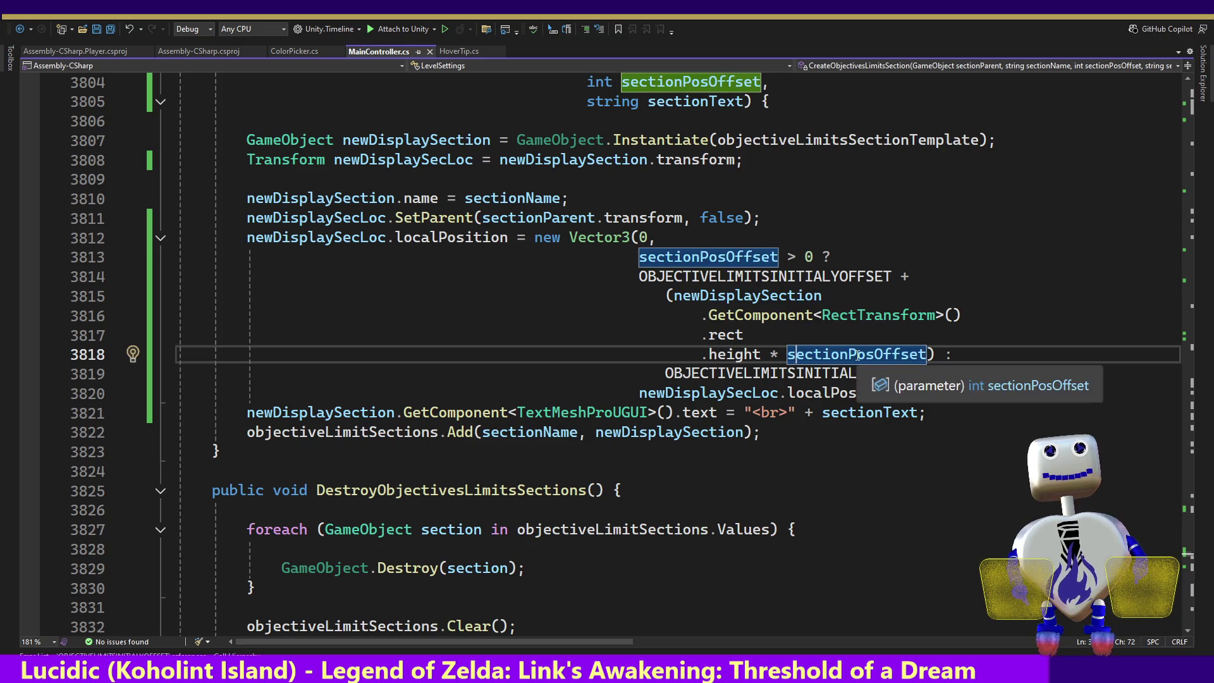
pyautogui.click(763, 354)
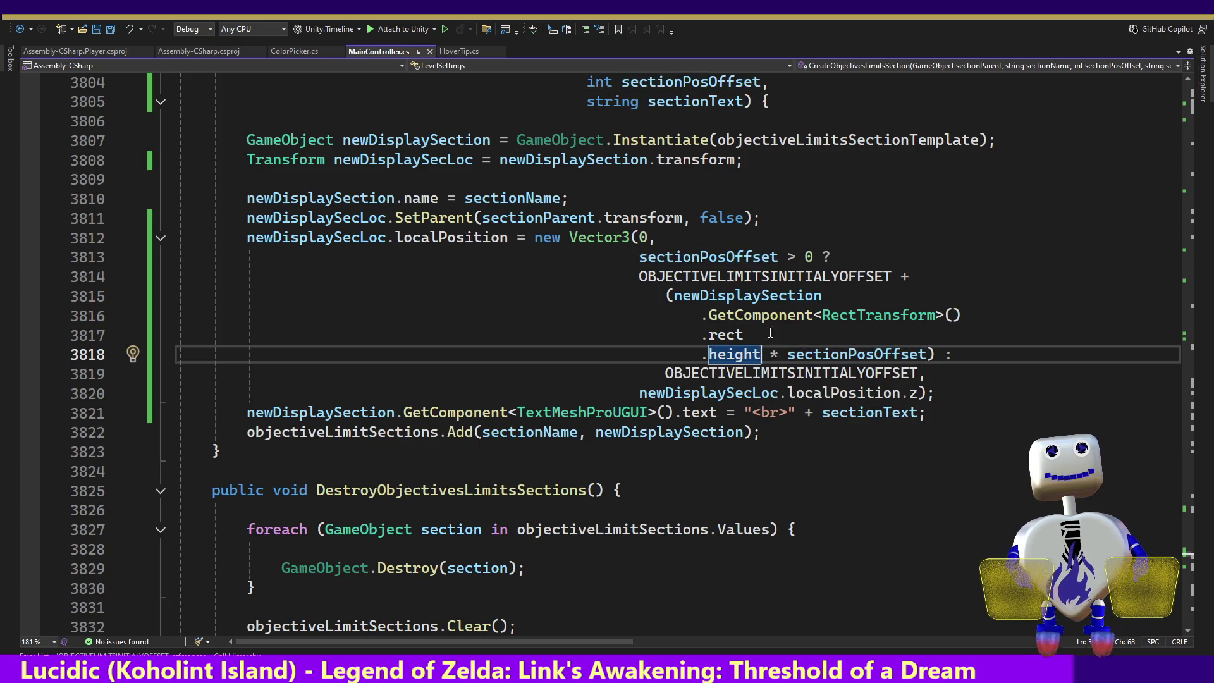
pyautogui.click(777, 217)
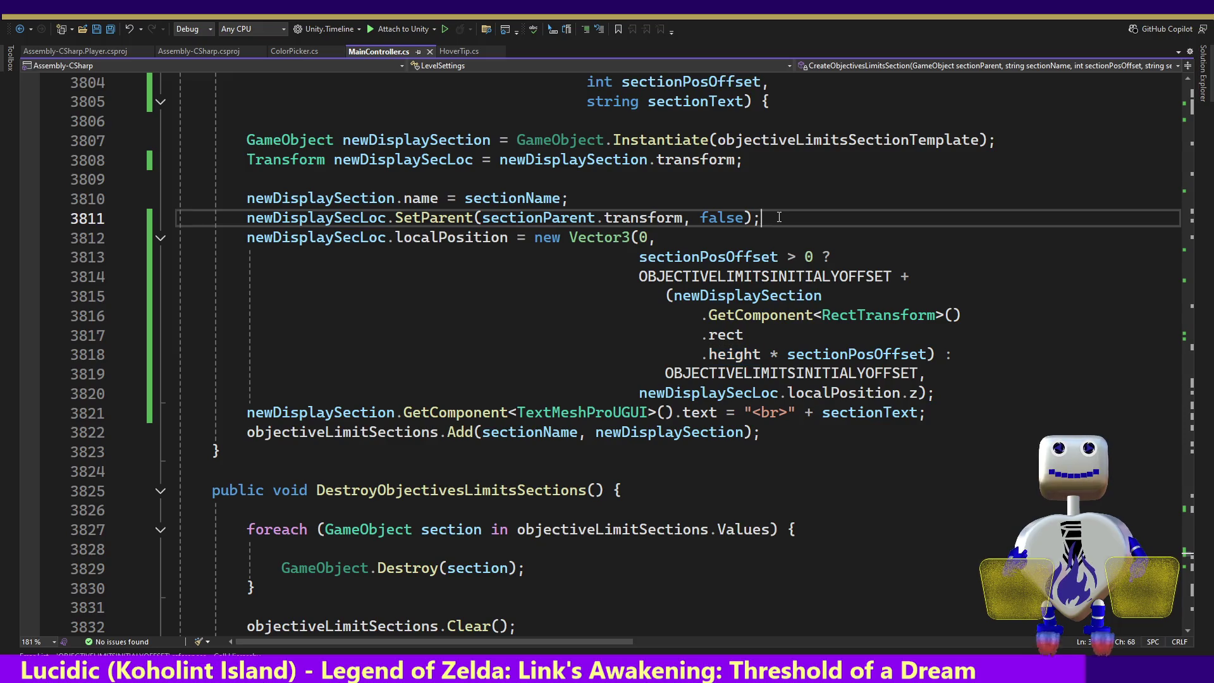
pyautogui.hotkey('ctrl', 'z')
pyautogui.hotkey('ctrl', 'z')
pyautogui.hotkey('ctrl', 'z')
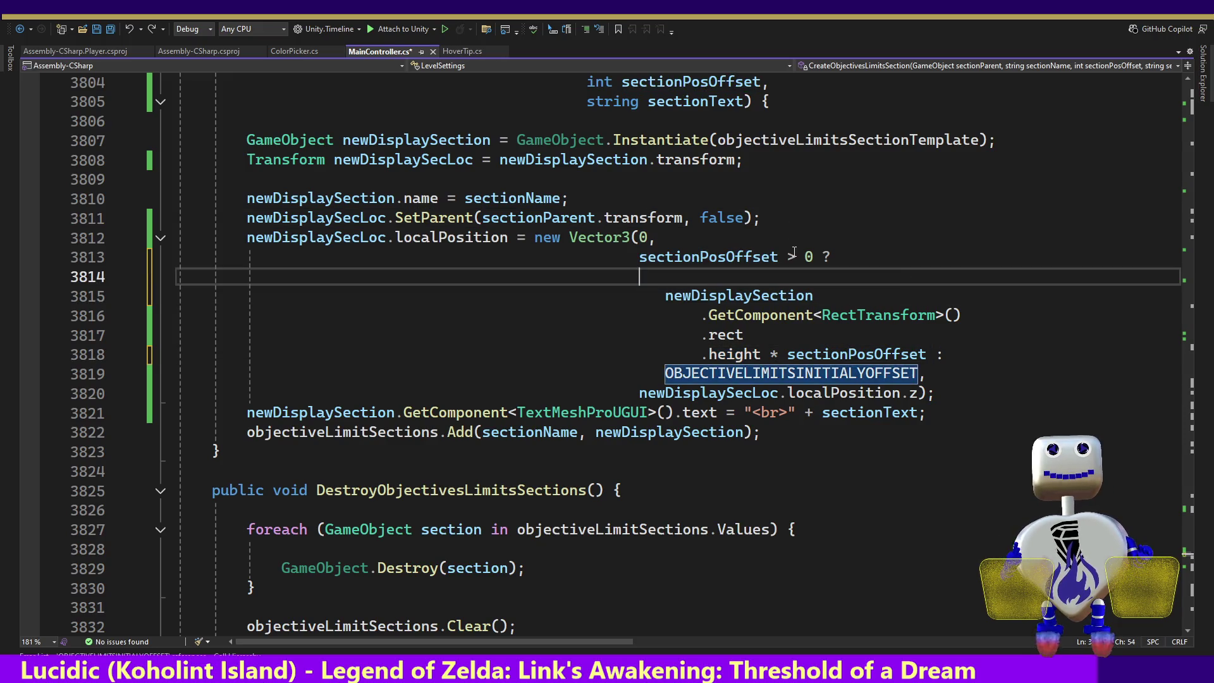
pyautogui.hotkey('ctrl', 'z')
pyautogui.click(762, 216)
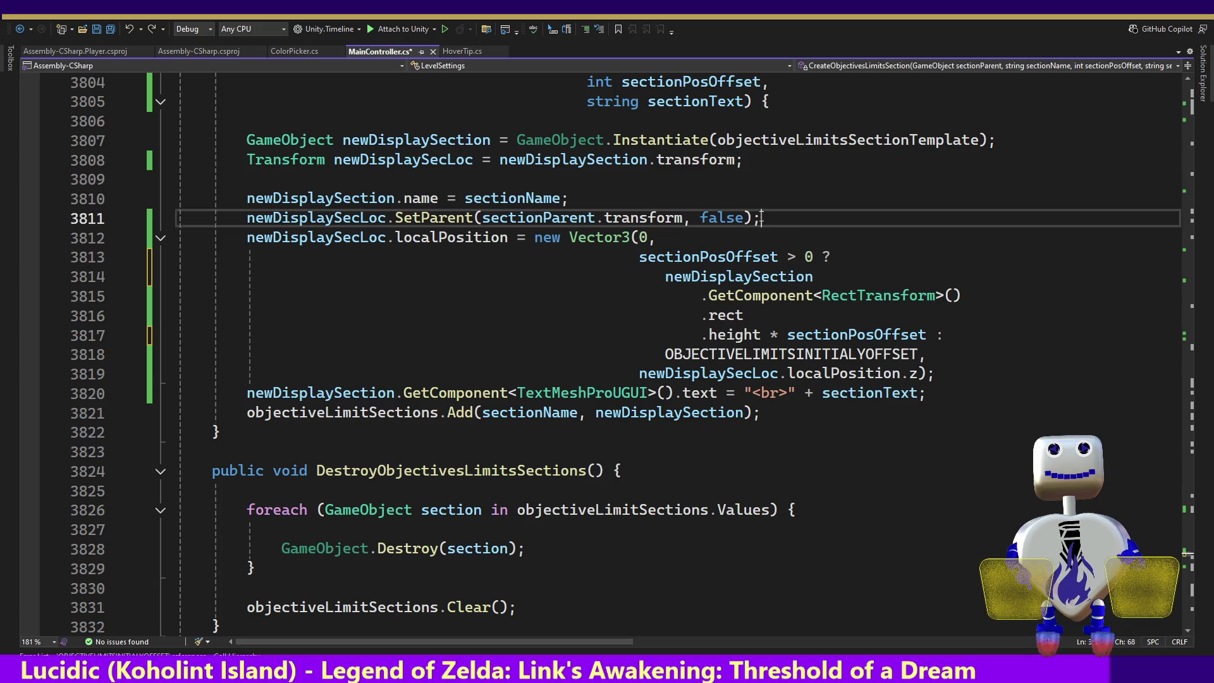
pyautogui.press('Return')
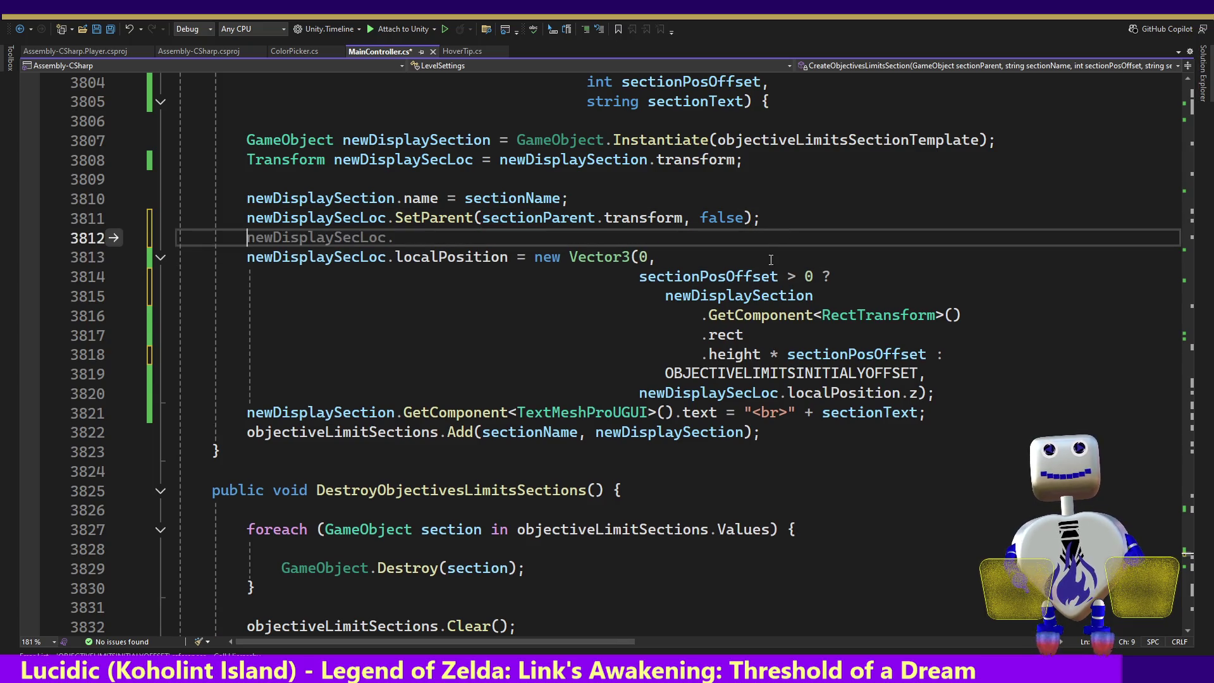
# - Delete '* sectionPosOffset' after .height on line 3818 and copy the rect height expression
pyautogui.moveTo(819, 296)
pyautogui.mouseDown()
pyautogui.moveTo(702, 316)
pyautogui.moveTo(753, 356)
pyautogui.mouseUp()
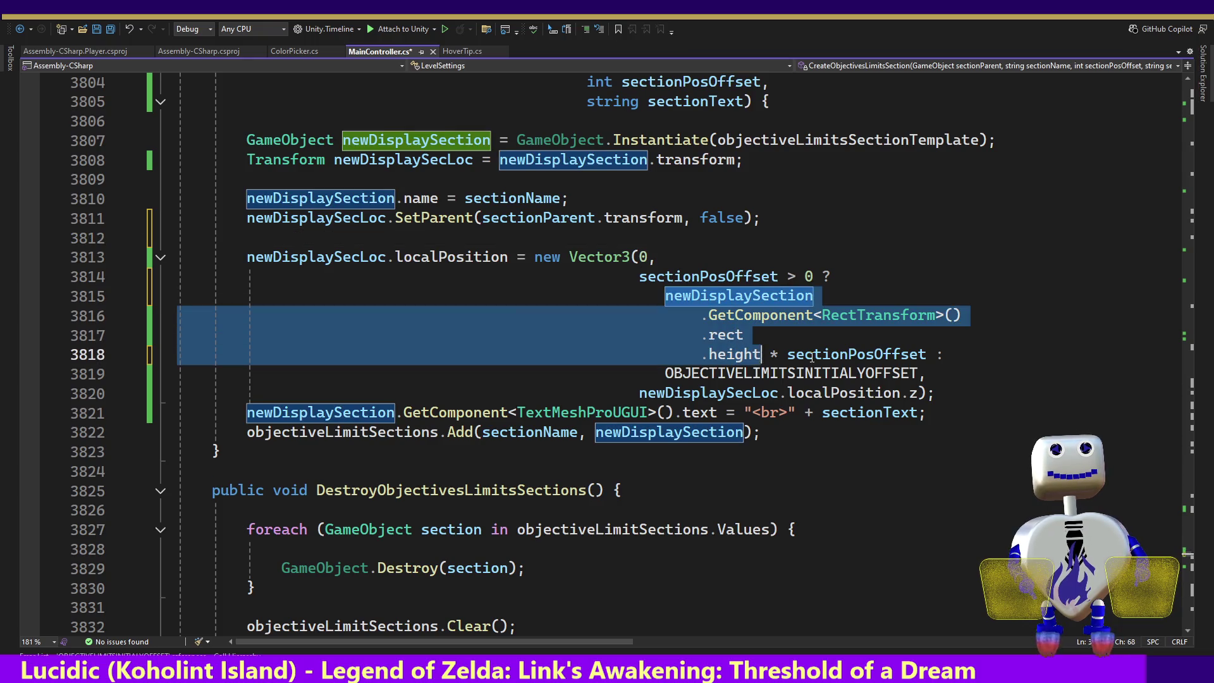
pyautogui.click(781, 355)
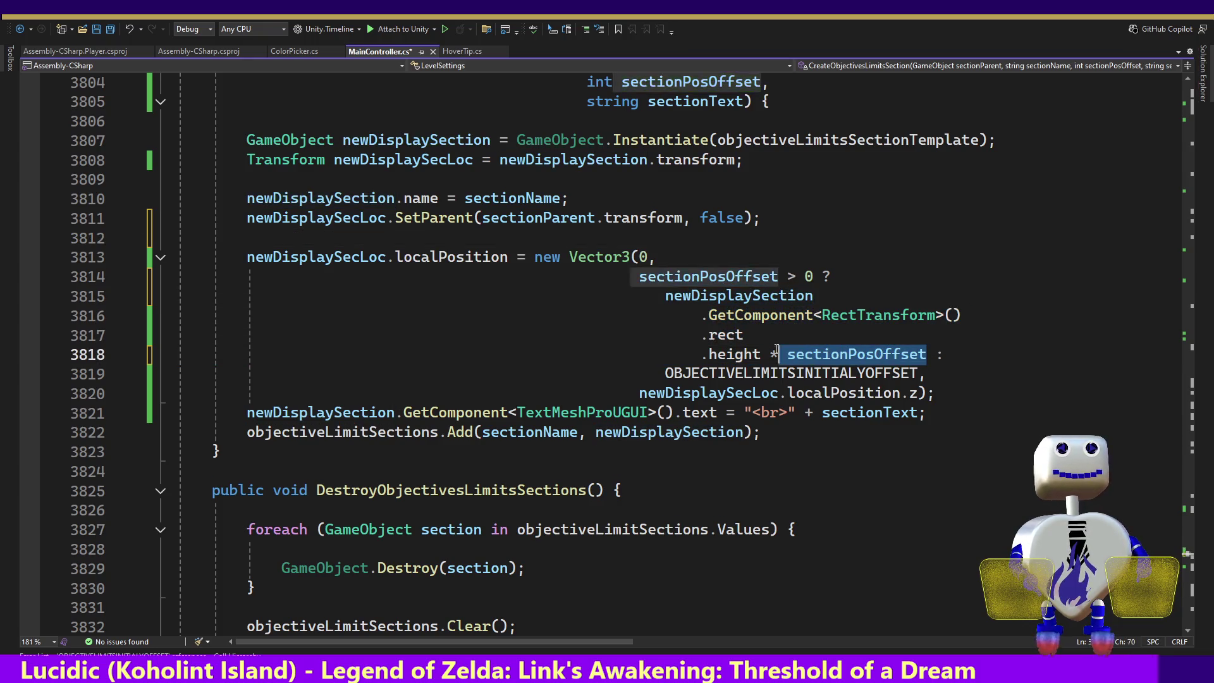
pyautogui.moveTo(779, 350); pyautogui.dragTo(763, 352)
pyautogui.press('BackSpace')
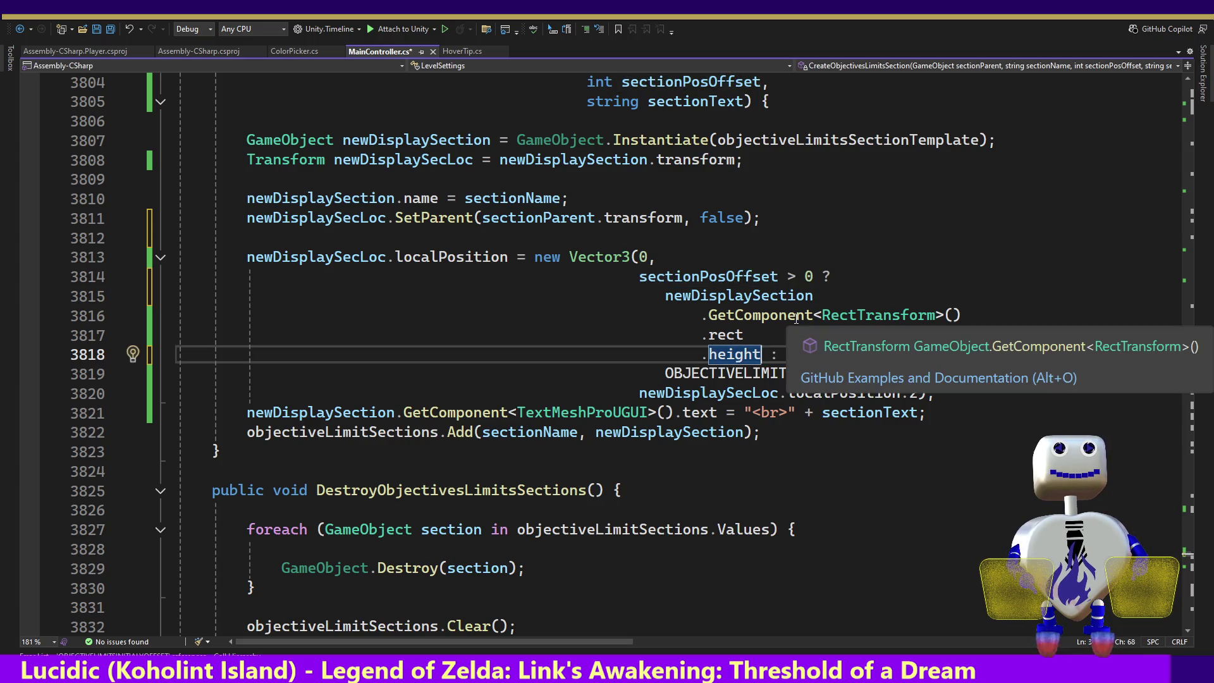
pyautogui.press('Up')
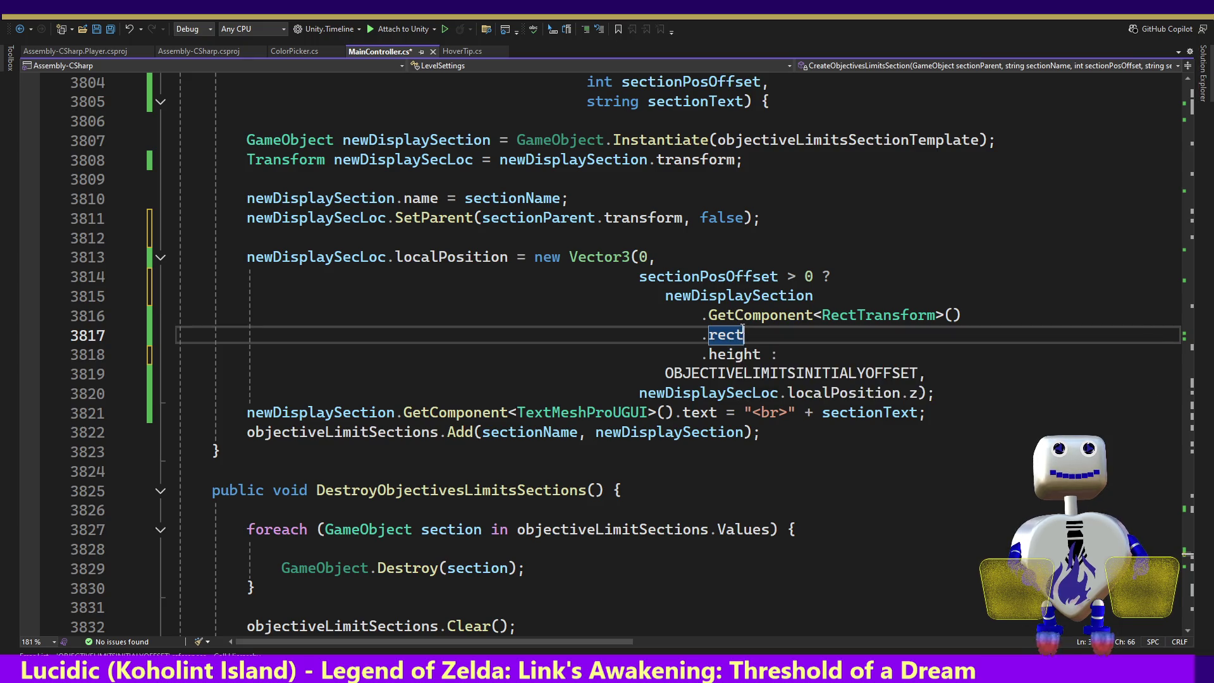
pyautogui.click(719, 295)
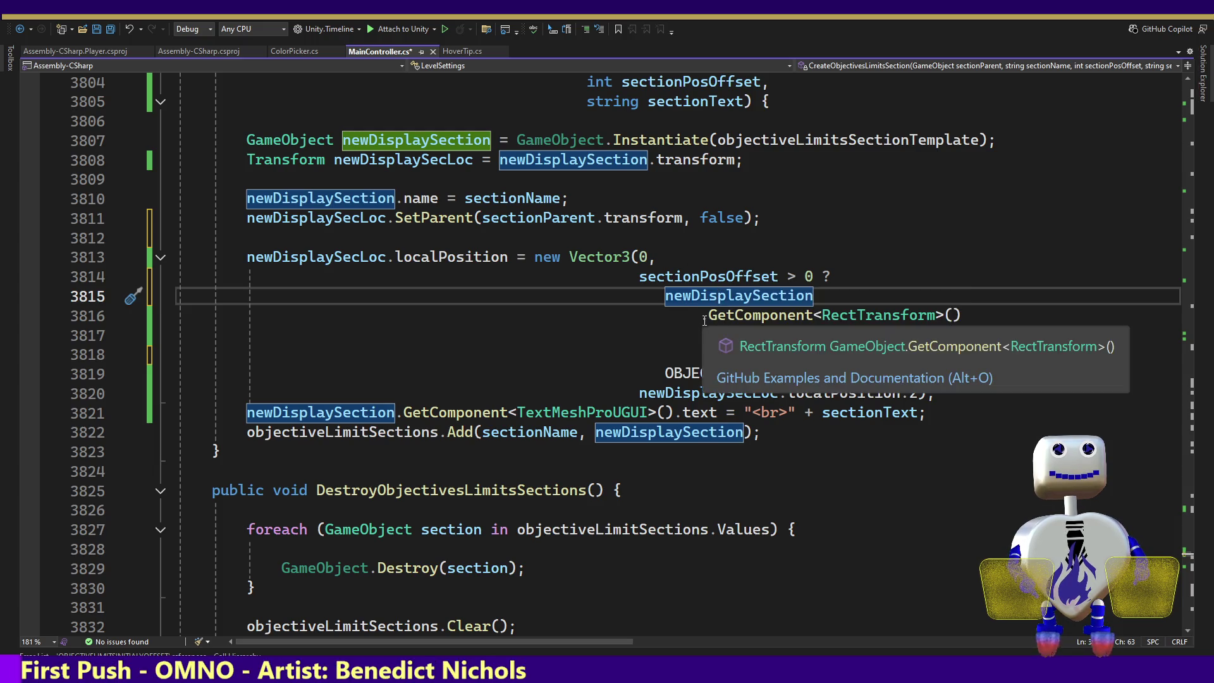
pyautogui.moveTo(762, 354)
pyautogui.mouseDown()
pyautogui.moveTo(767, 316)
pyautogui.moveTo(746, 335)
pyautogui.moveTo(667, 300)
pyautogui.mouseUp()
pyautogui.hotkey('ctrl', 'c')
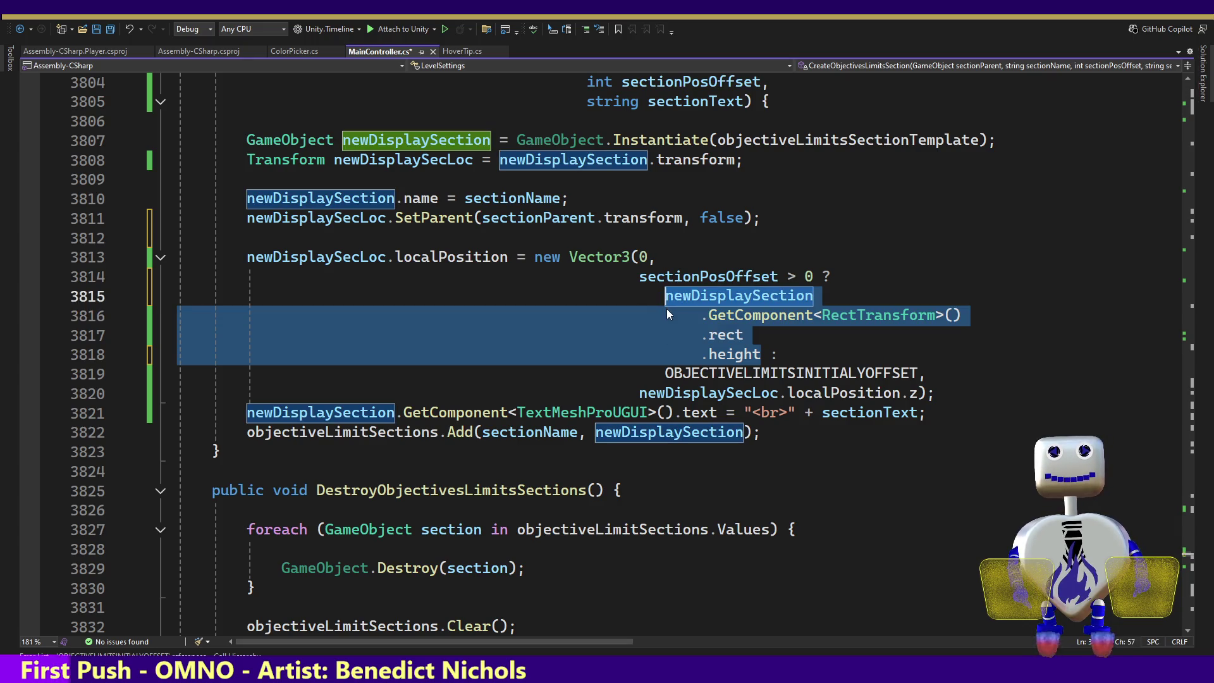
pyautogui.click(524, 239)
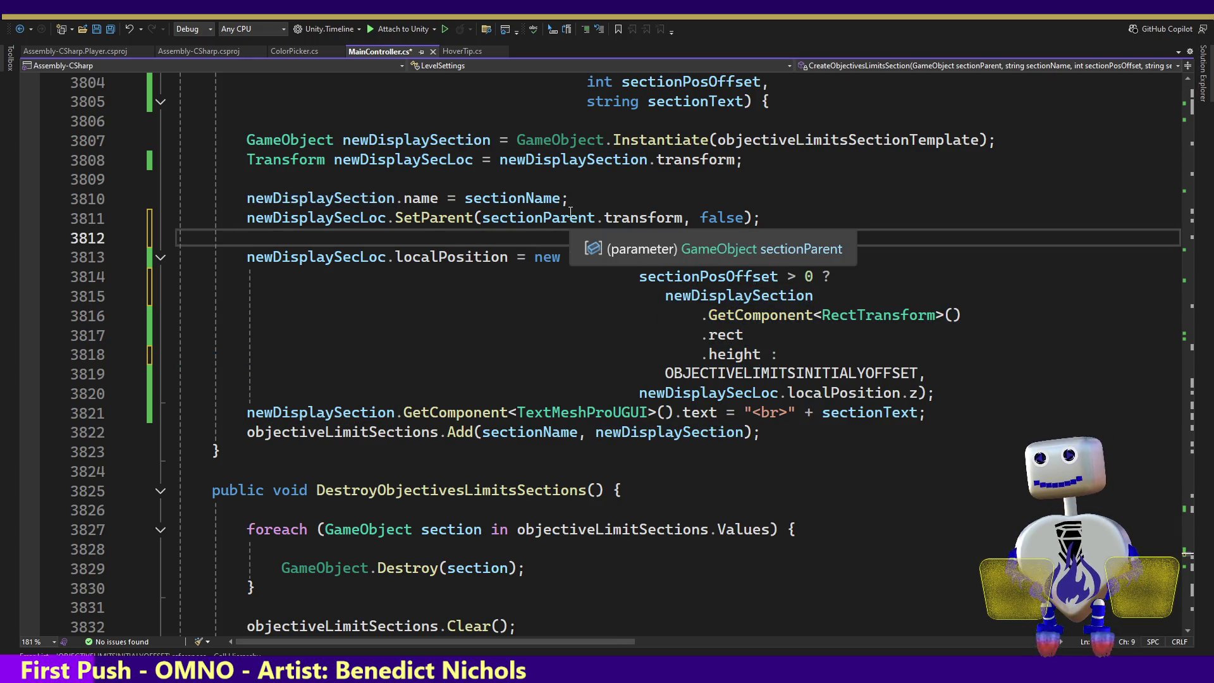
# - Add Debug.Log of the section's rect height after SetParent, then enter Unity play mode
pyautogui.write('dEBUG.')
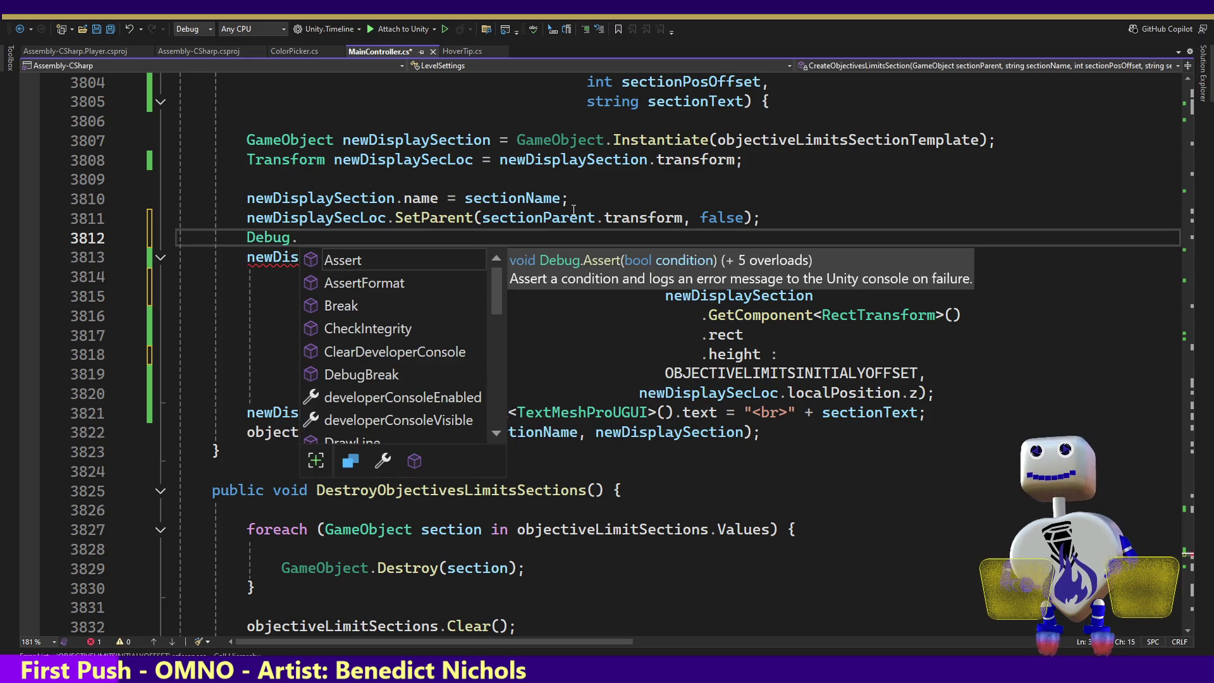
pyautogui.write('Log(newDisplaySection')
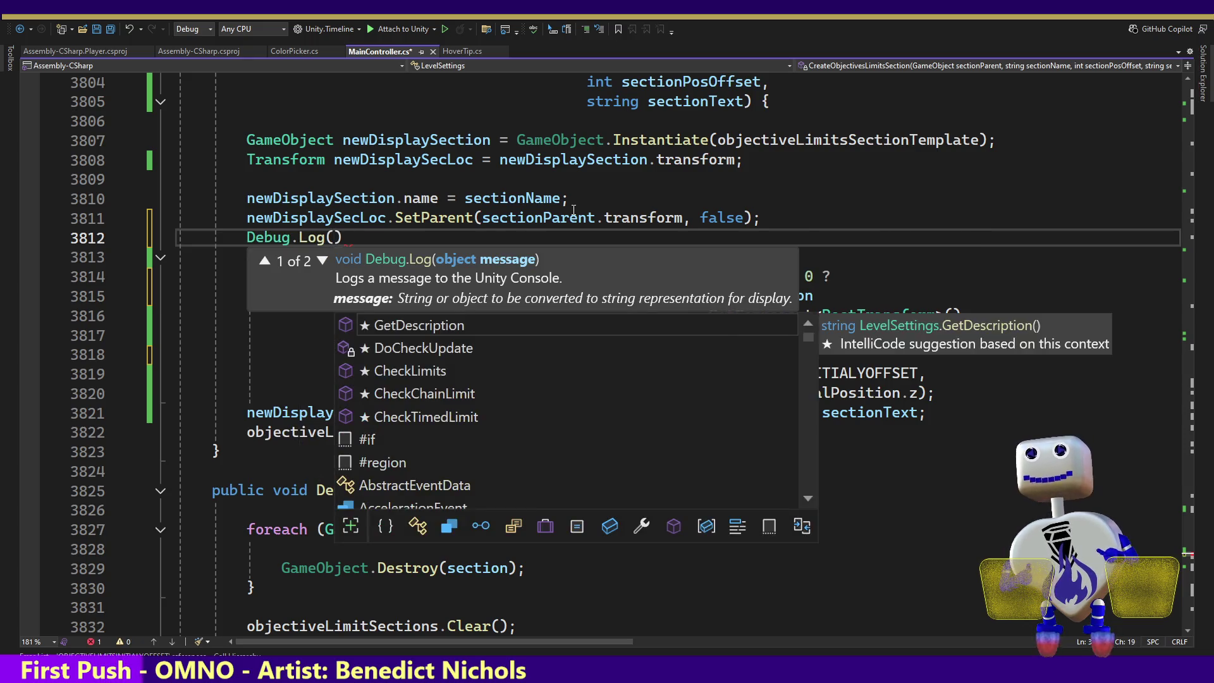
pyautogui.hotkey('ctrl', 'v')
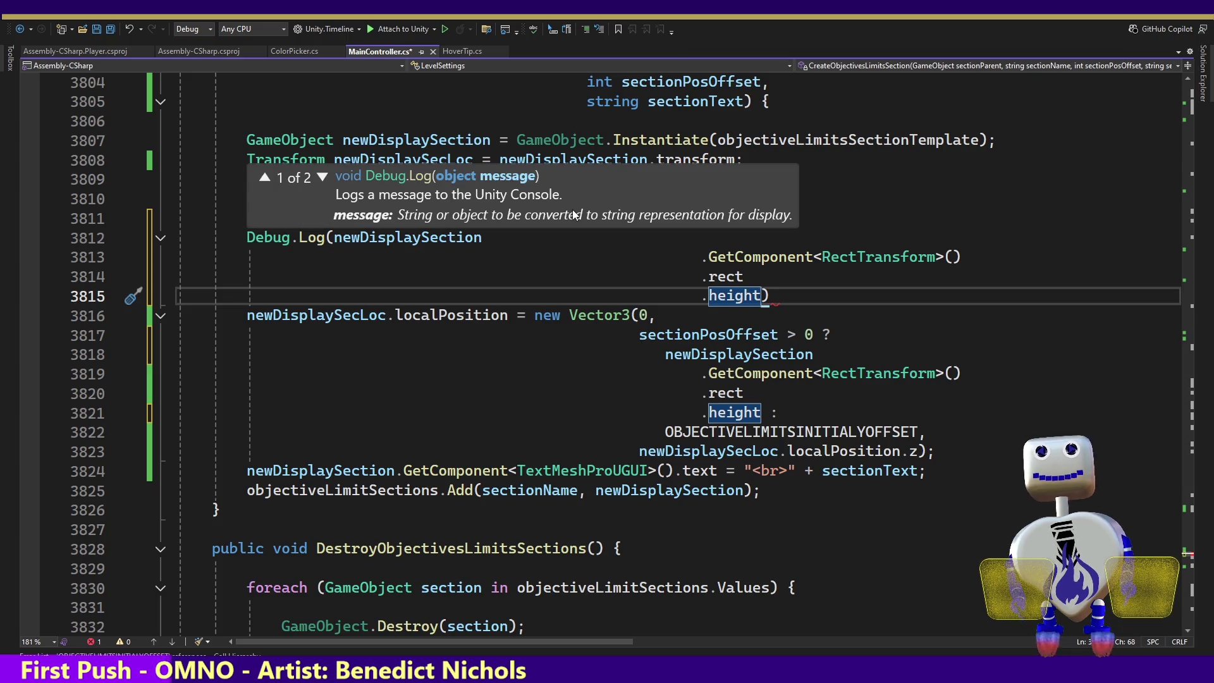
pyautogui.press('Right')
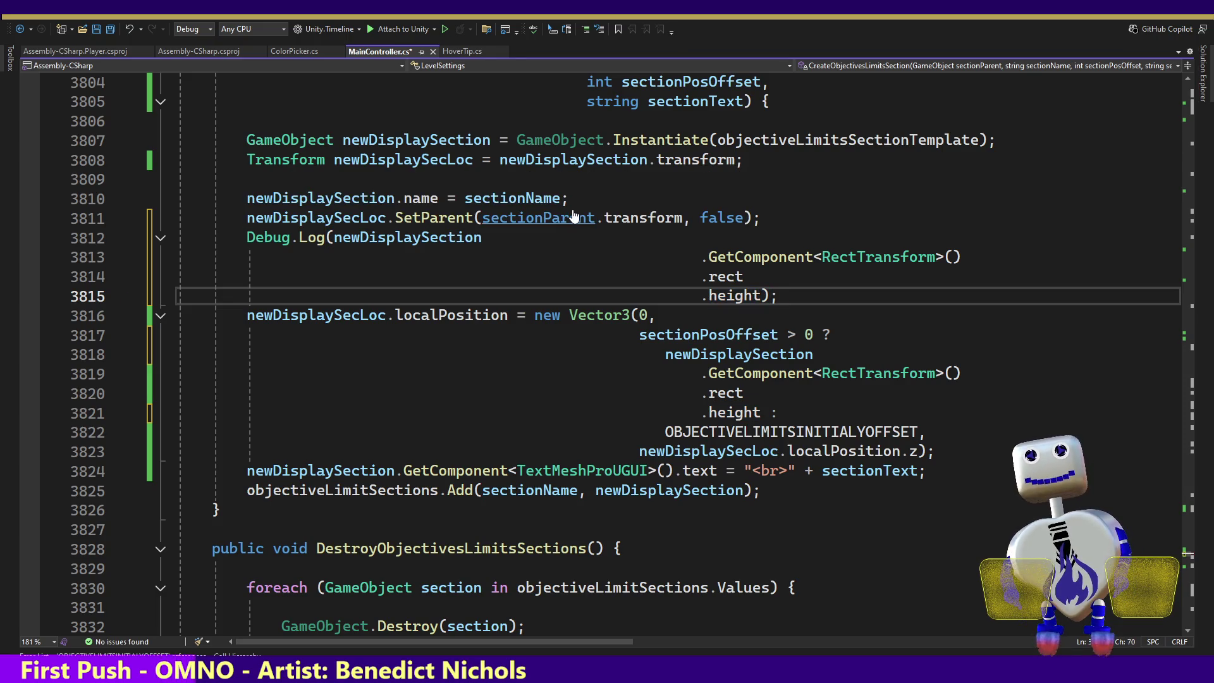
pyautogui.hotkey('alt', 'Tab')
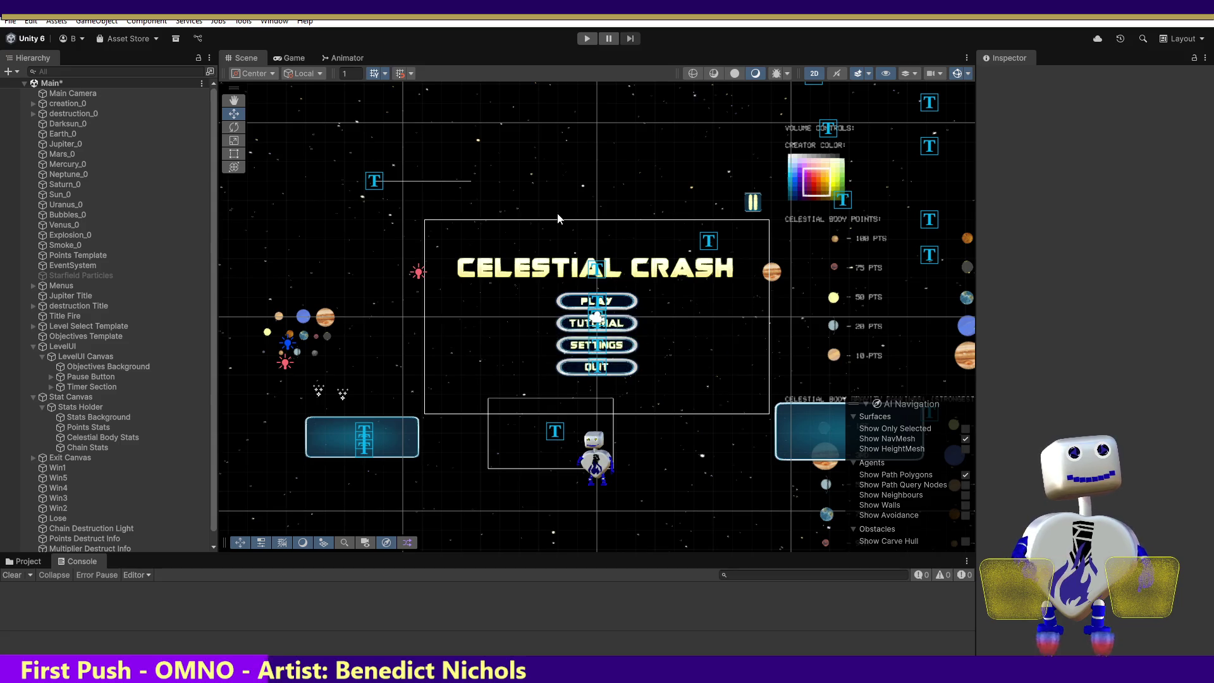
pyautogui.click(586, 38)
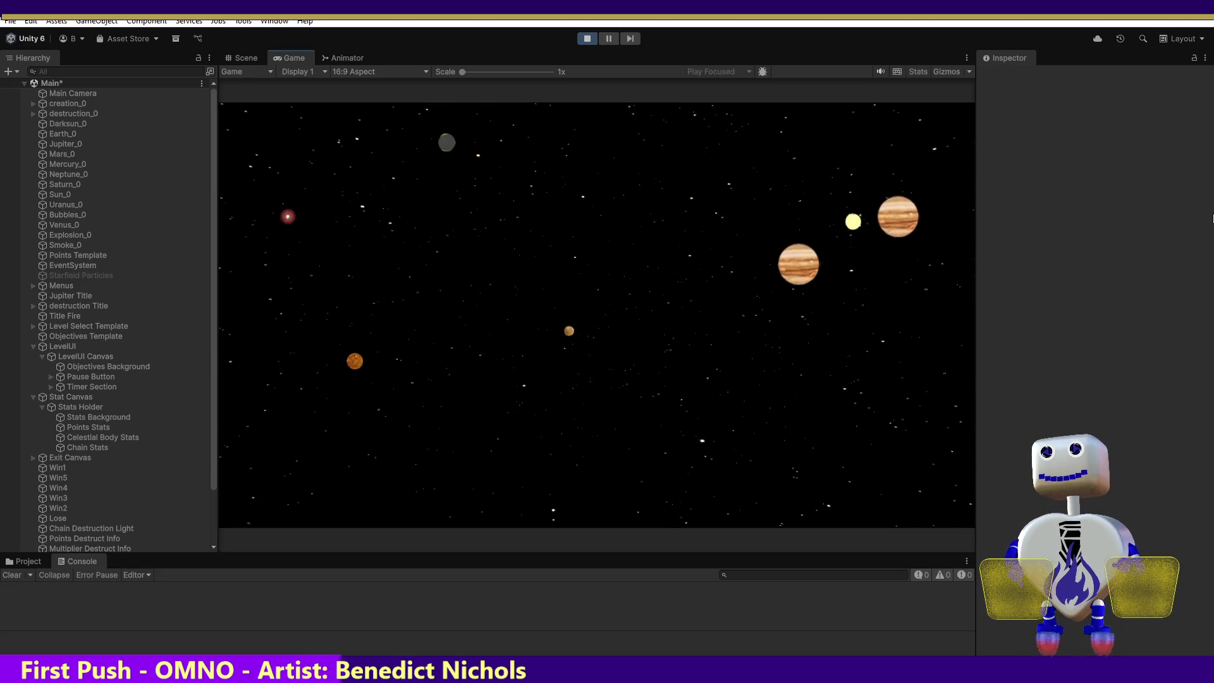
# - Back out to the title menu, launch Time Trial 2, then stop play mode
pyautogui.click(647, 308)
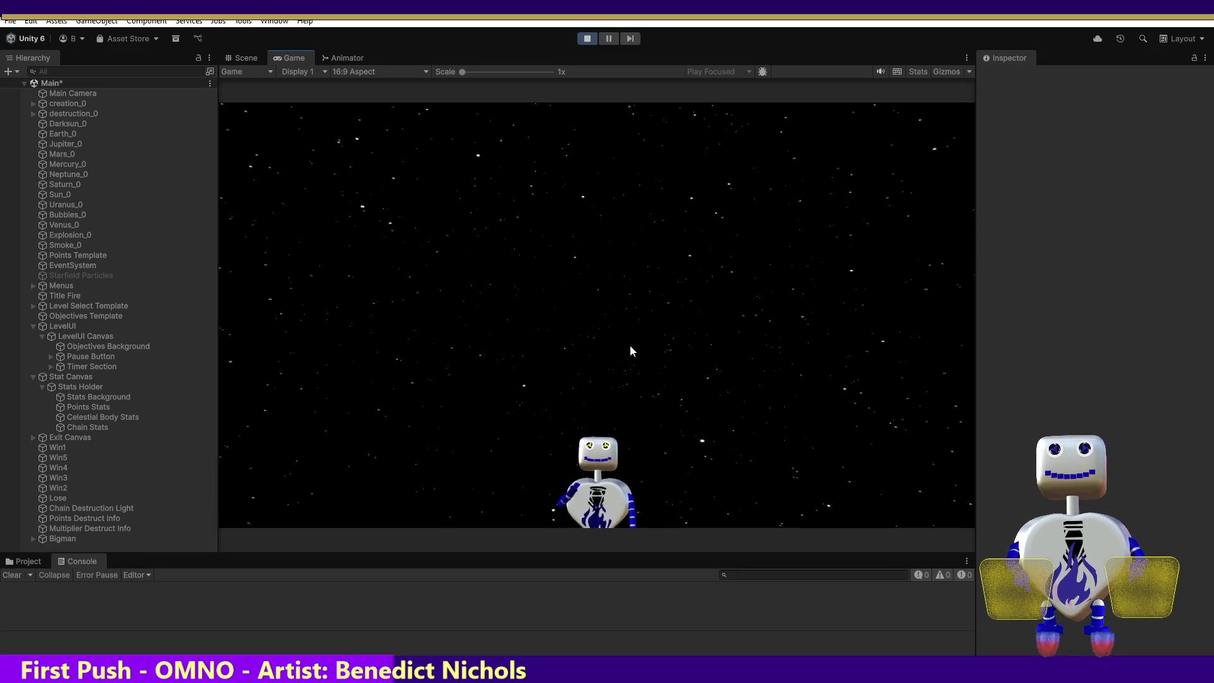
pyautogui.press('Escape')
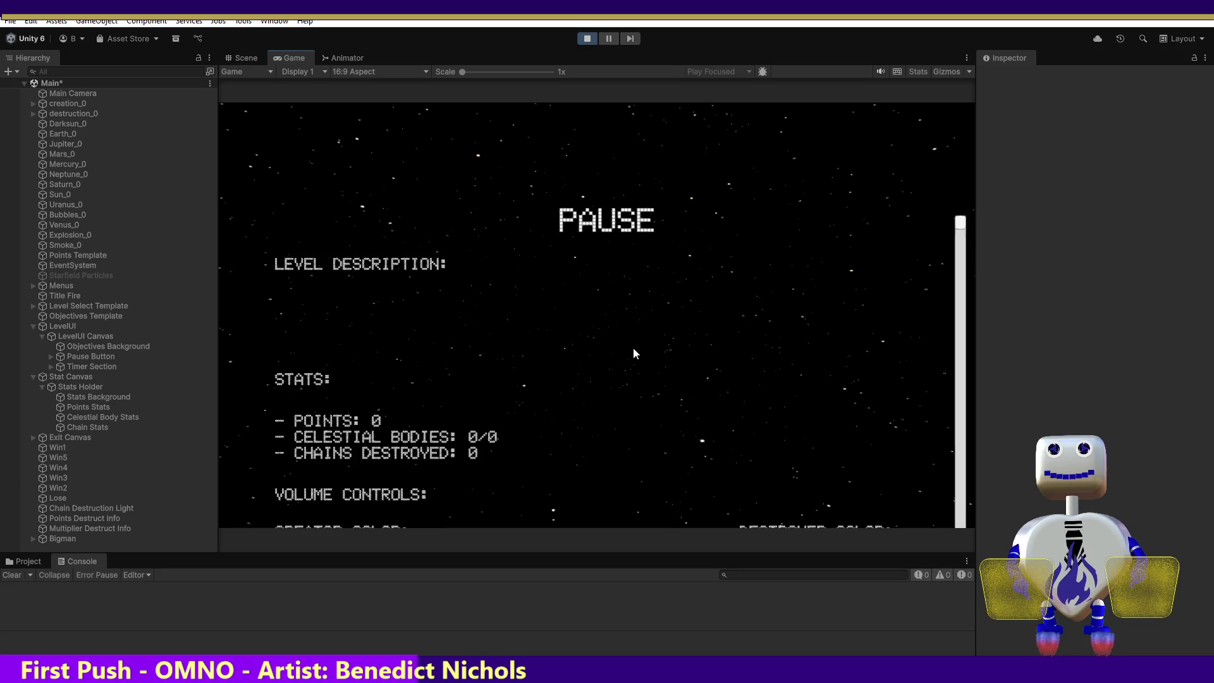
pyautogui.press('Escape')
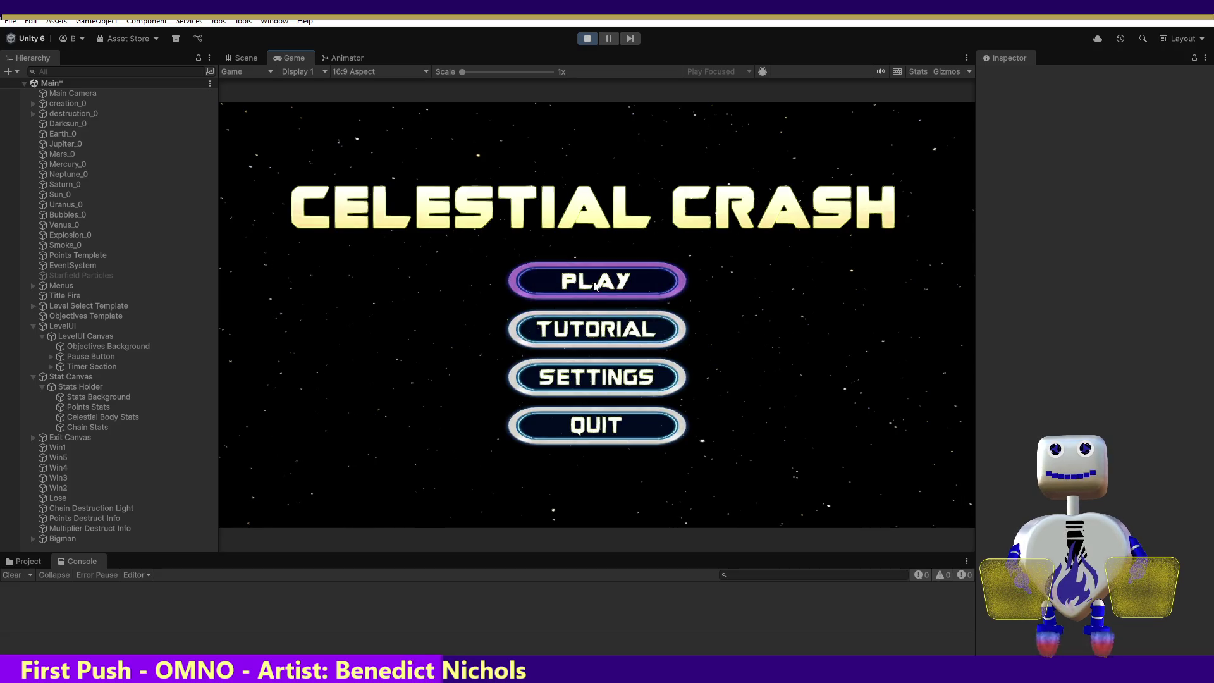
pyautogui.click(595, 286)
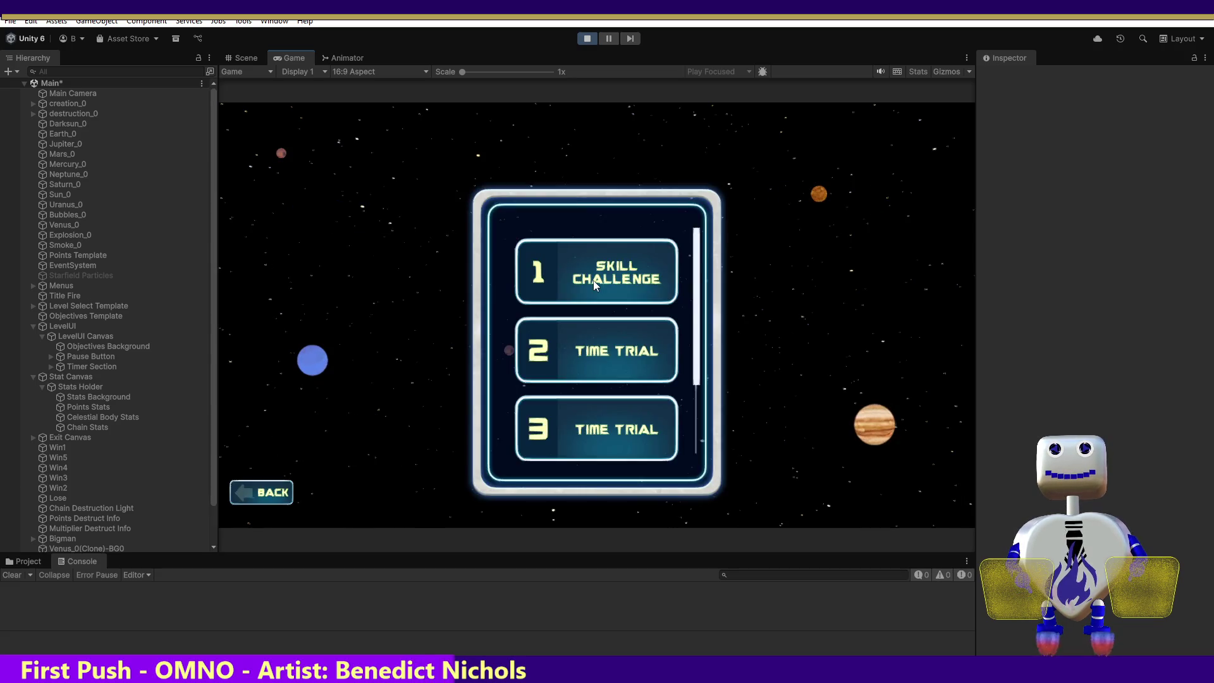
pyautogui.click(608, 346)
pyautogui.click(856, 339)
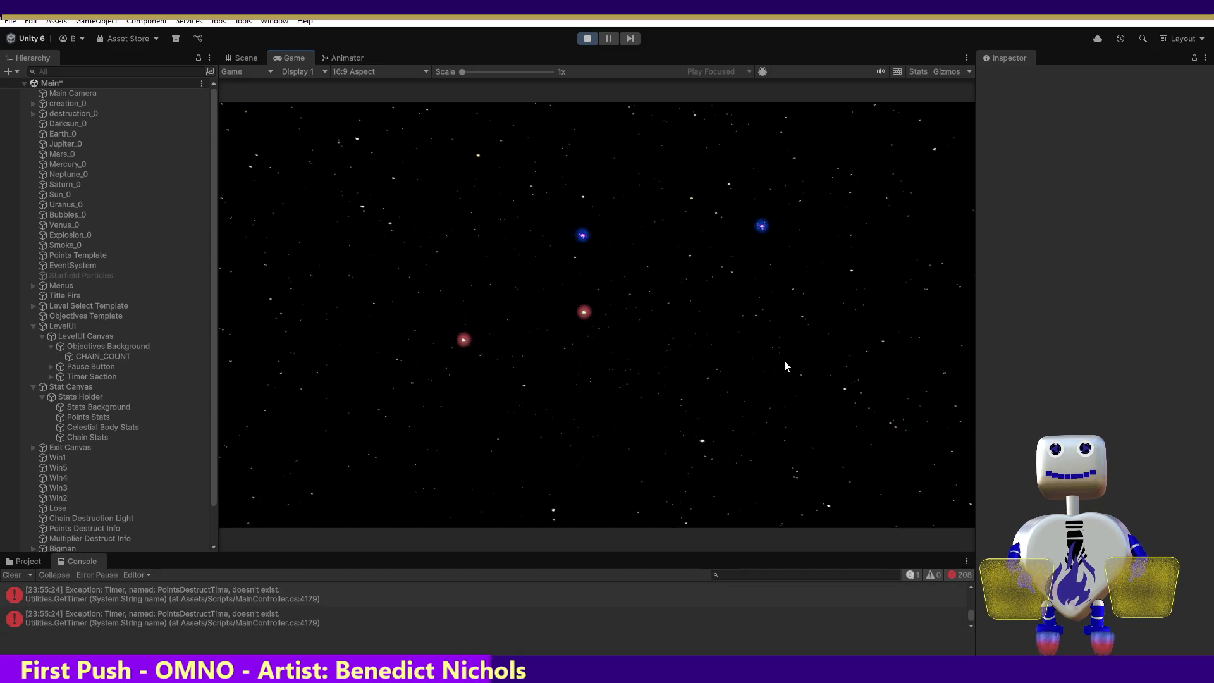
pyautogui.click(581, 33)
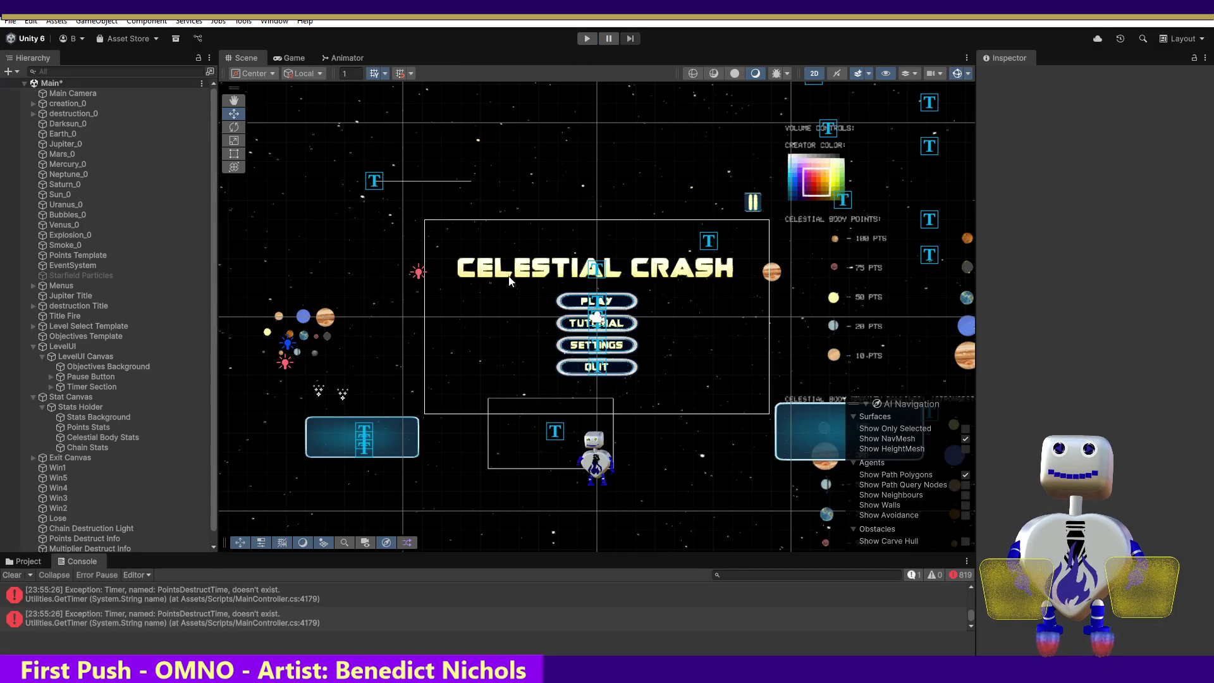
# - Play-test the Skill Challenge level's objective entry, then stop play mode
pyautogui.click(582, 39)
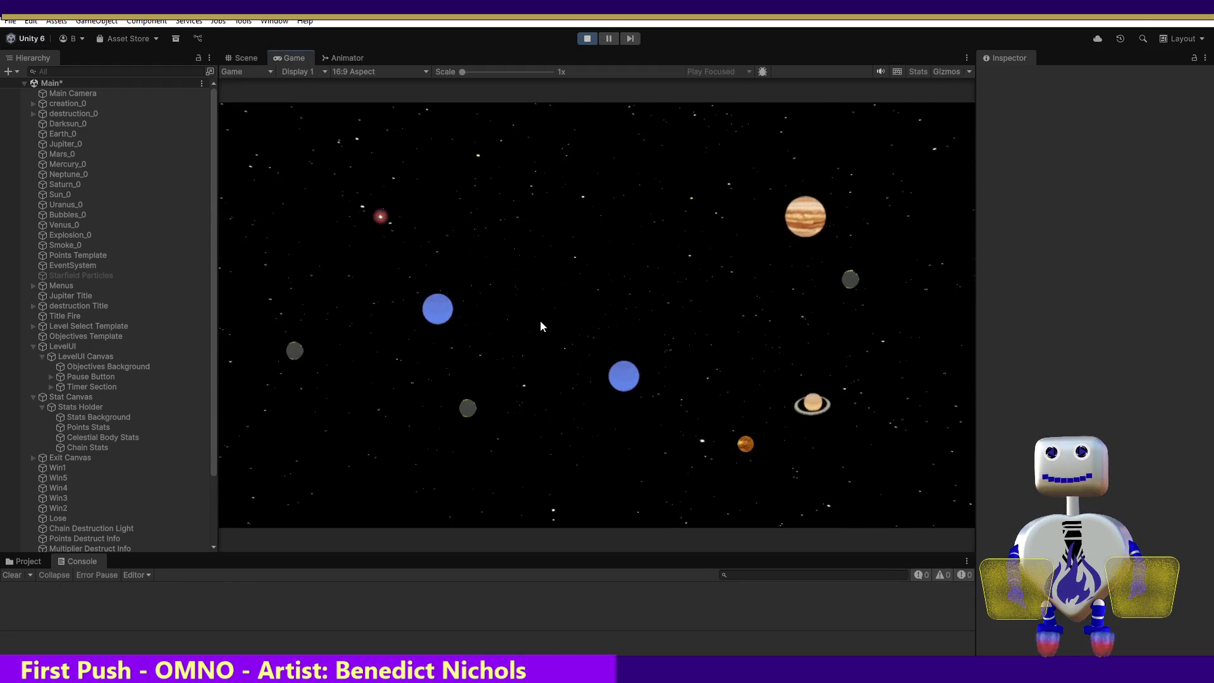
pyautogui.click(551, 279)
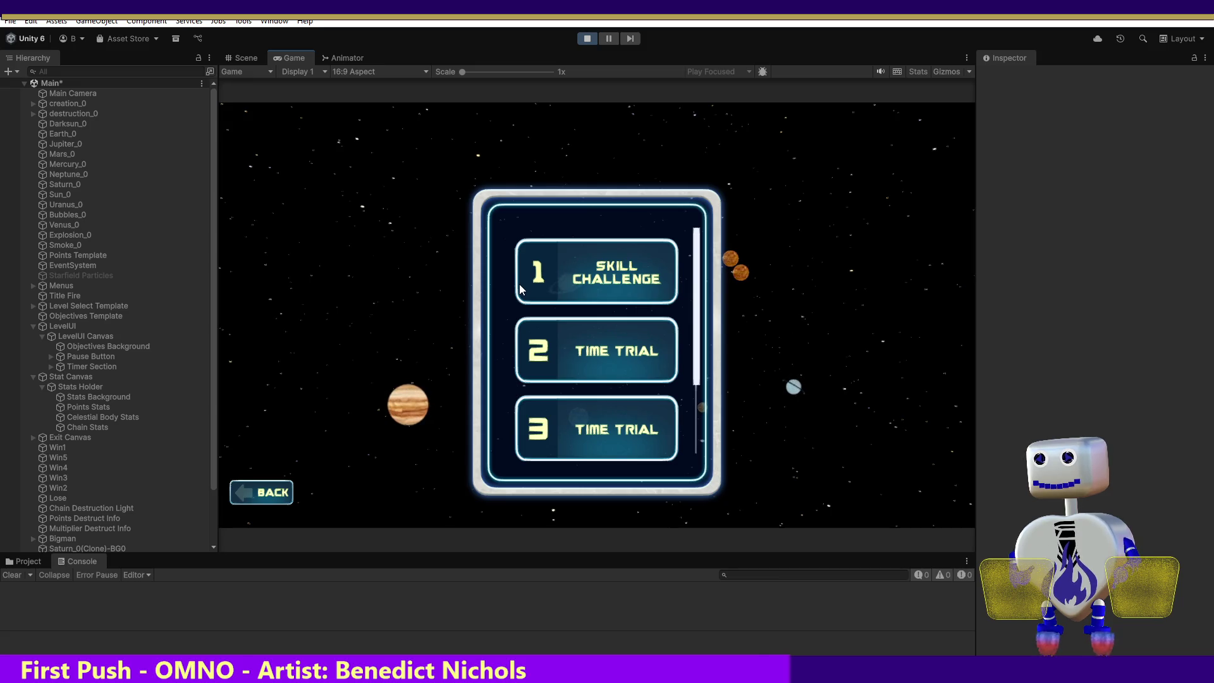
pyautogui.click(604, 283)
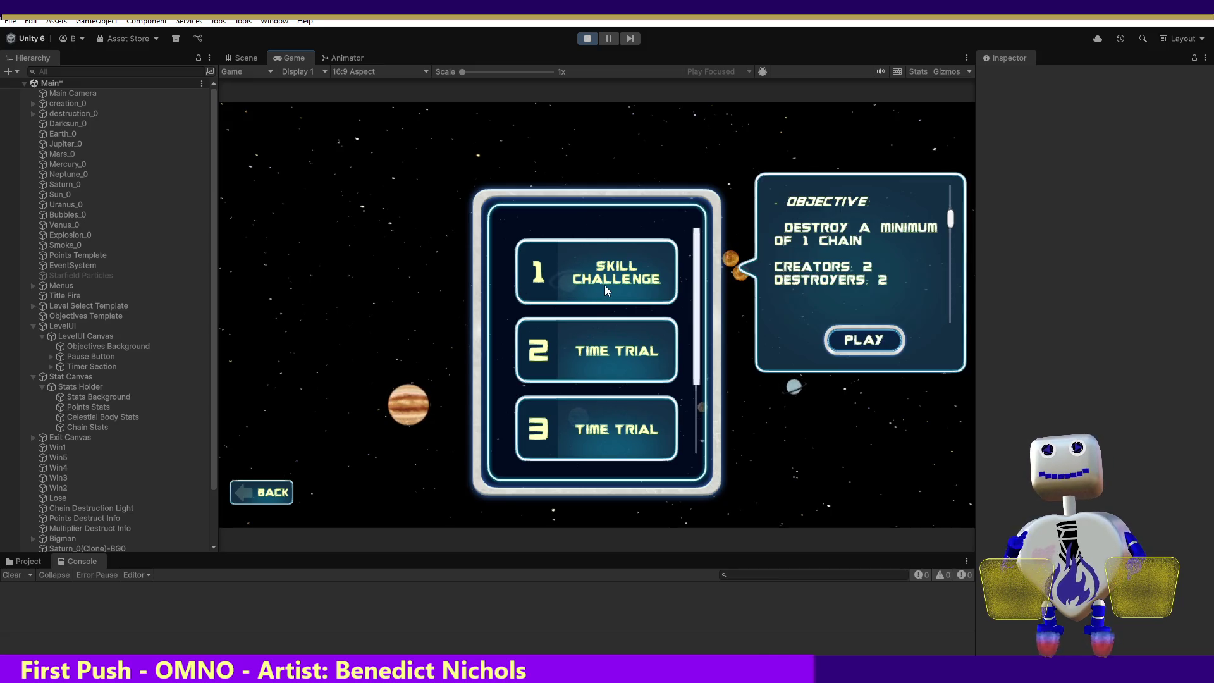
pyautogui.click(864, 339)
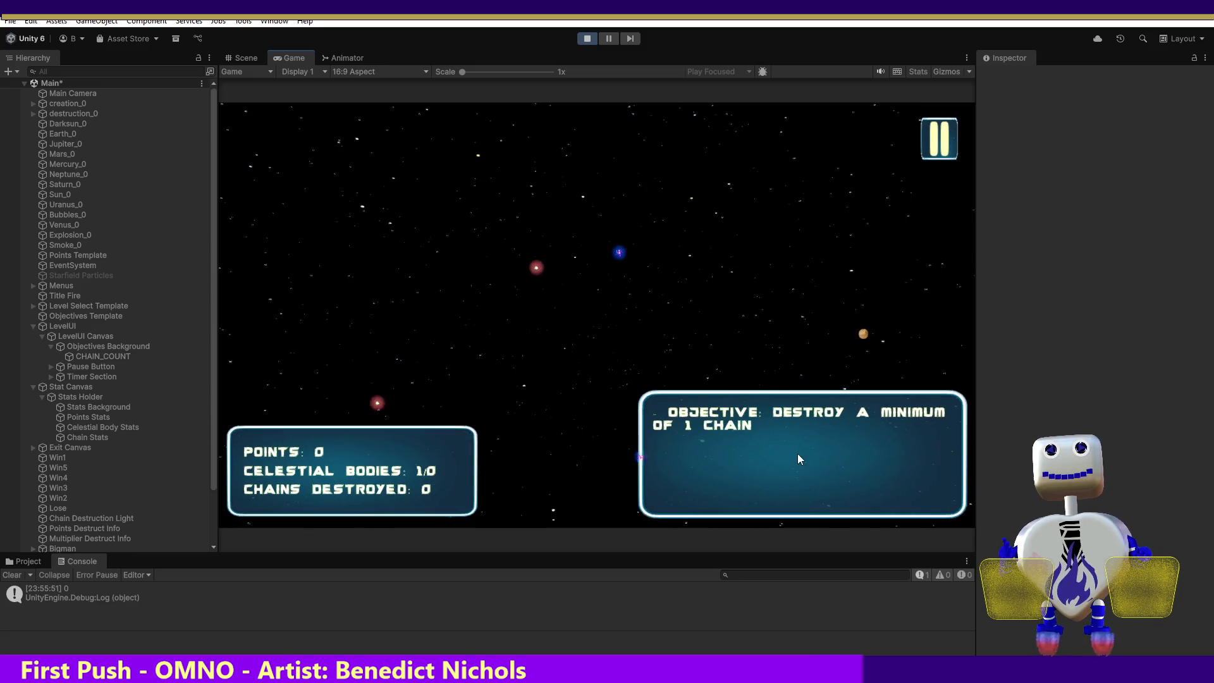
pyautogui.click(594, 41)
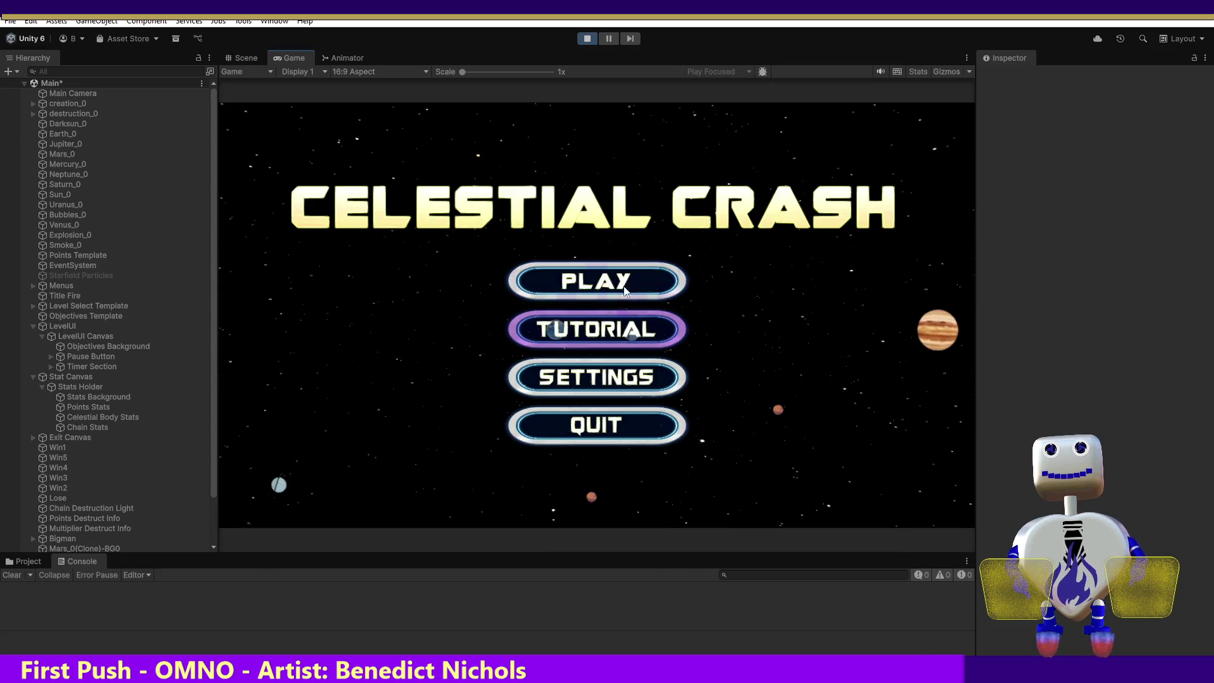
# - Run the second Time Trial level, then inspect the SCORE entry and Objectives Background
pyautogui.click(624, 283)
pyautogui.click(628, 345)
pyautogui.click(851, 421)
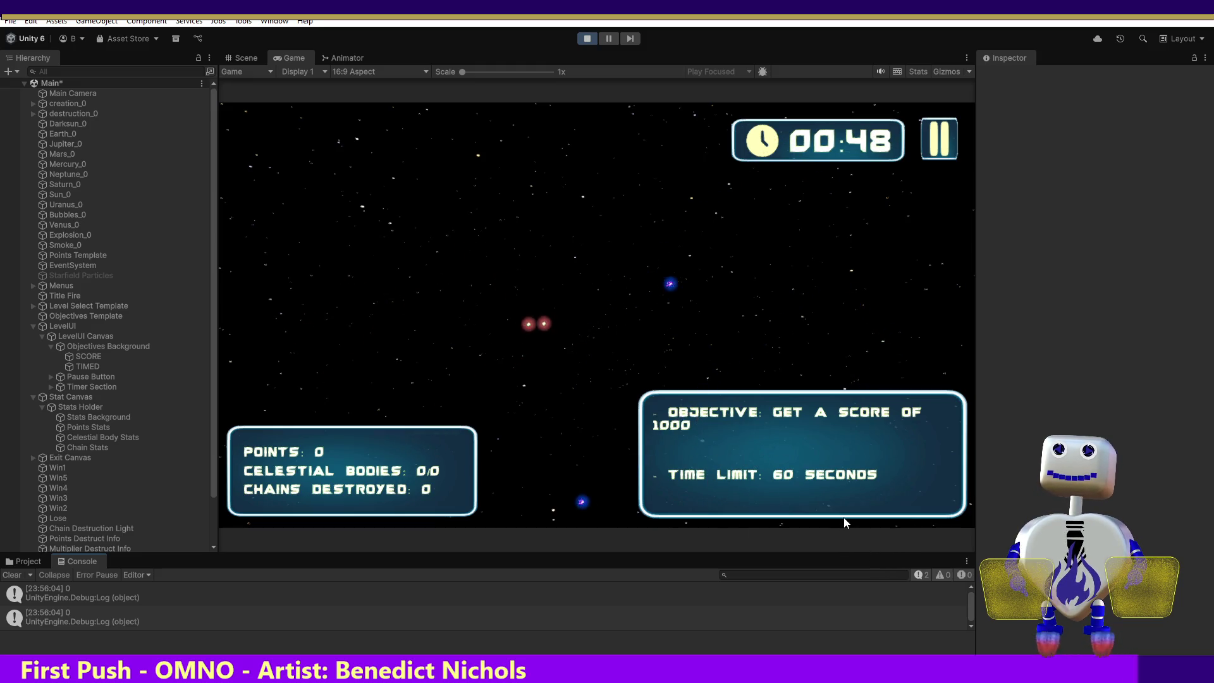
pyautogui.click(97, 358)
pyautogui.click(96, 347)
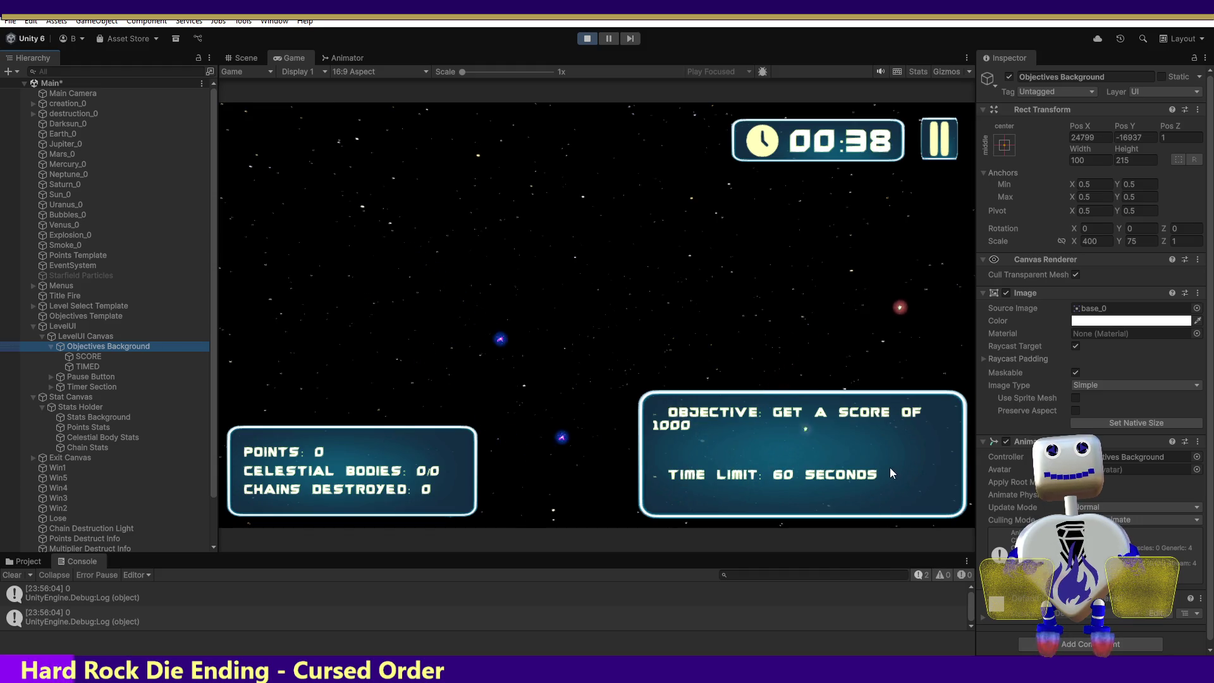
# - Stop play mode, select Stat Canvas, and return to MainController.cs in Visual Studio
pyautogui.click(586, 39)
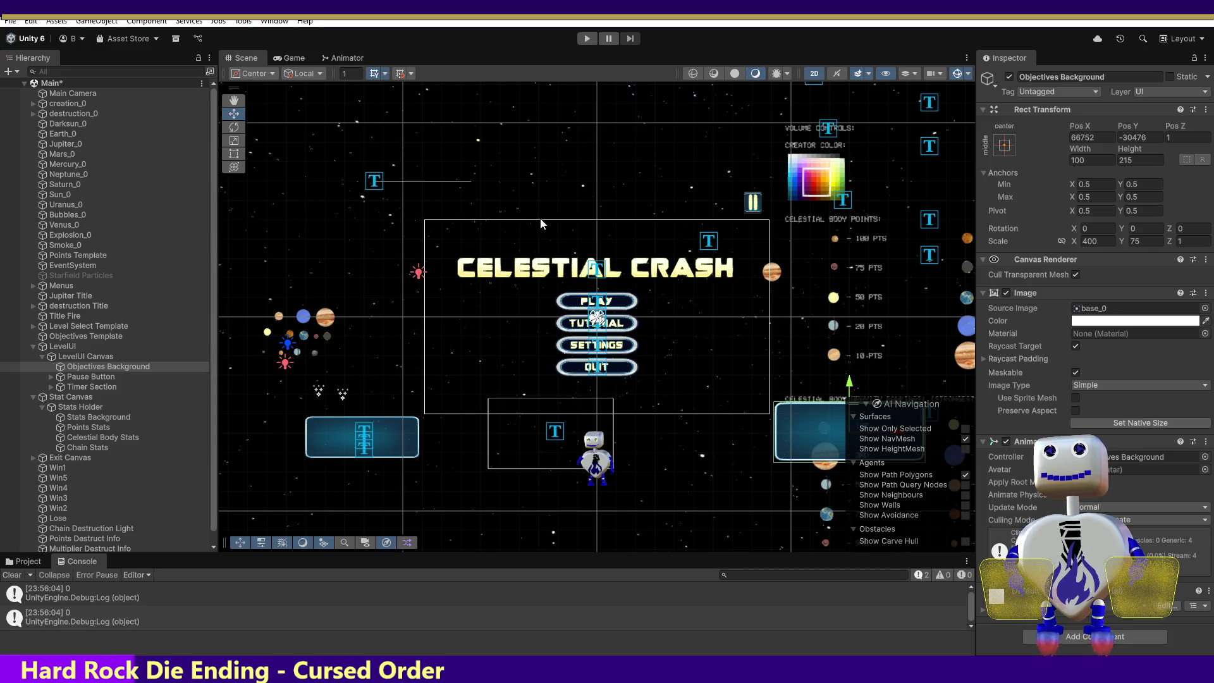
pyautogui.click(565, 257)
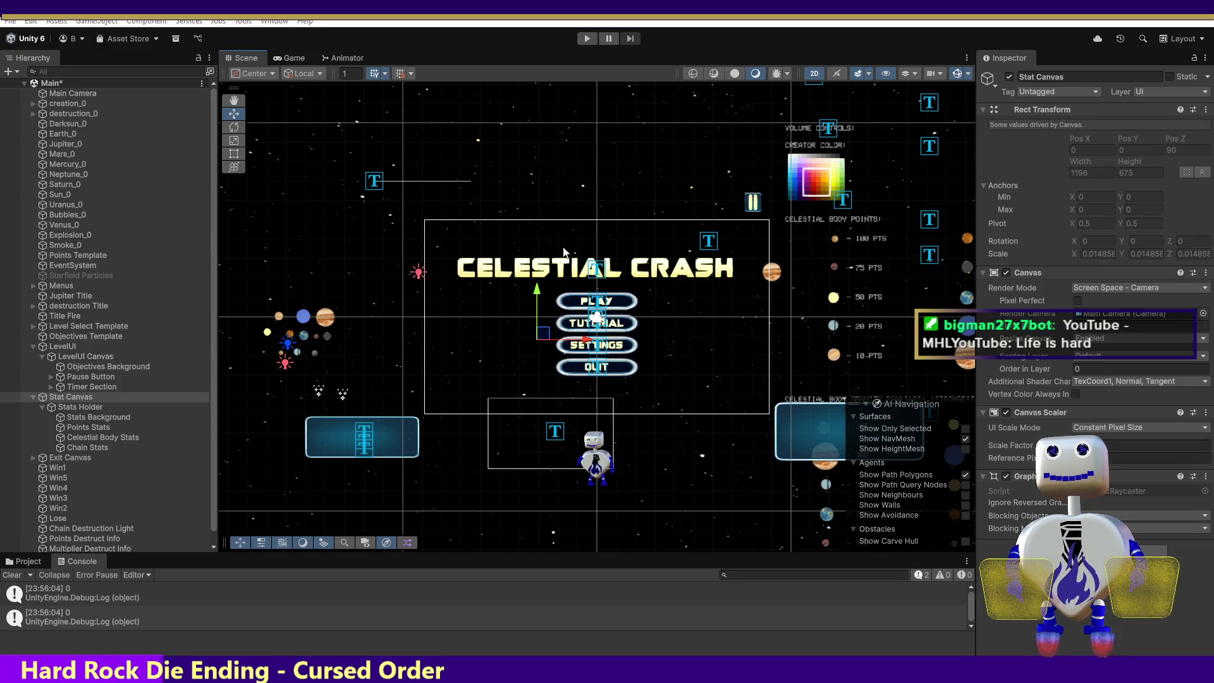
pyautogui.hotkey('alt', 'Tab')
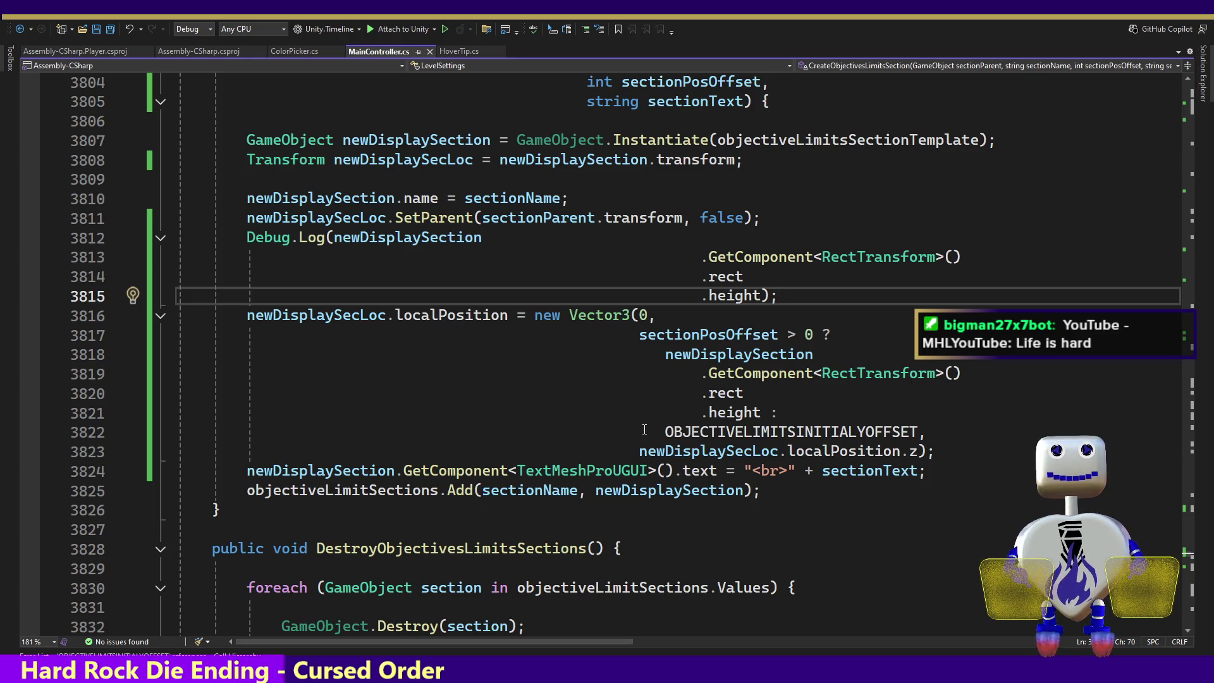
# - Briefly enter play mode in Unity, then return to the offset formula in MainController.cs
pyautogui.hotkey('alt', 'Tab')
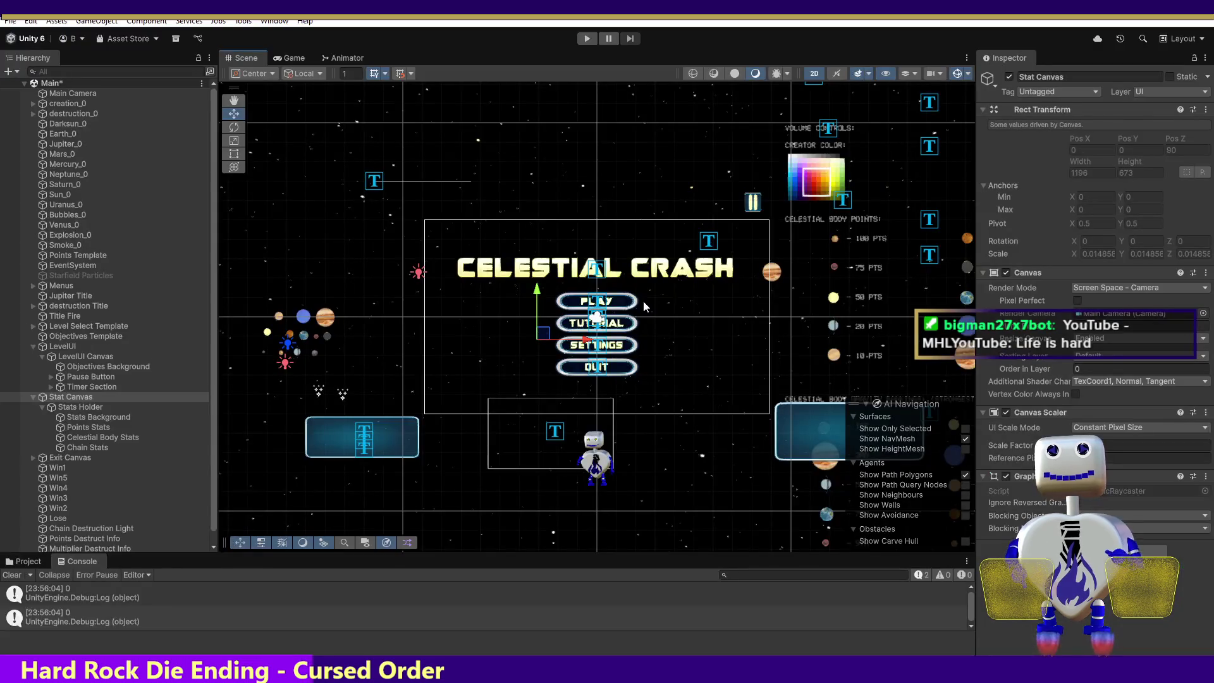
pyautogui.click(587, 39)
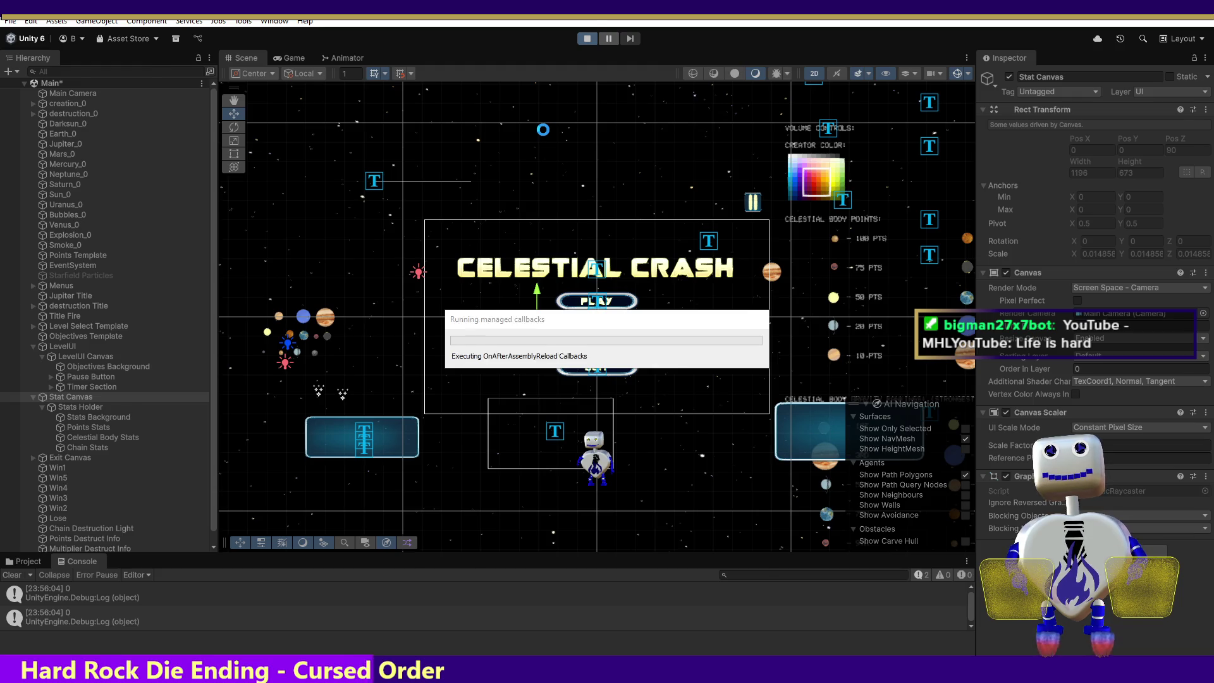
pyautogui.hotkey('alt', 'Tab')
pyautogui.doubleClick(690, 362)
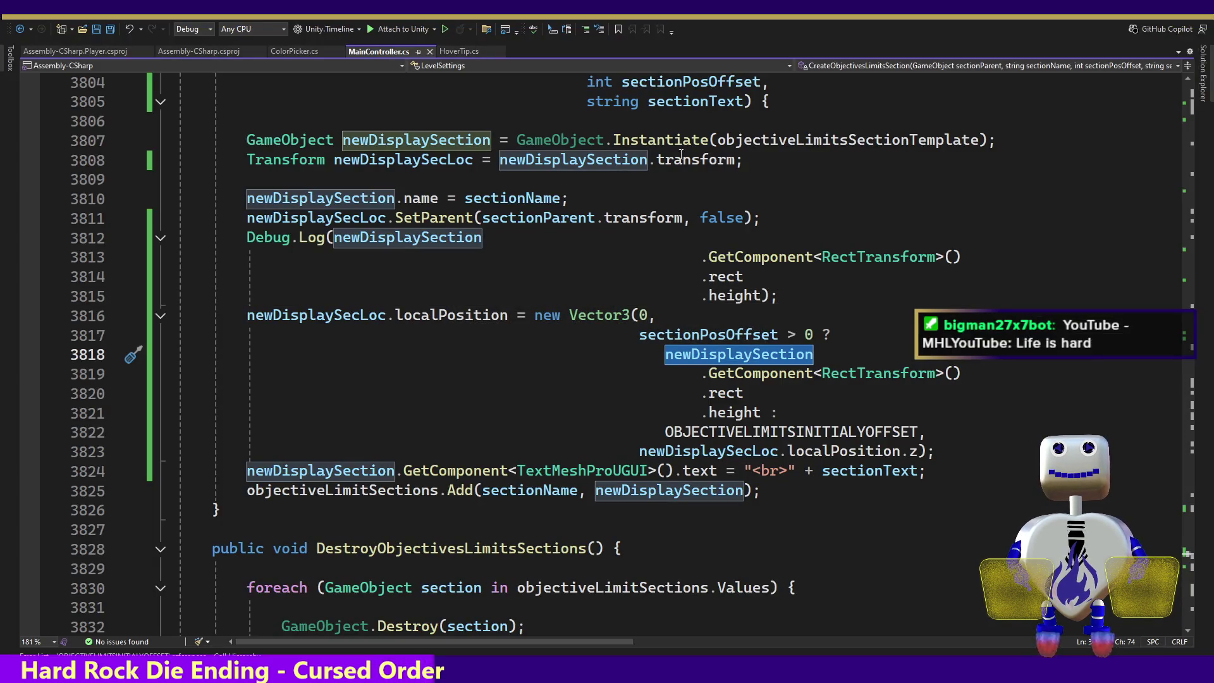
pyautogui.doubleClick(900, 138)
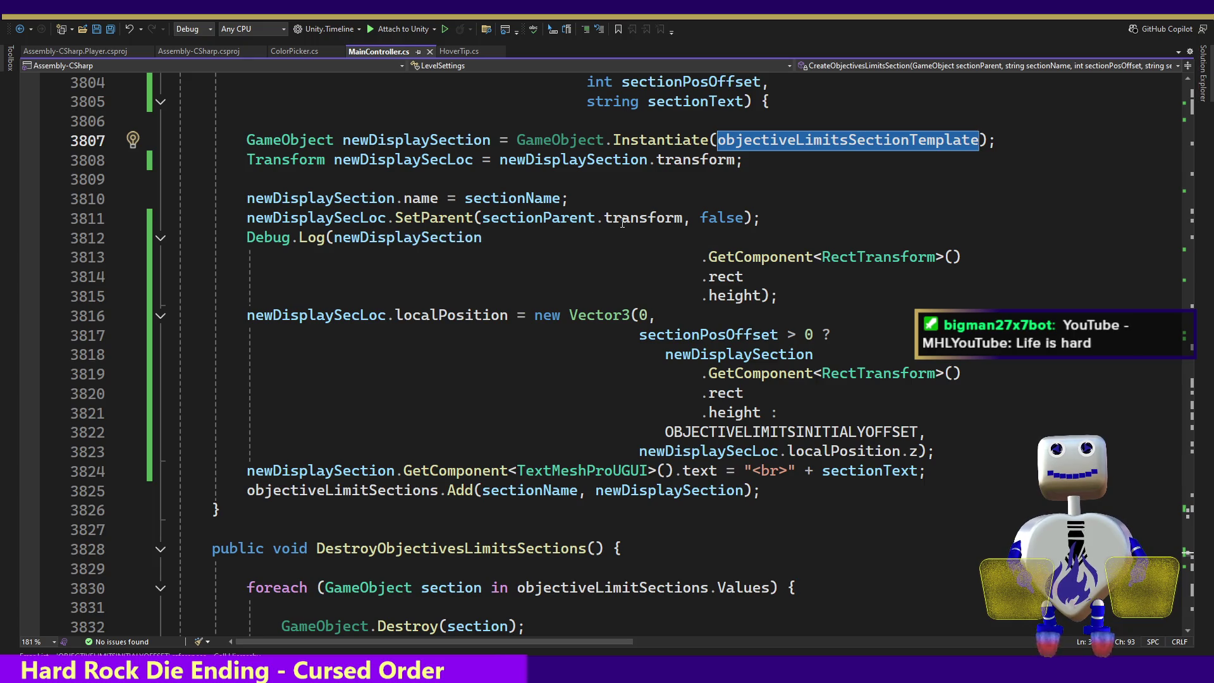
# - Replace newDisplaySection with sectionParent in the offset formula and Debug.Log, then save
pyautogui.doubleClick(592, 218)
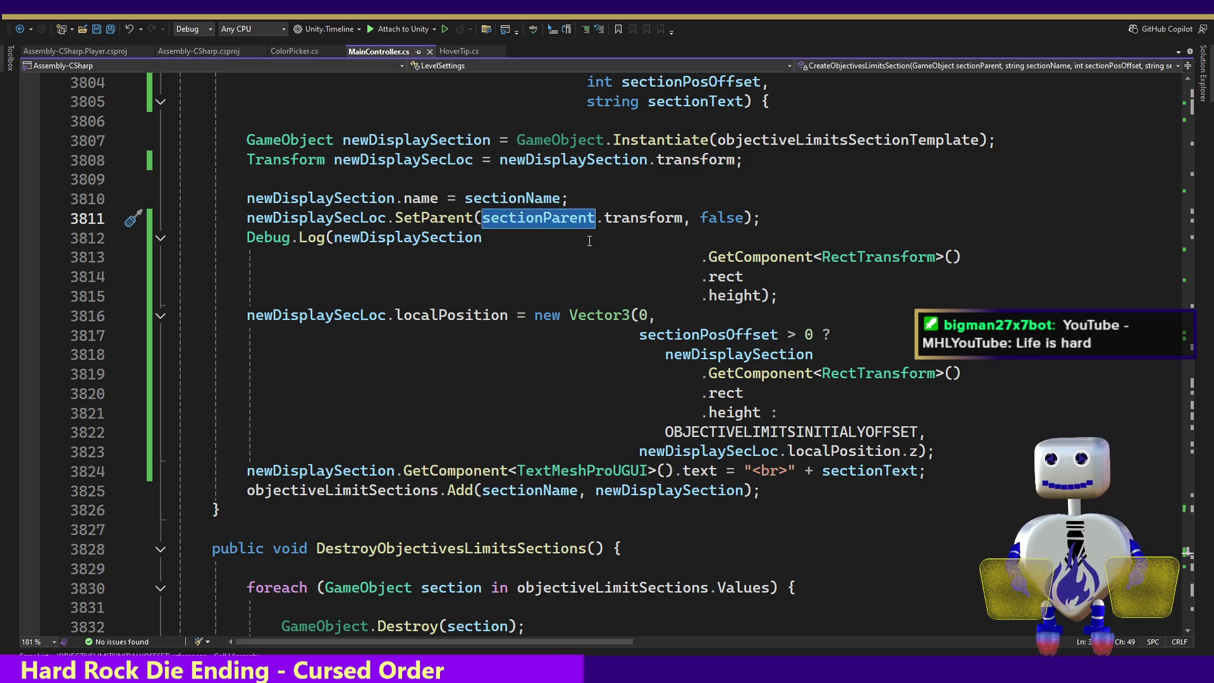
pyautogui.hotkey('ctrl', 'c')
pyautogui.doubleClick(739, 354)
pyautogui.hotkey('ctrl', 'v')
pyautogui.click(423, 237)
pyautogui.doubleClick(424, 237)
pyautogui.hotkey('ctrl', 'v')
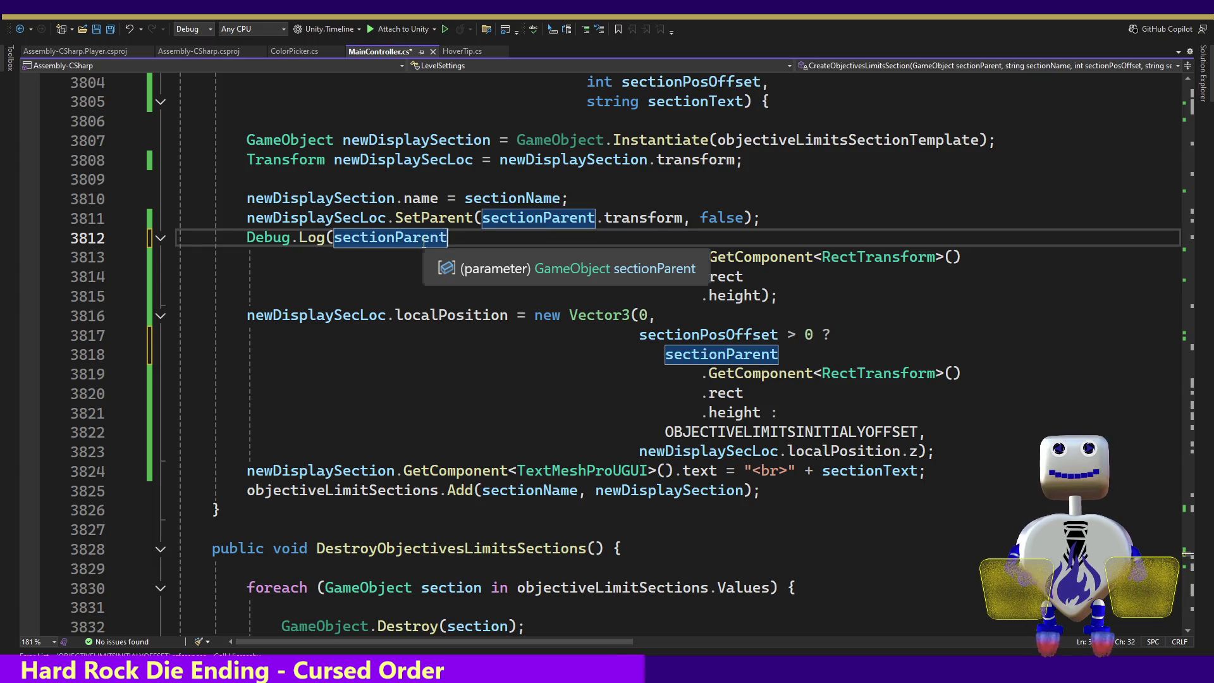
pyautogui.hotkey('ctrl', 's')
pyautogui.hotkey('alt', 'Tab')
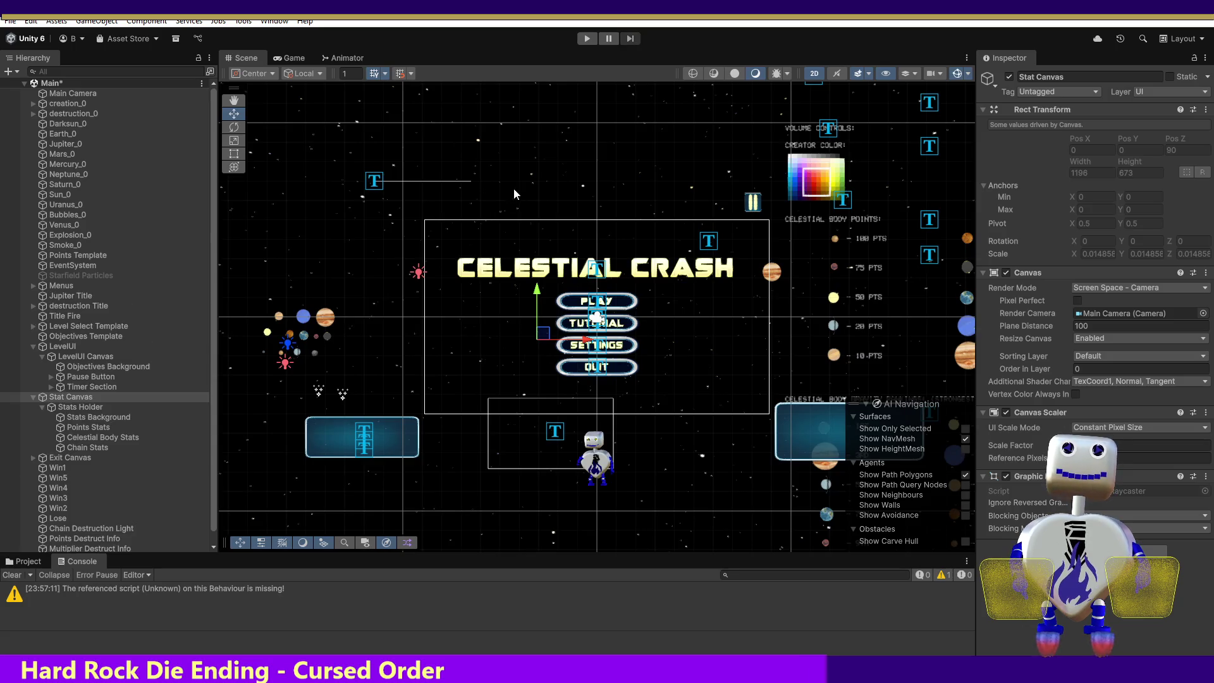
# - Play-test the Skill Challenge level from the level-select list, then stop play mode
pyautogui.click(588, 39)
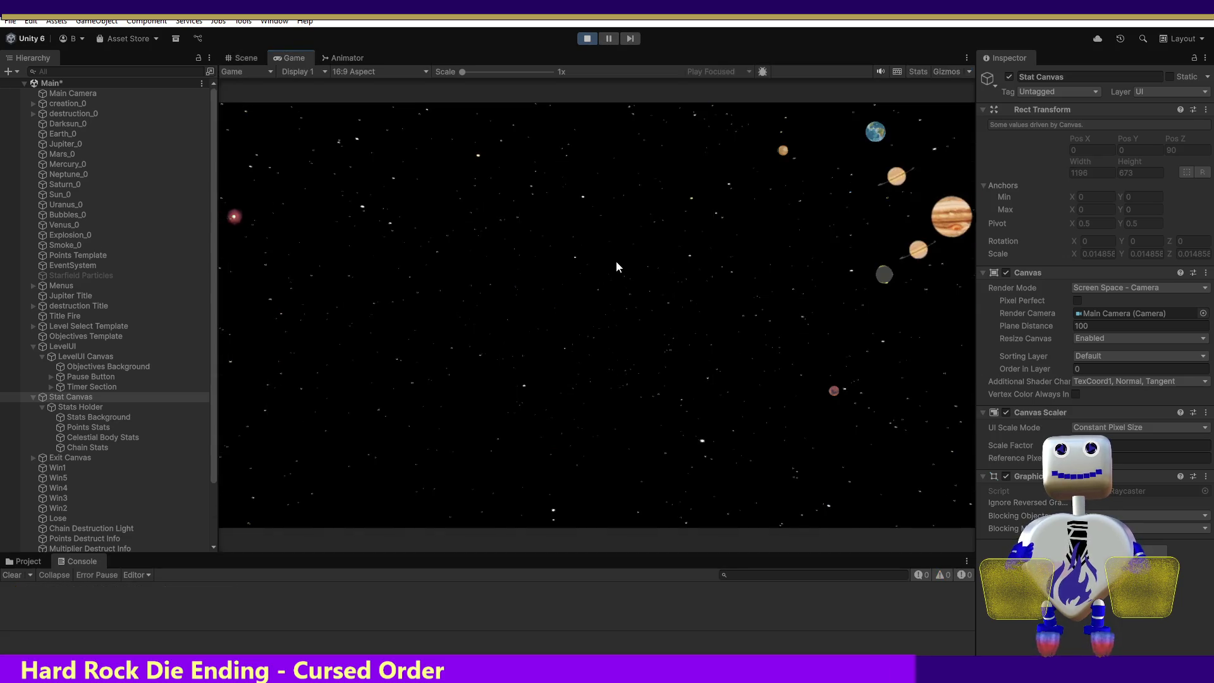
pyautogui.click(621, 282)
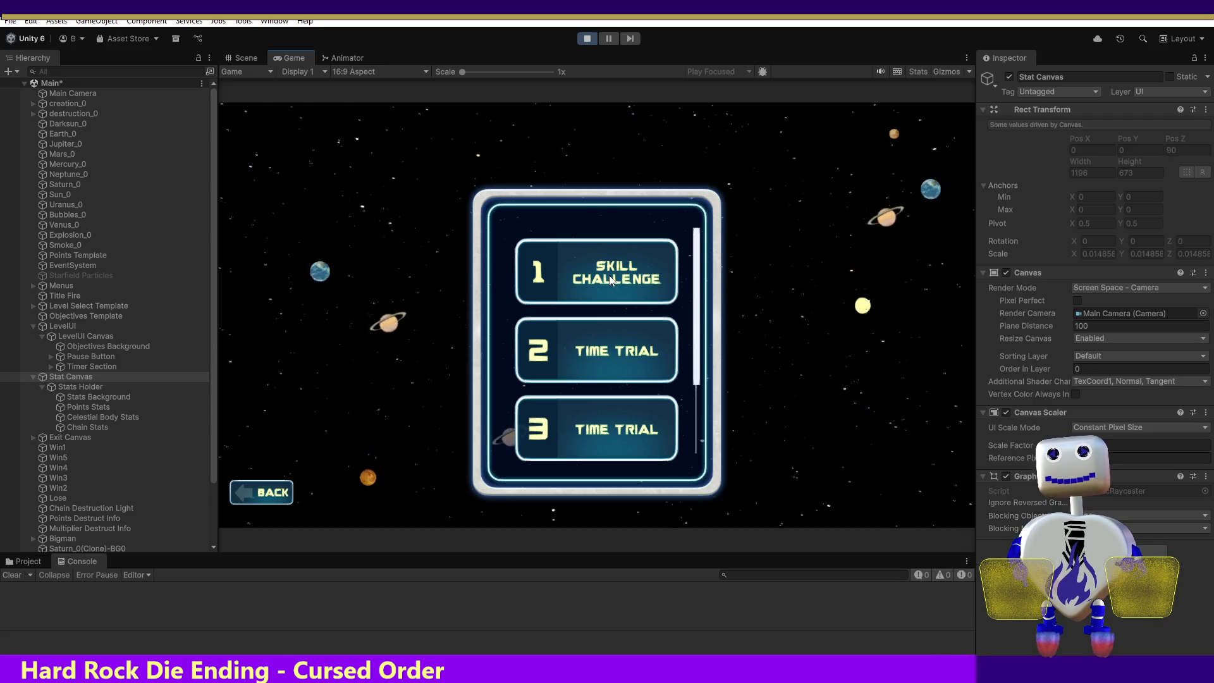
pyautogui.click(613, 284)
pyautogui.click(863, 342)
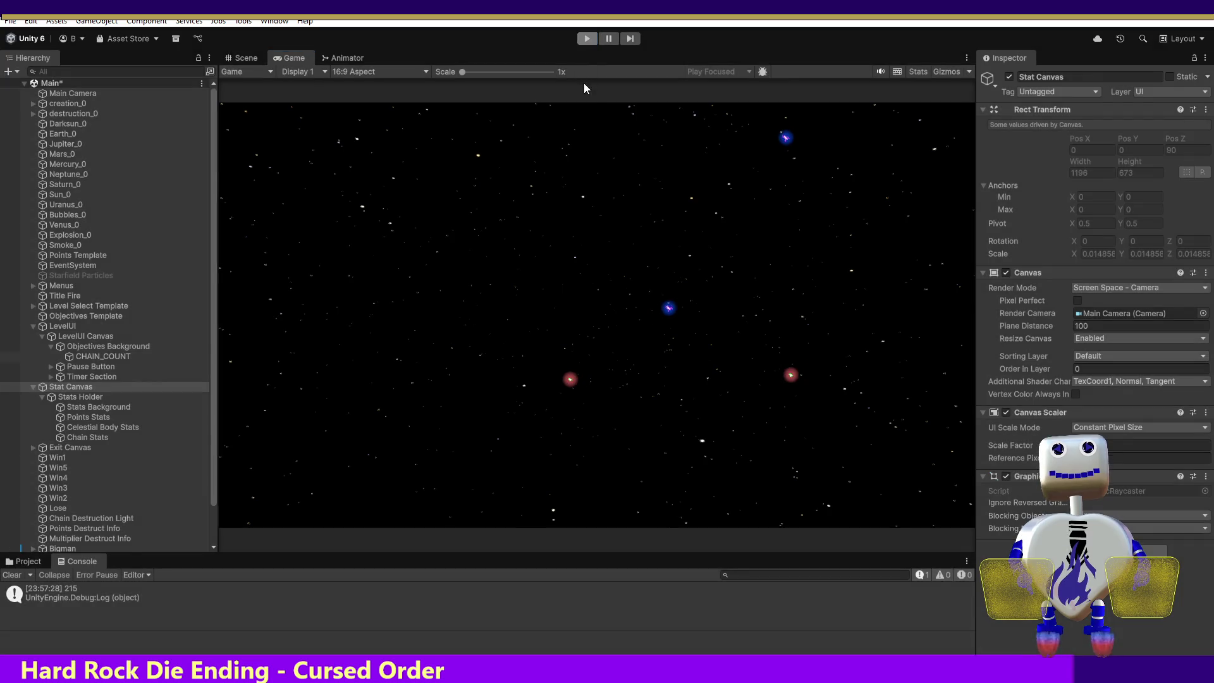
pyautogui.click(585, 39)
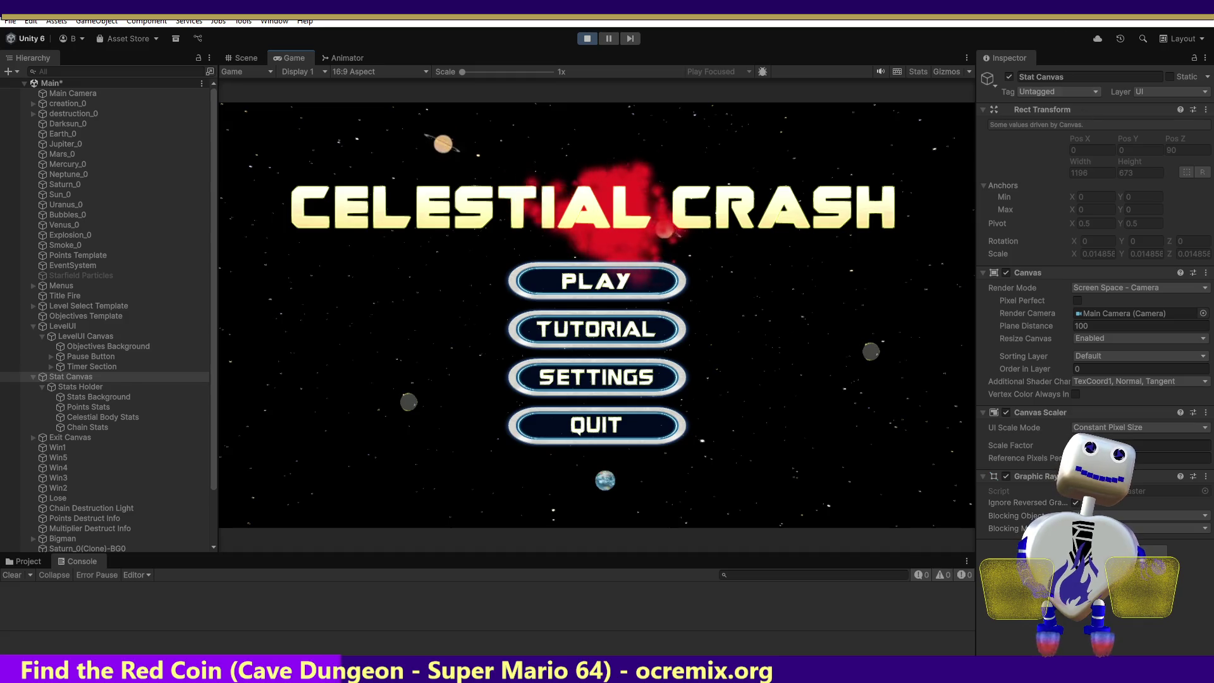
# - Run the level 2 Time Trial from level select, stop, and return to Visual Studio
pyautogui.click(641, 283)
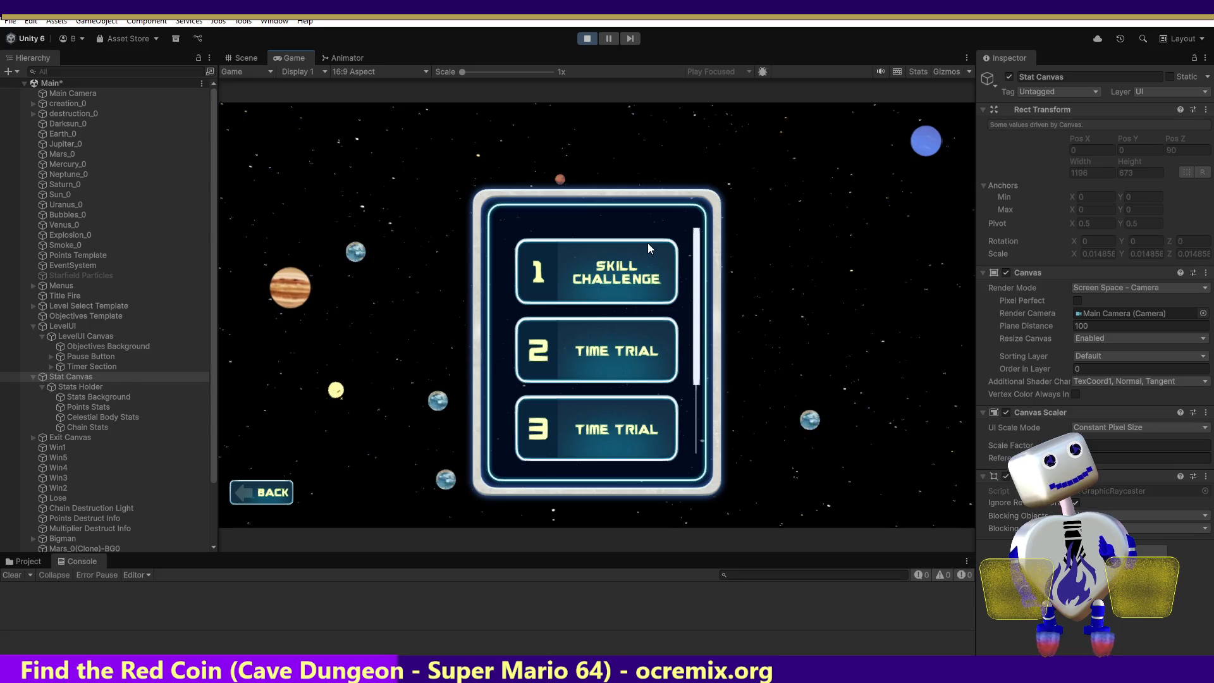
pyautogui.click(636, 283)
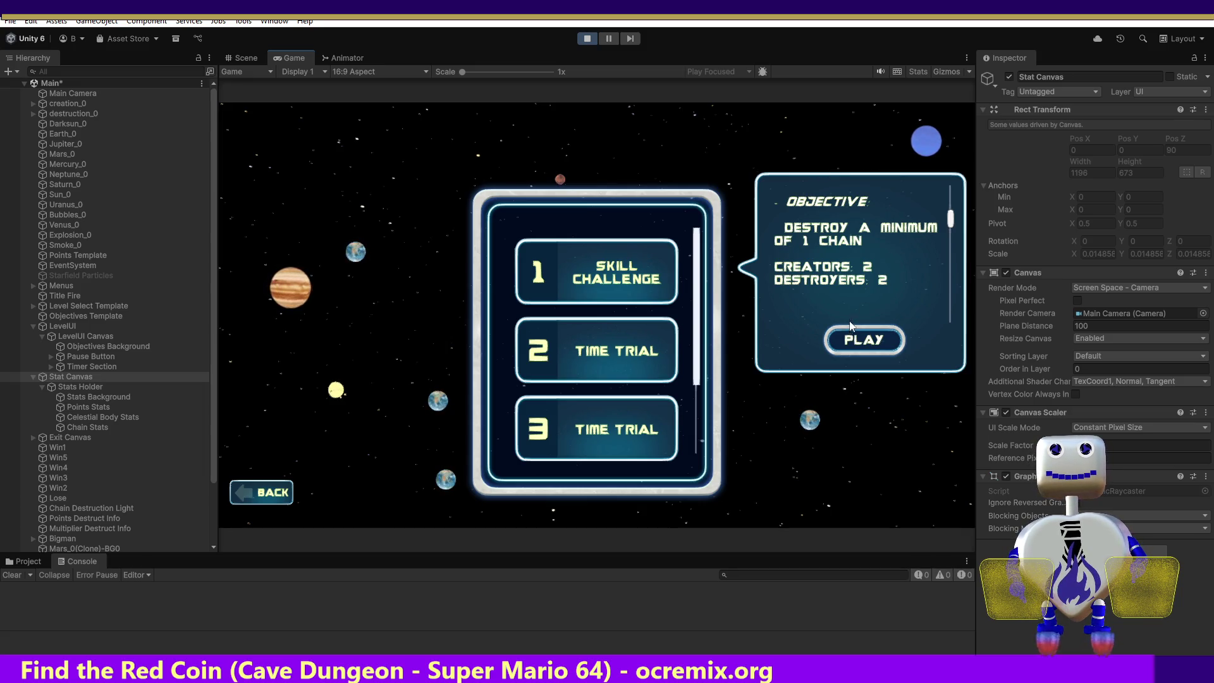
pyautogui.click(628, 328)
pyautogui.click(838, 418)
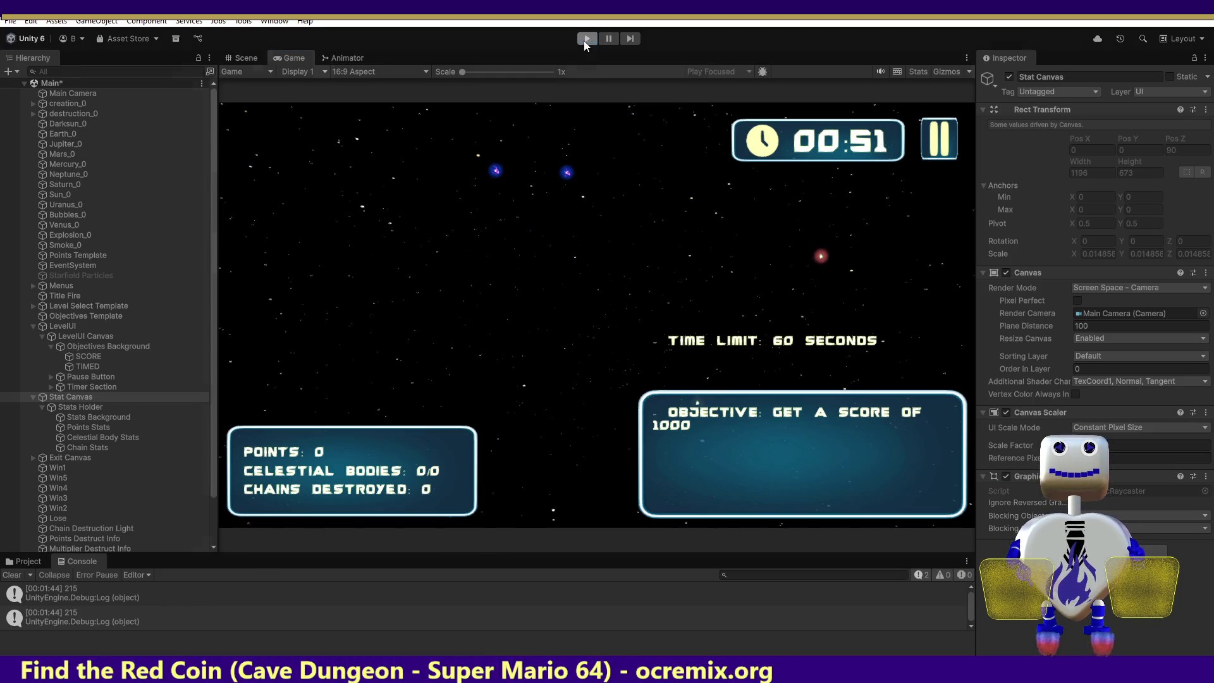
pyautogui.click(586, 38)
pyautogui.hotkey('alt', 'Tab')
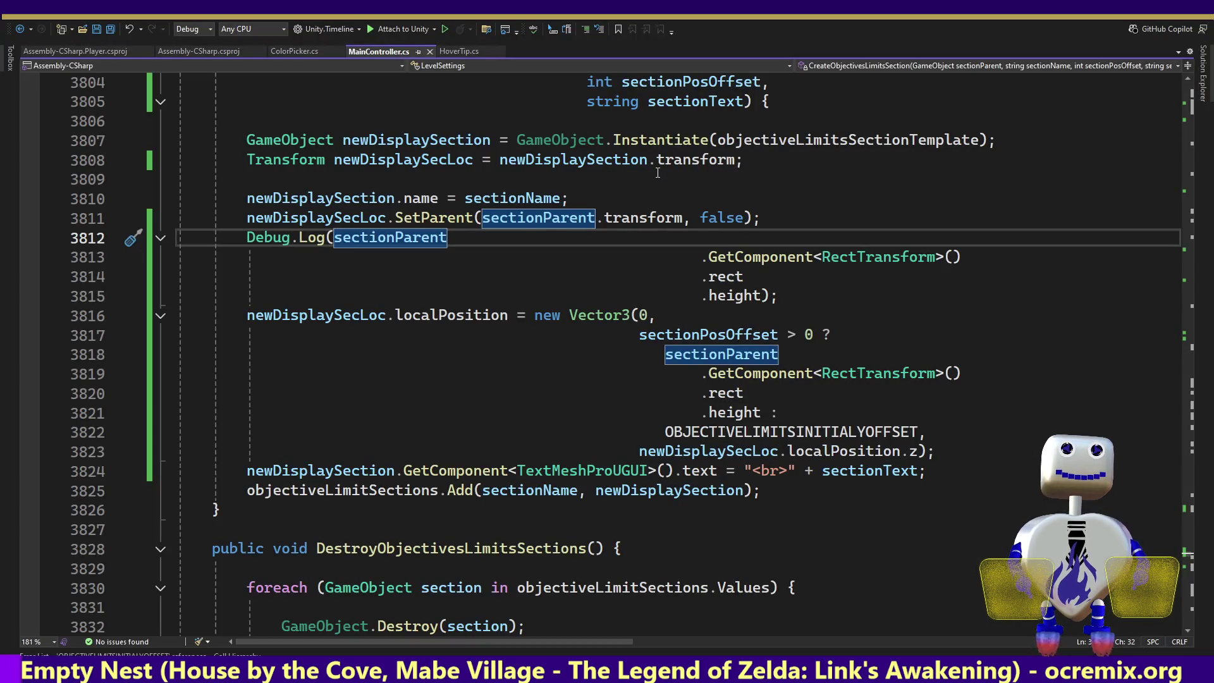
# - Delete the rect-height Debug.Log statement on lines 3812–3815 of MainController.cs
pyautogui.press('Down')
pyautogui.press('Down')
pyautogui.press('Down')
pyautogui.press('End')
pyautogui.hotkey('shift', 'Up')
pyautogui.hotkey('shift', 'Up')
pyautogui.hotkey('shift', 'Up')
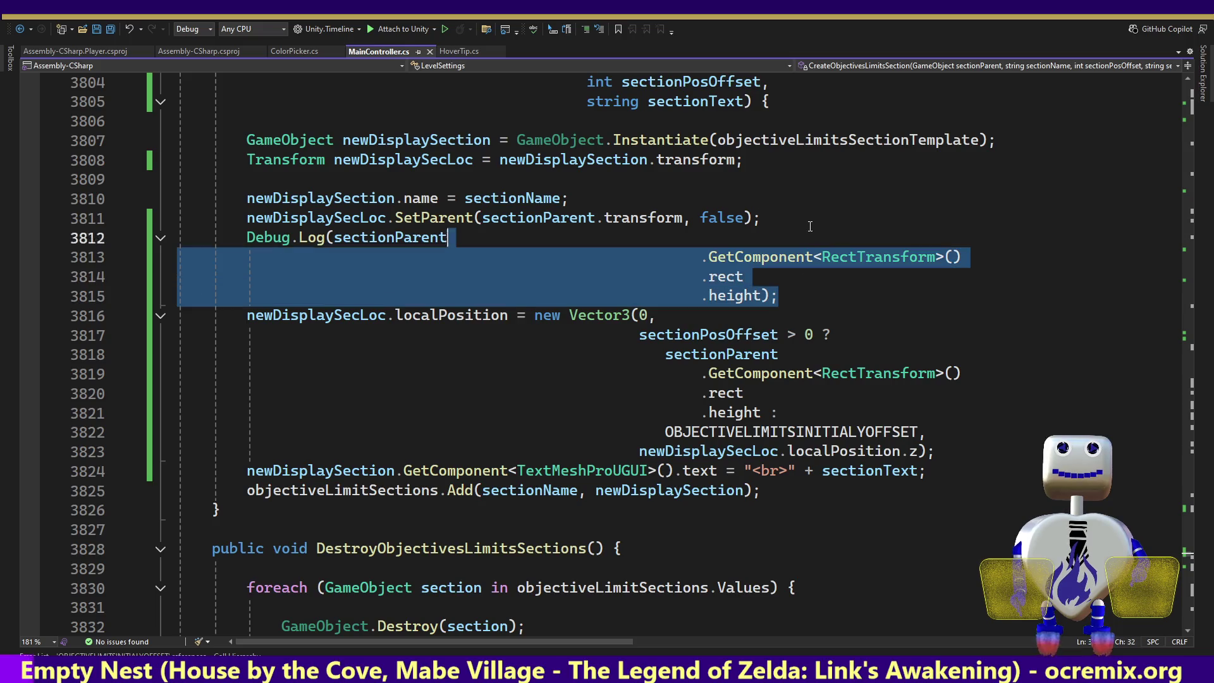
pyautogui.hotkey('shift', 'Home')
pyautogui.hotkey('shift', 'Left')
pyautogui.press('Delete')
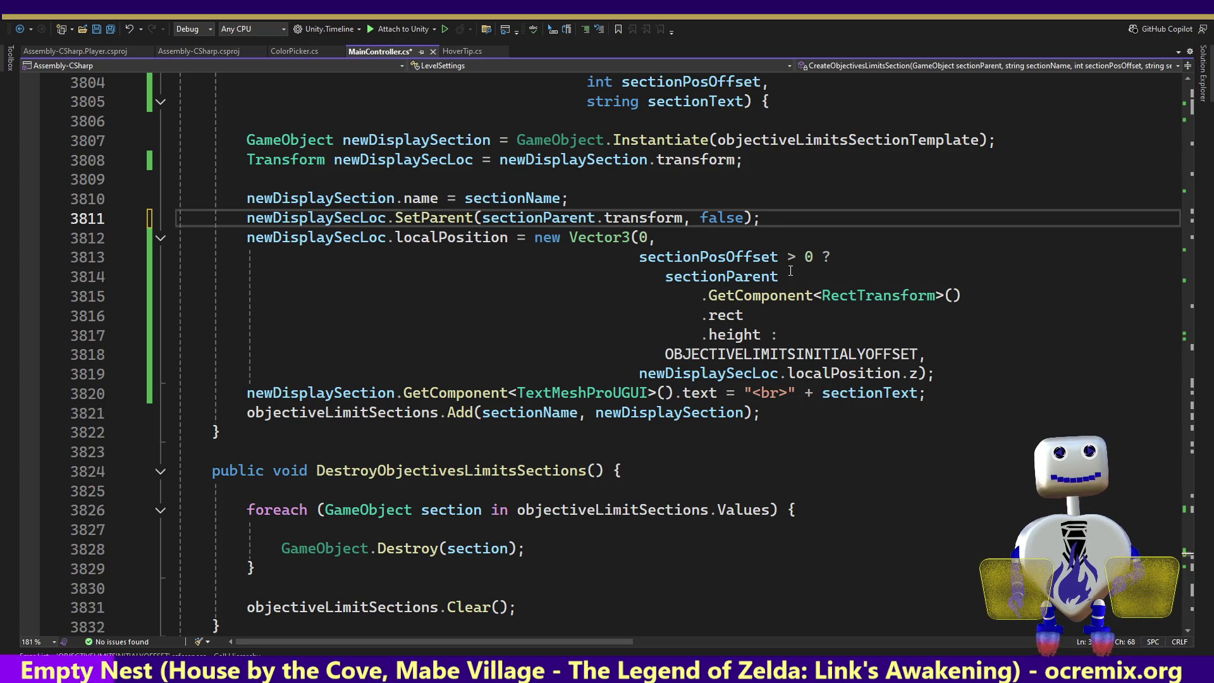
# - Select the conditional sectionParent-height offset expression, undoing a mistaken edit along the way
pyautogui.click(919, 375)
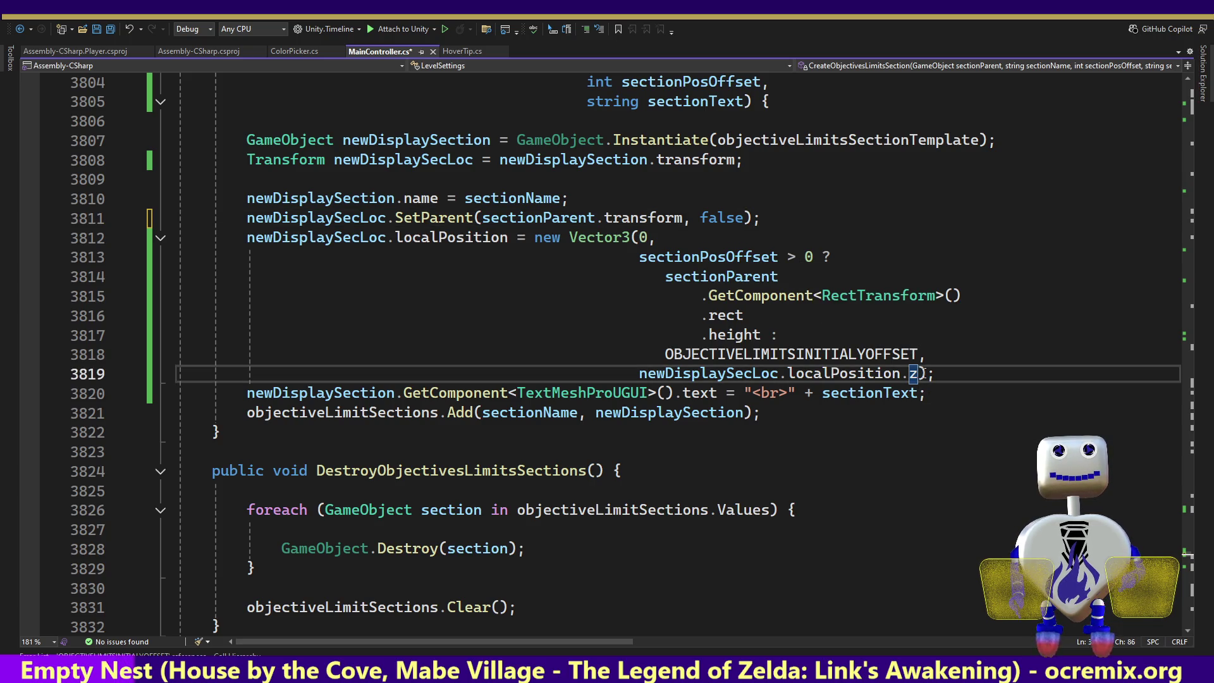
pyautogui.click(924, 372)
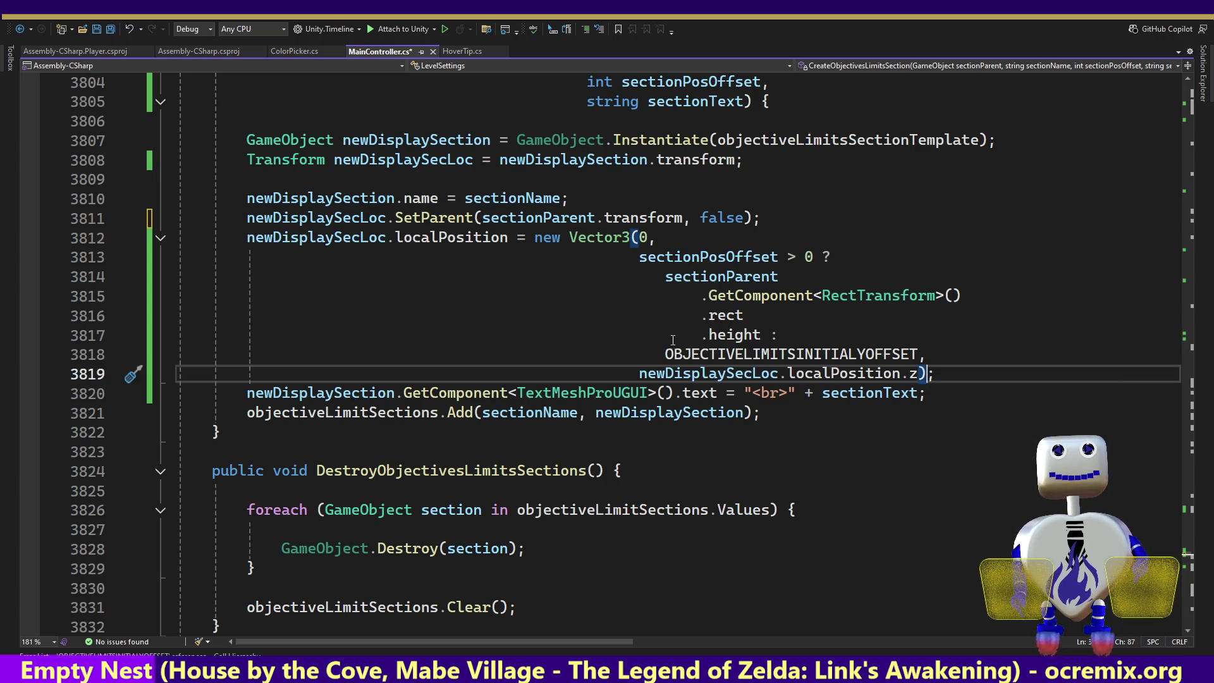
pyautogui.click(919, 354)
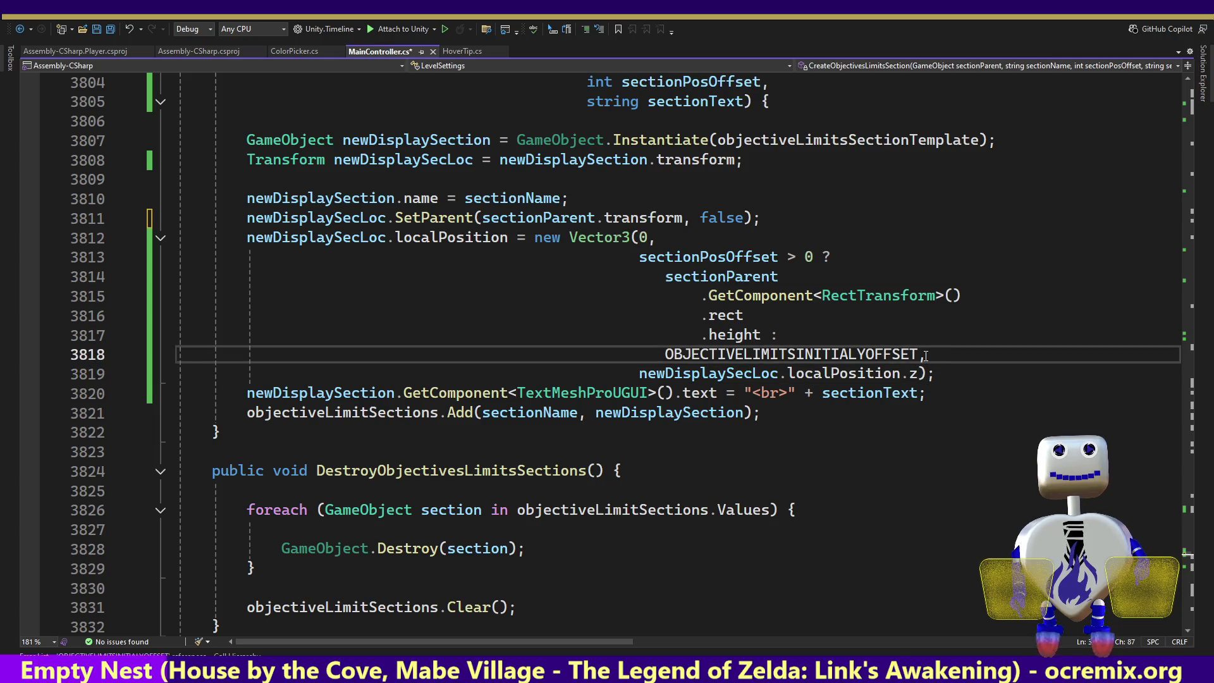
pyautogui.moveTo(920, 354)
pyautogui.mouseDown()
pyautogui.moveTo(789, 257)
pyautogui.moveTo(784, 238)
pyautogui.mouseUp()
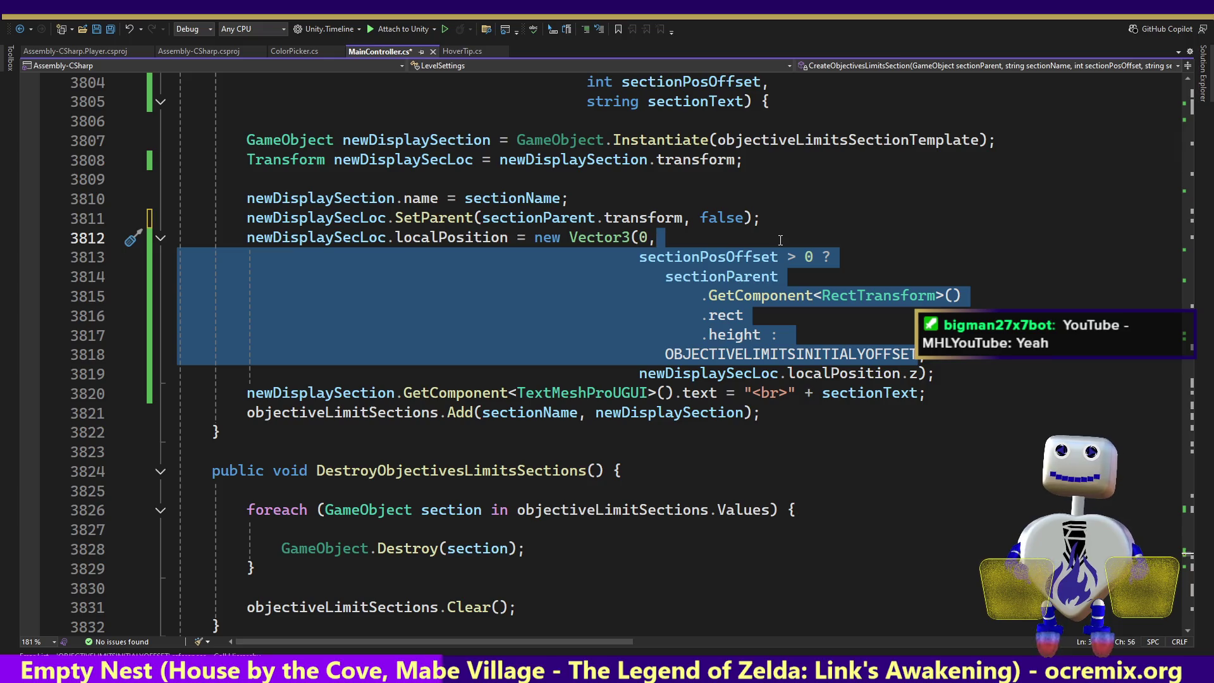
pyautogui.moveTo(779, 258)
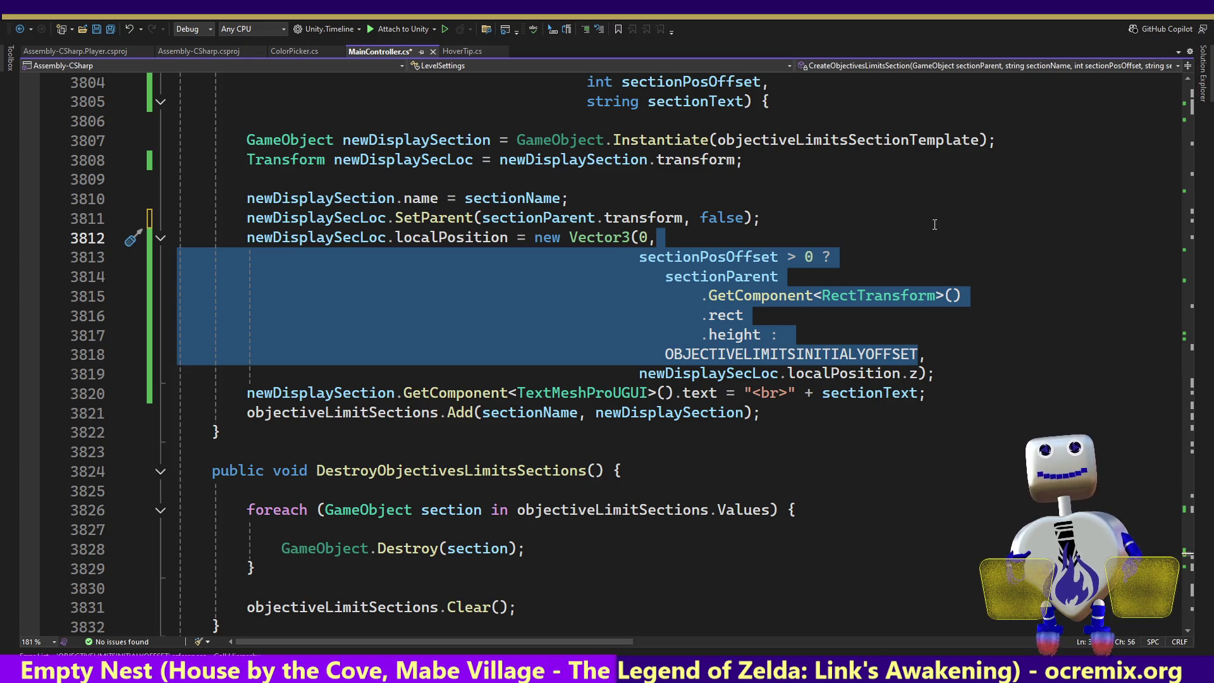
pyautogui.click(661, 350)
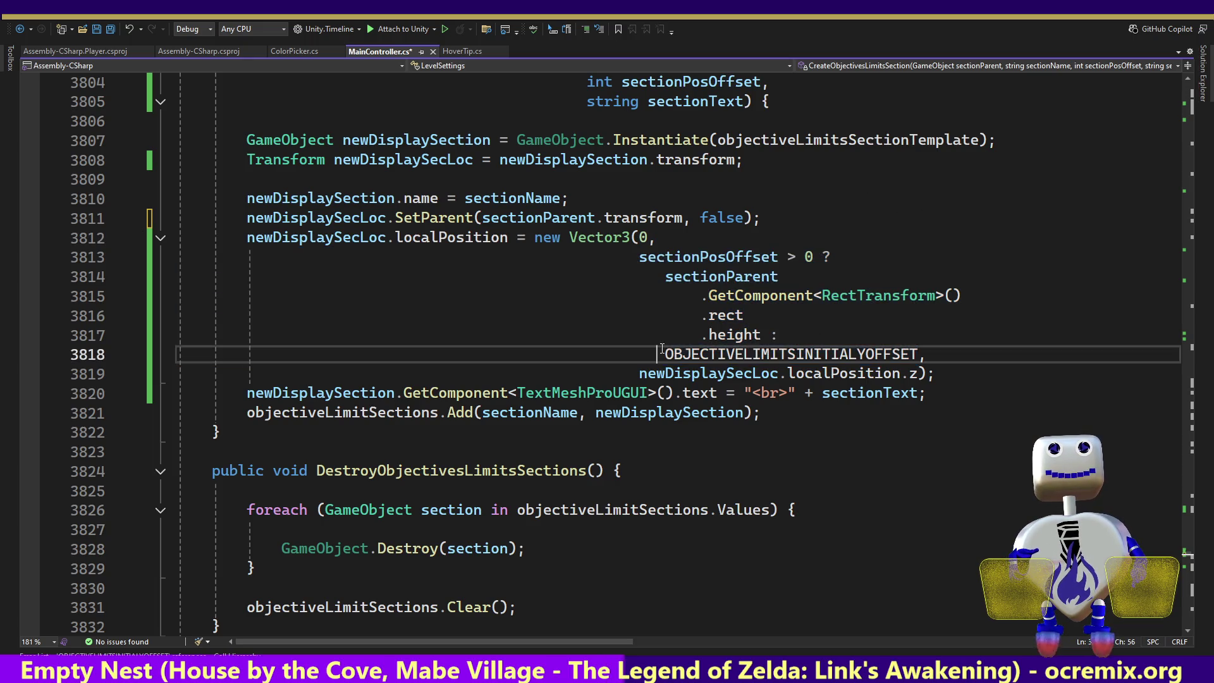
pyautogui.moveTo(661, 349); pyautogui.dragTo(637, 257)
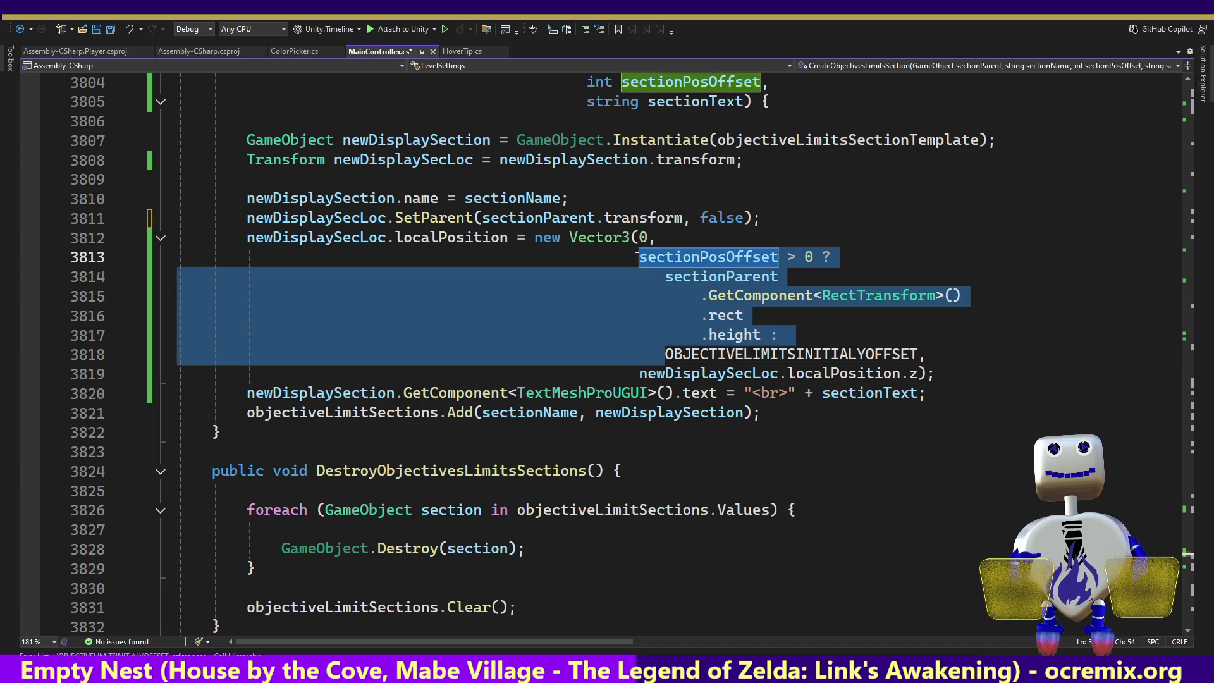
pyautogui.click(696, 257)
pyautogui.click(746, 334)
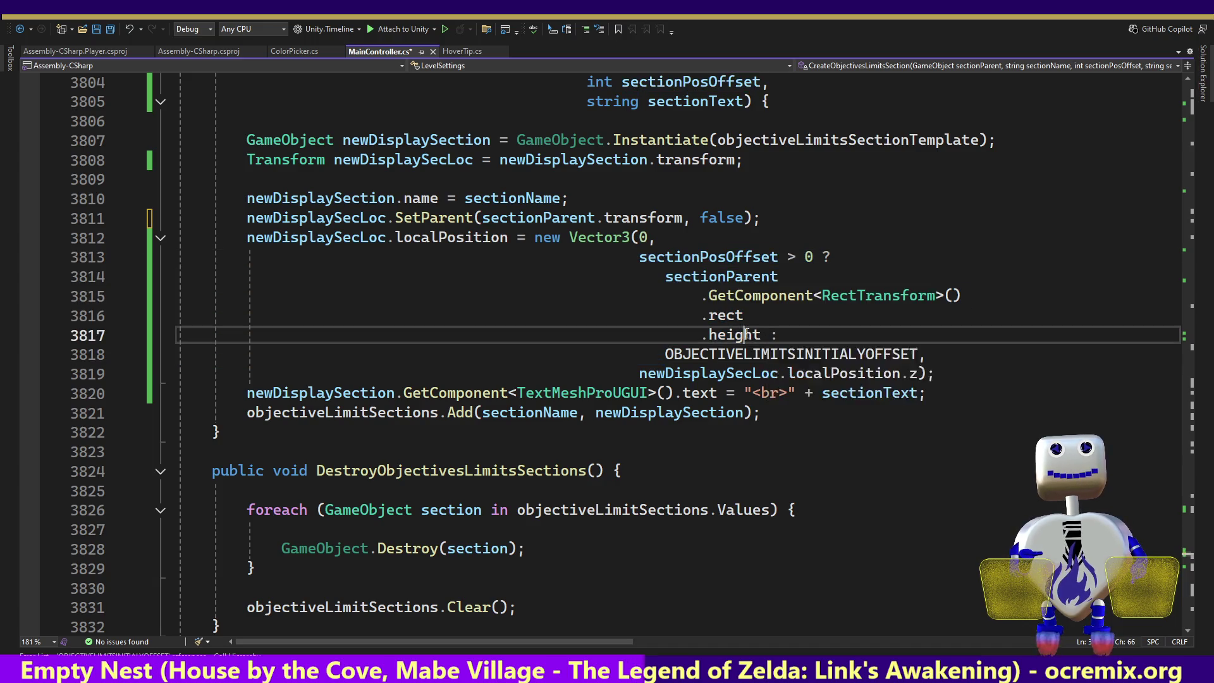
pyautogui.doubleClick(745, 334)
pyautogui.moveTo(665, 352)
pyautogui.mouseDown()
pyautogui.moveTo(758, 258)
pyautogui.moveTo(639, 257)
pyautogui.mouseUp()
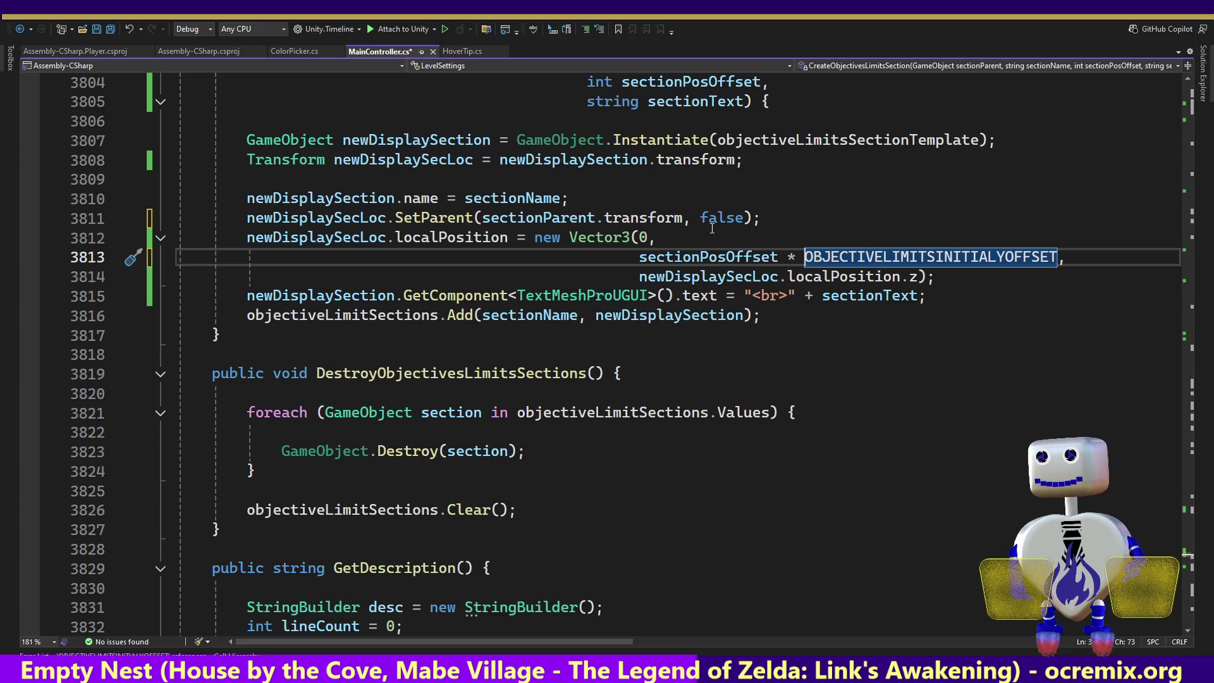
pyautogui.hotkey('ctrl', 'z')
pyautogui.click(758, 247)
# - Replace the height lines with OBJECTIVELIMITSINITIALYOFFSET * sectionPosOffset, using Copilot's completion
pyautogui.moveTo(918, 354)
pyautogui.mouseDown()
pyautogui.moveTo(708, 345)
pyautogui.moveTo(668, 358)
pyautogui.mouseUp()
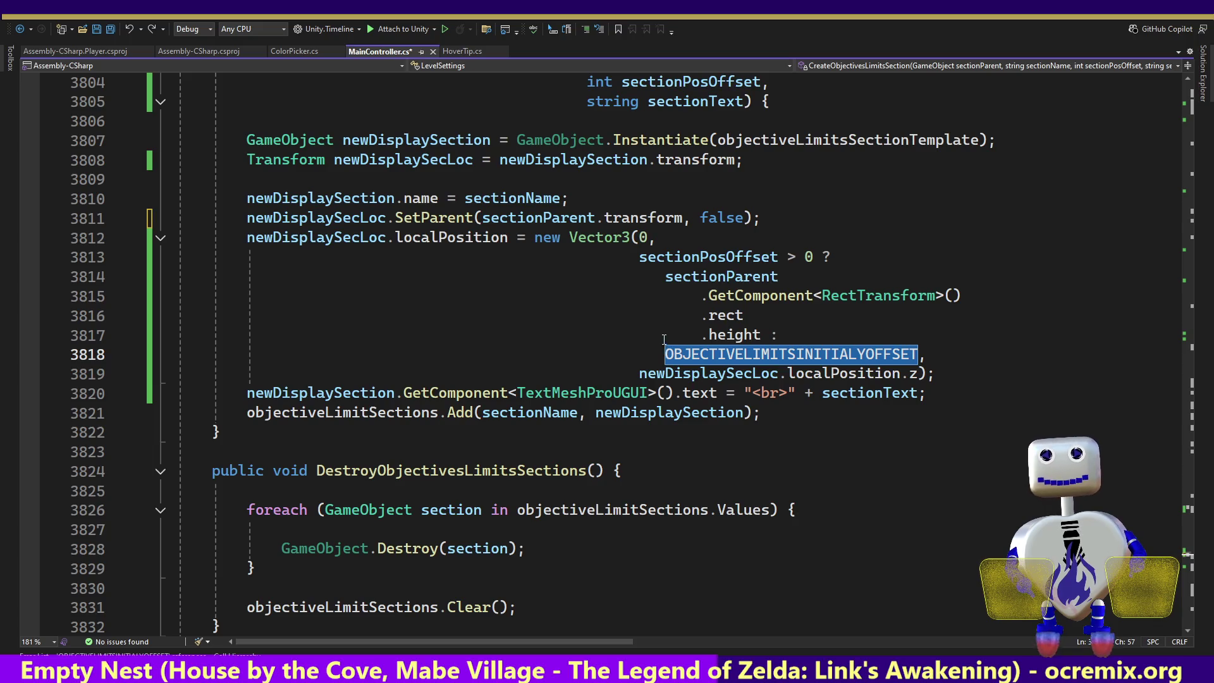
pyautogui.moveTo(797, 326); pyautogui.dragTo(662, 270)
pyautogui.write('OBJECTIVELIMITSINITIALYOFFSET')
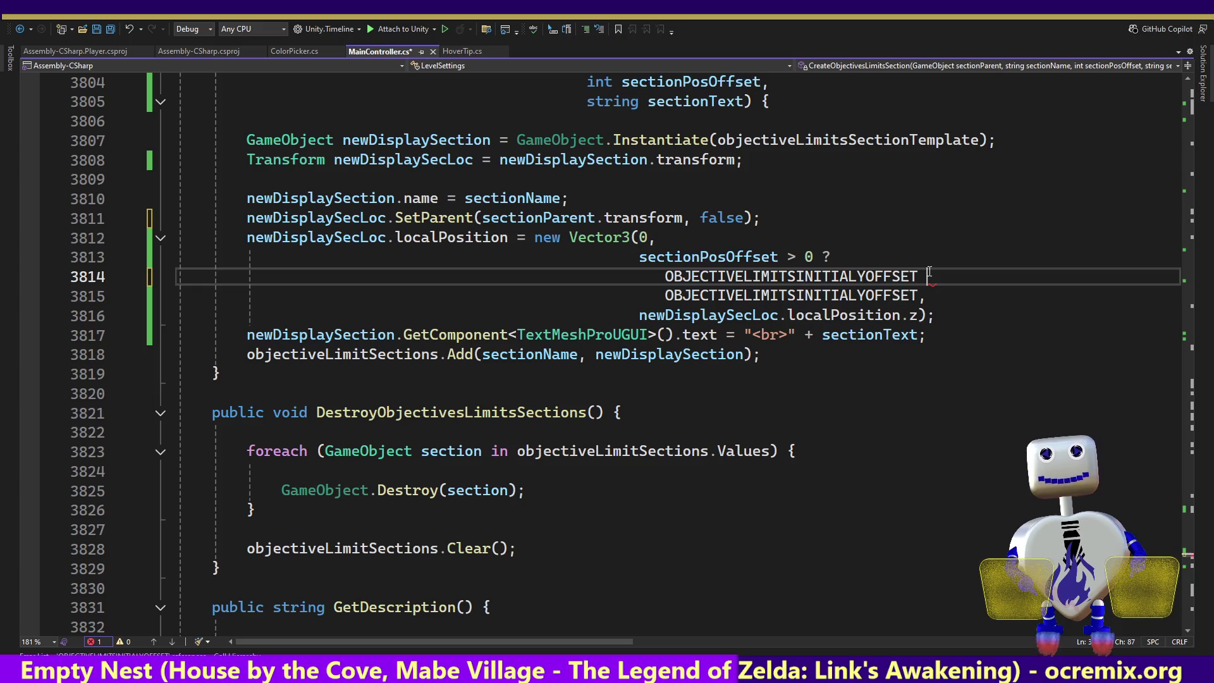
pyautogui.write('D')
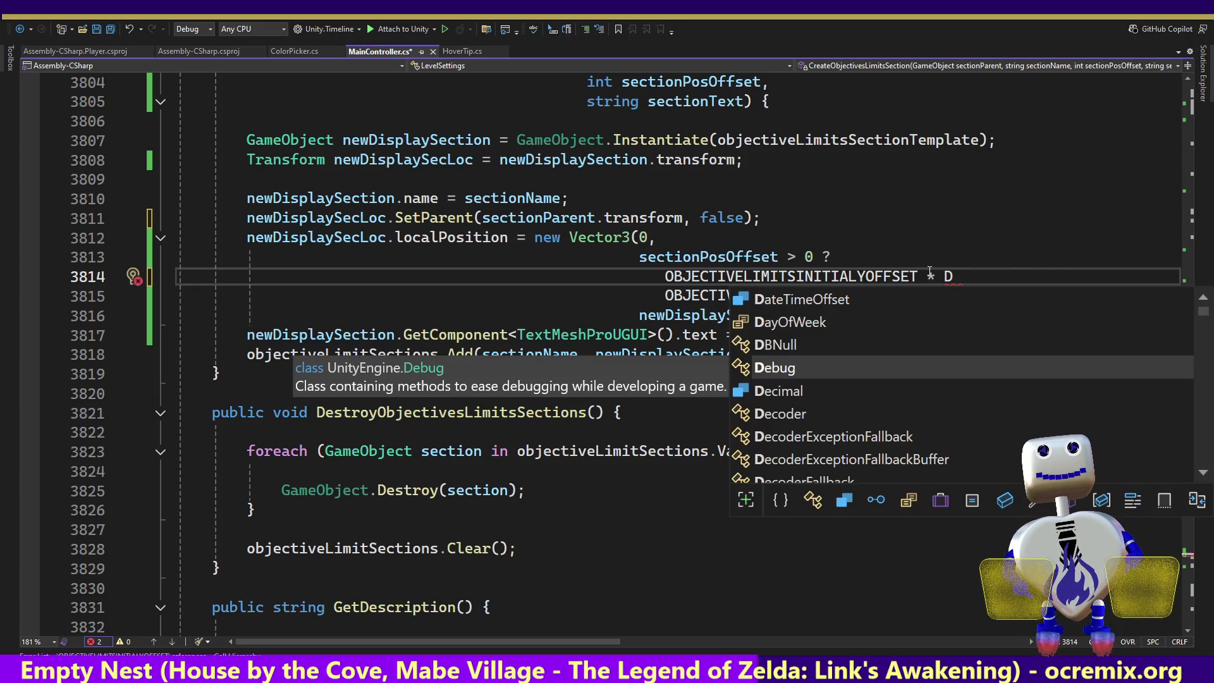
pyautogui.press('BackSpace')
pyautogui.press('Tab')
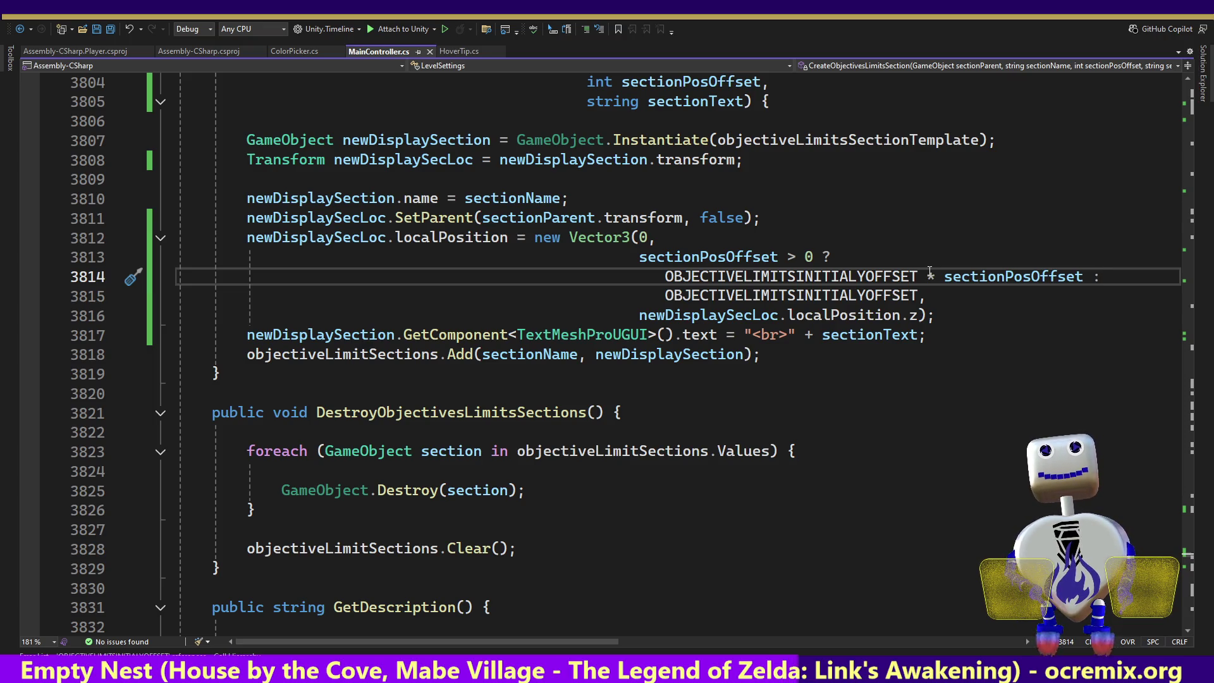
pyautogui.hotkey('alt', 'Tab')
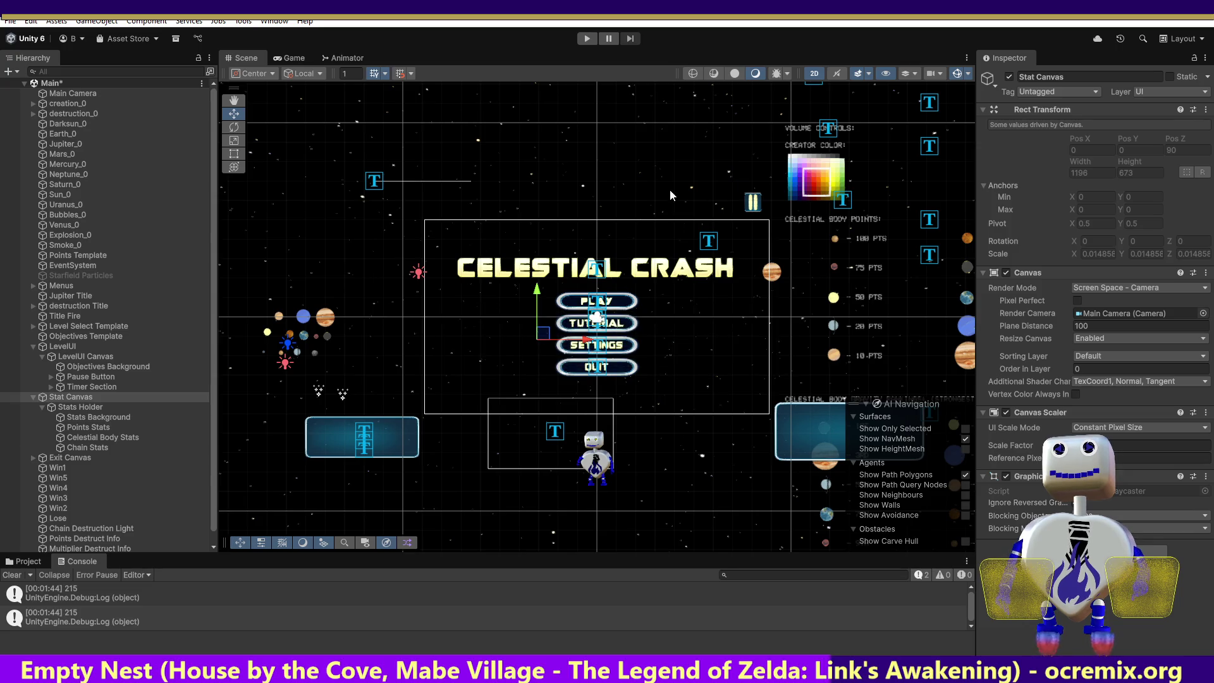
# - Play-test the Skill Challenge level, then stop play mode
pyautogui.click(587, 38)
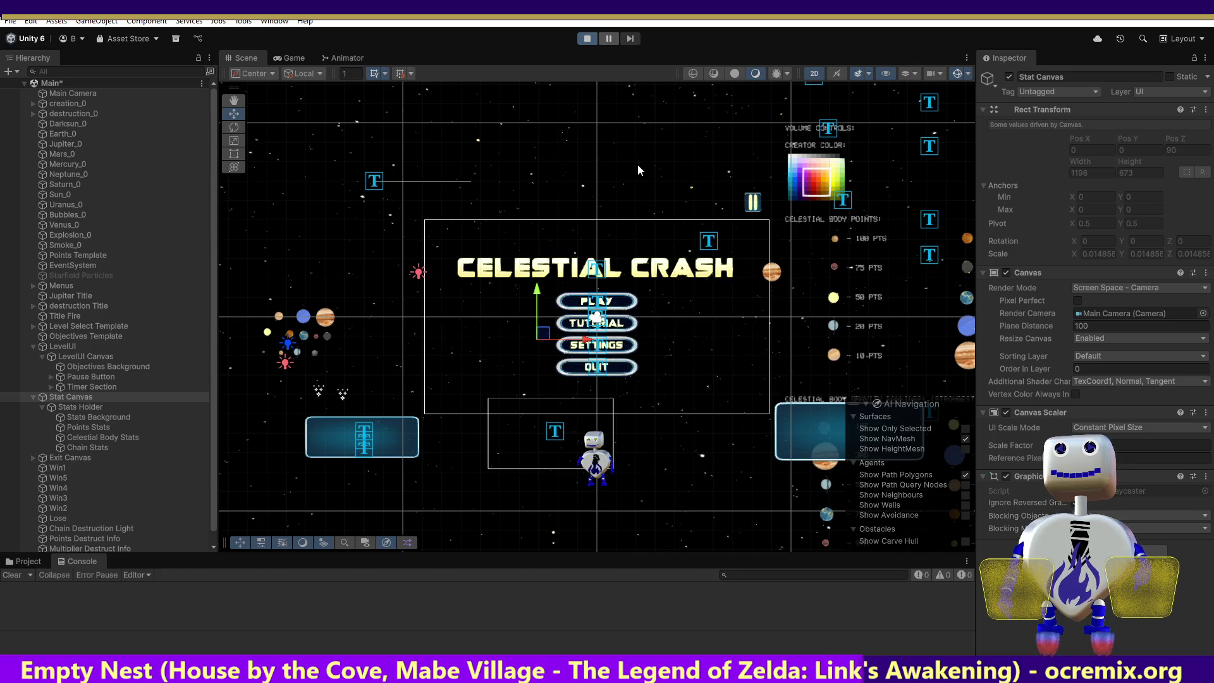
pyautogui.click(595, 282)
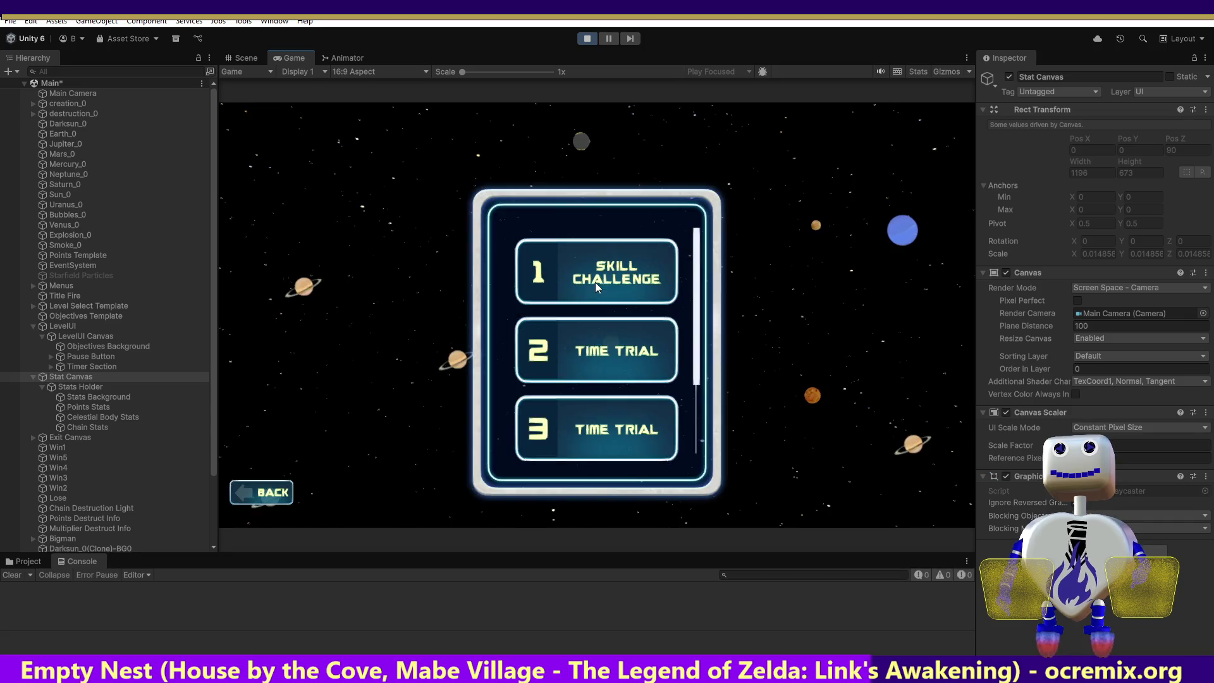
pyautogui.click(864, 341)
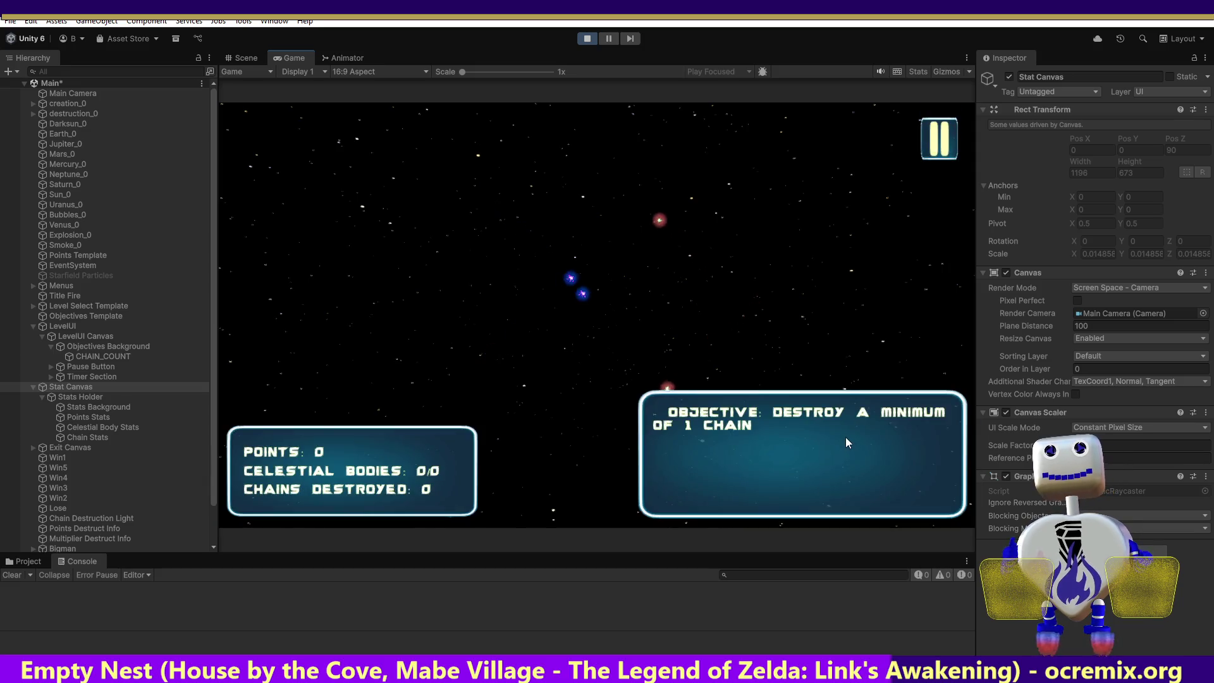
pyautogui.click(587, 39)
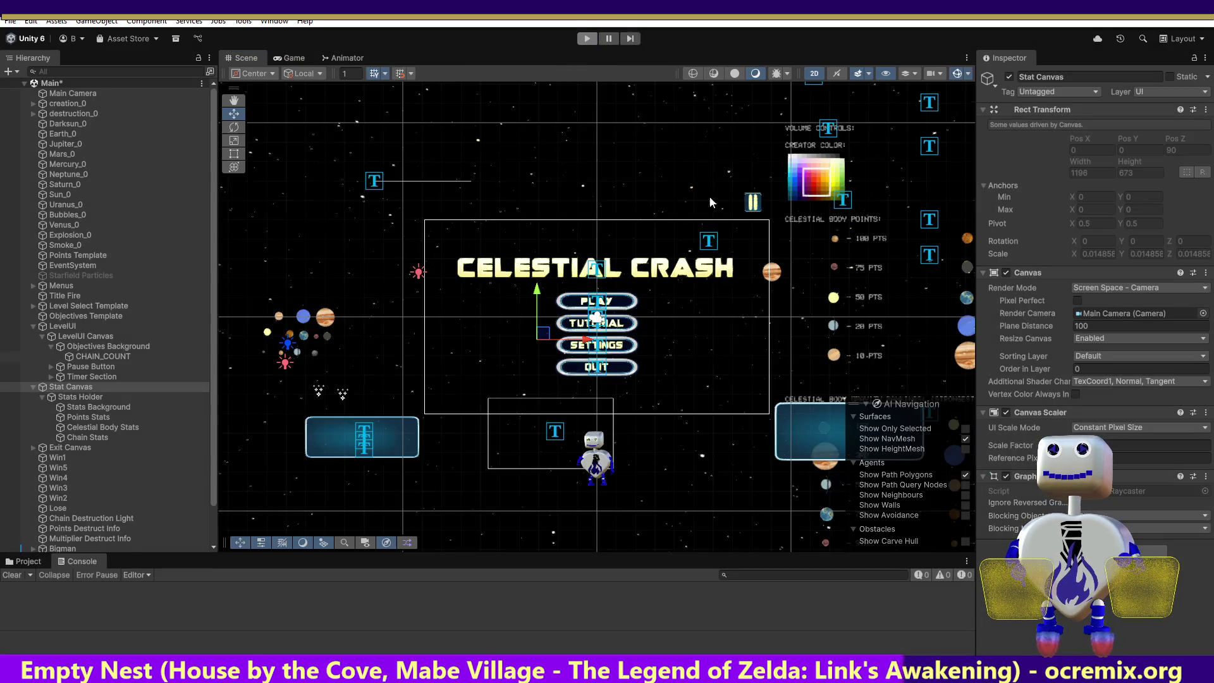
# - Run Time Trial 2, showing overlapping objective and time-limit texts, then return to Visual Studio
pyautogui.click(587, 38)
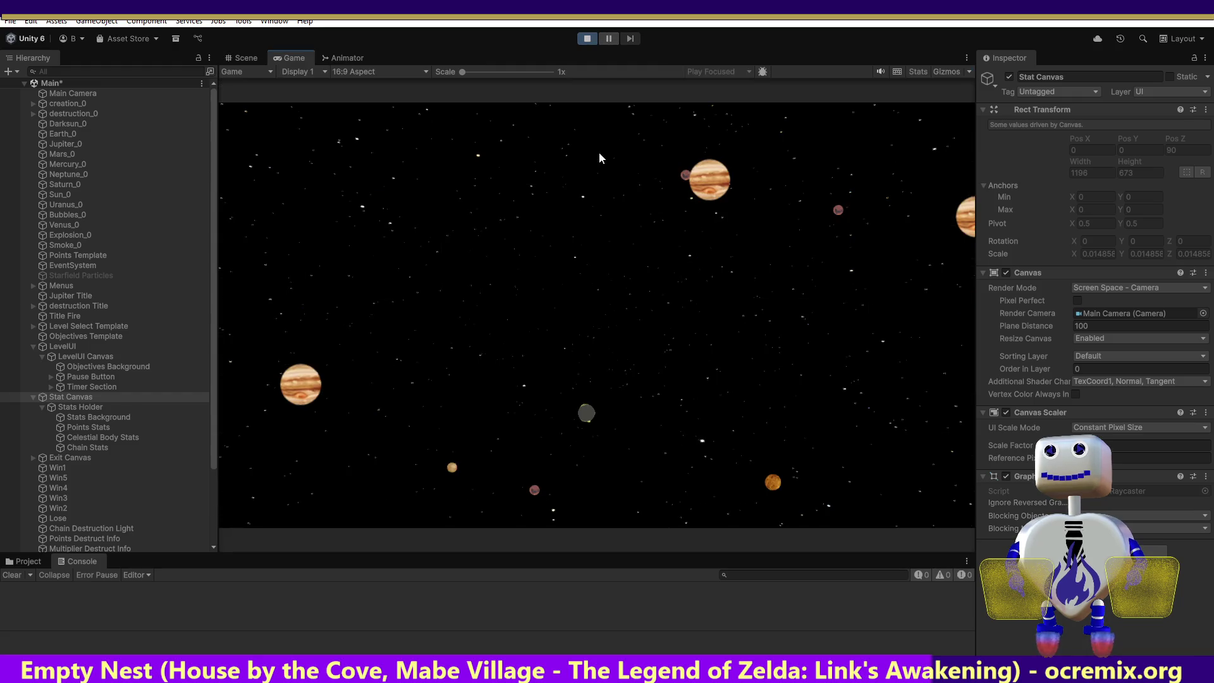
pyautogui.click(596, 280)
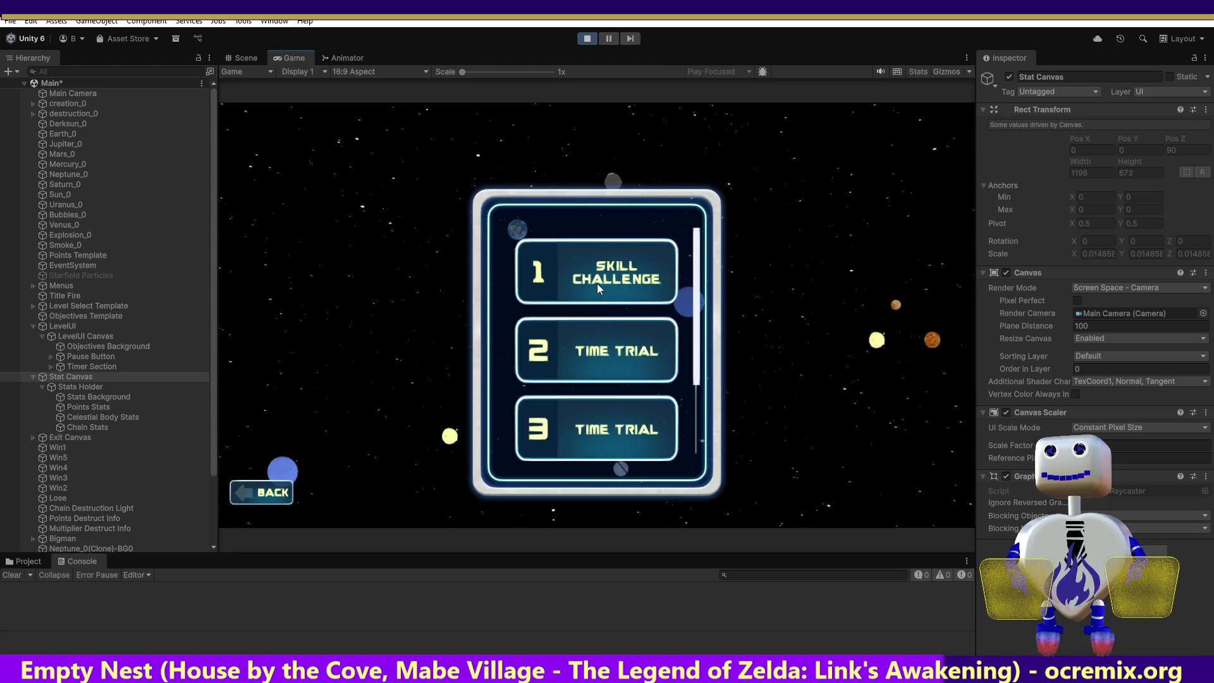
pyautogui.click(601, 347)
pyautogui.click(849, 416)
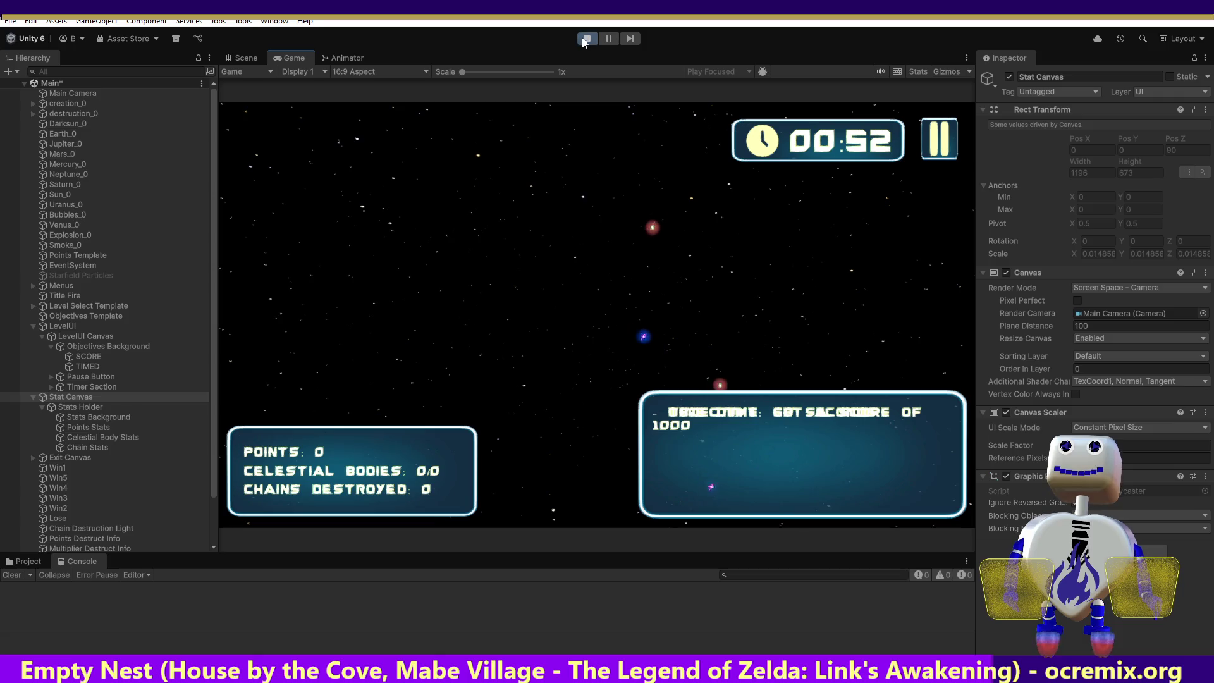
pyautogui.hotkey('ctrl', 'p')
pyautogui.hotkey('alt', 'Tab')
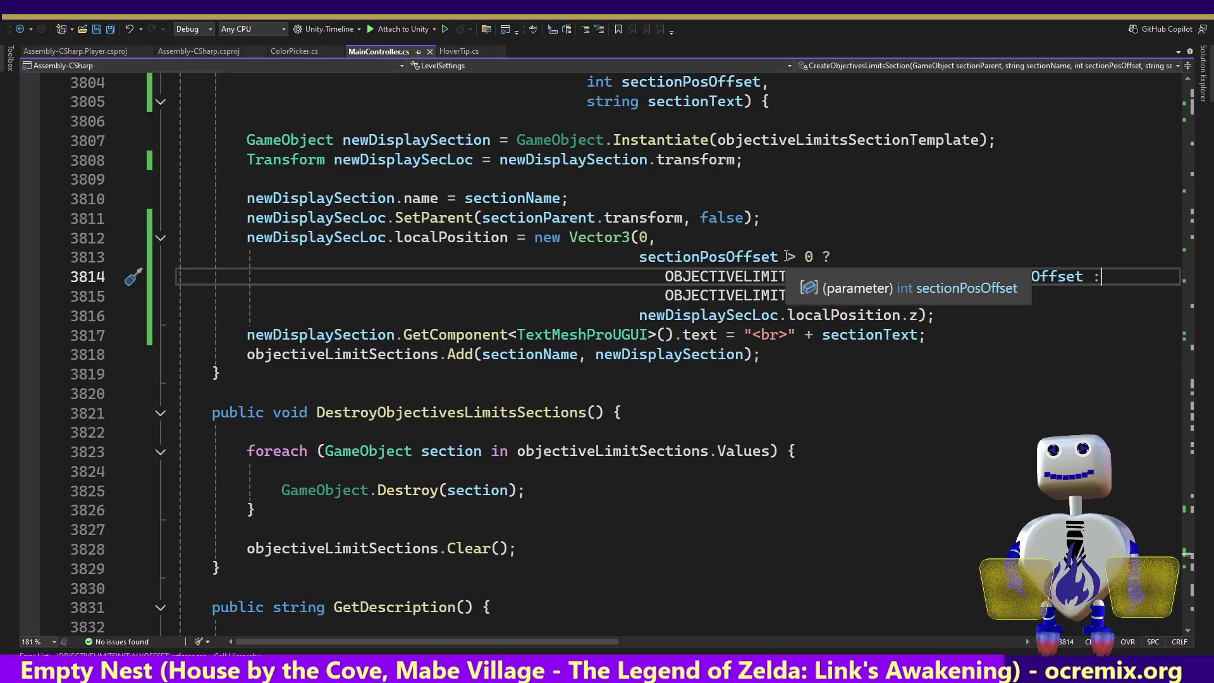
# - Make line 3814 read OBJECTIVELIMITSINITIALYOFFSET * (sectionPosOffset + 1), fixing the capitalisation typo
pyautogui.click(943, 276)
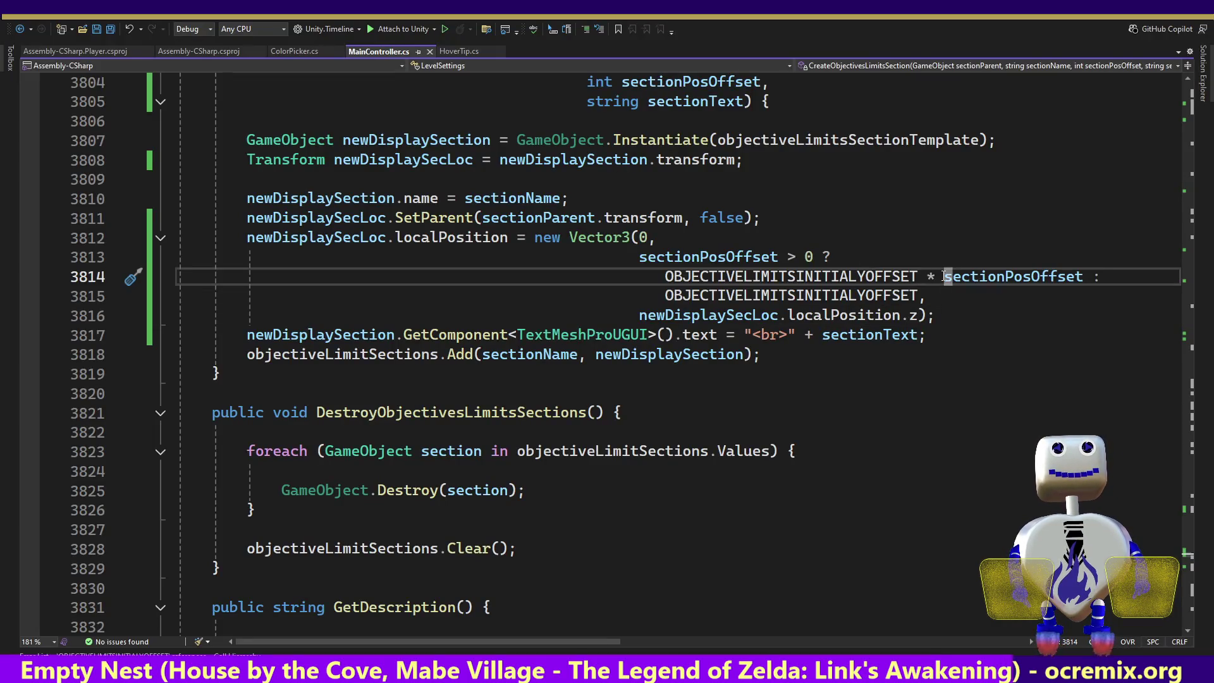
pyautogui.write('(')
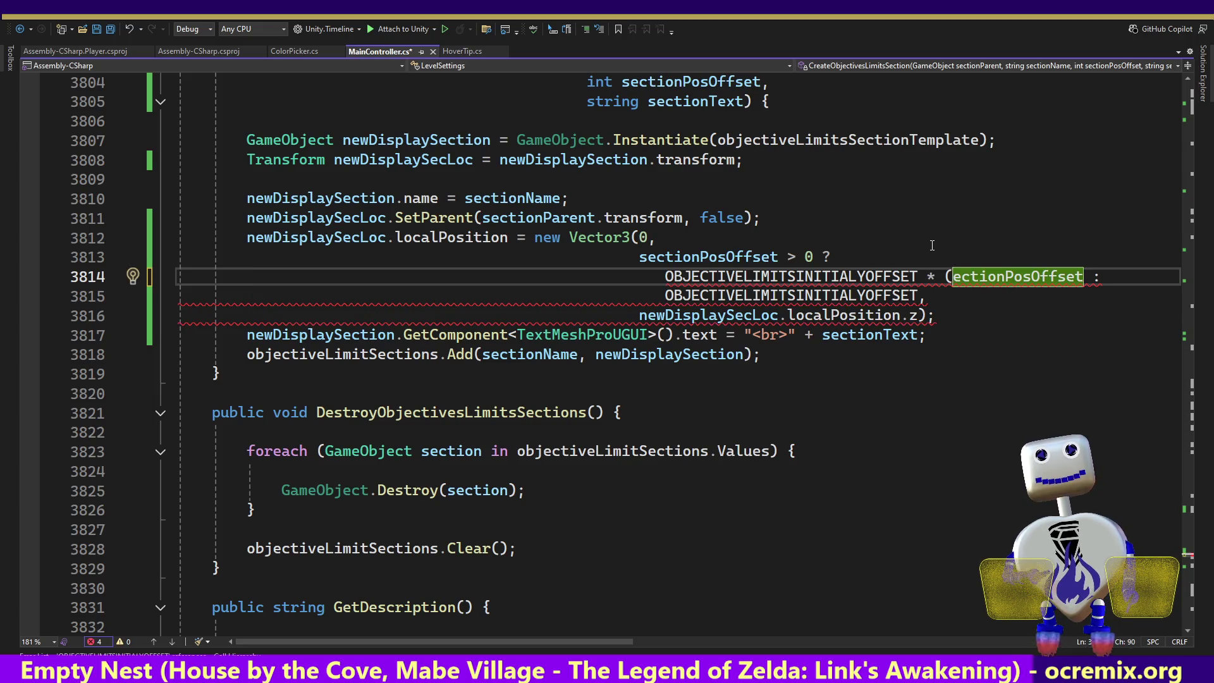
pyautogui.write('D')
pyautogui.press('Left')
pyautogui.write('S')
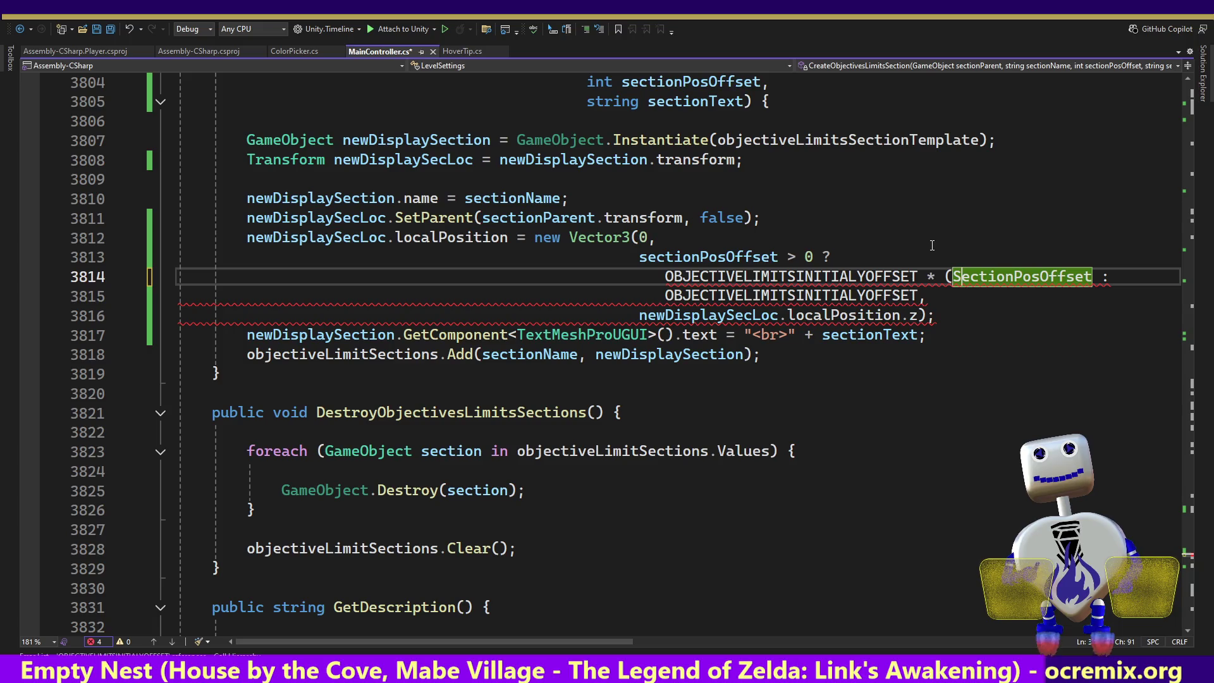
pyautogui.press('Left')
pyautogui.write('s')
pyautogui.press('End')
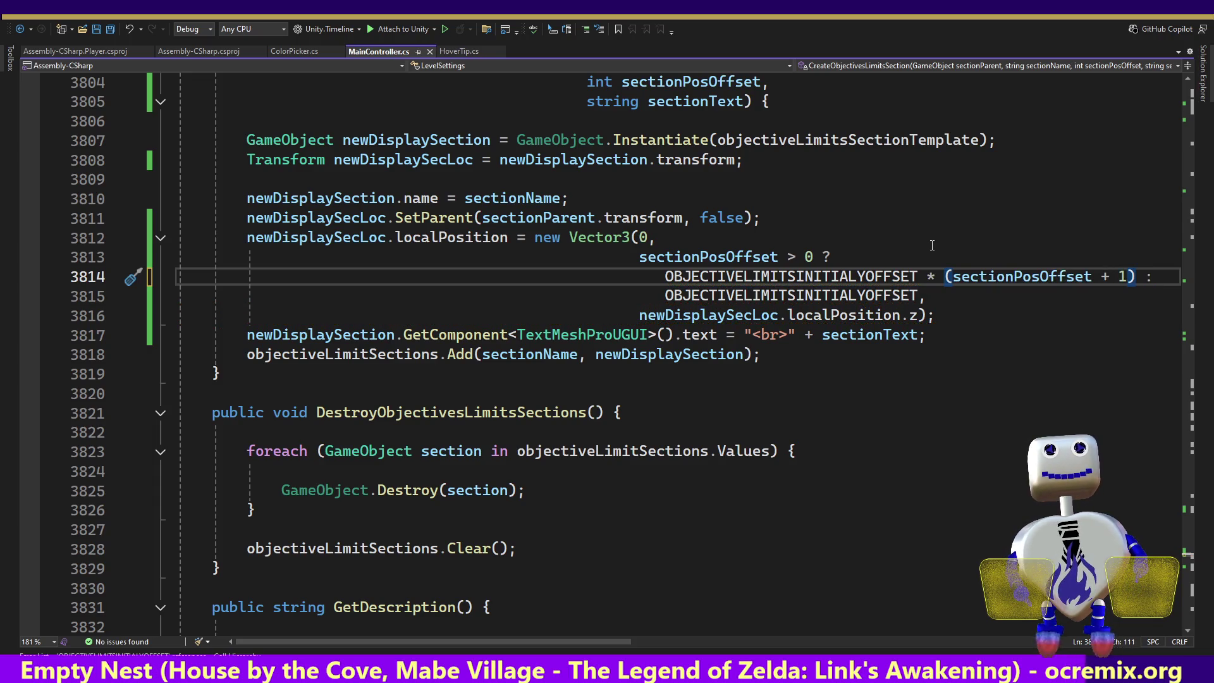
pyautogui.hotkey('alt', 'Tab')
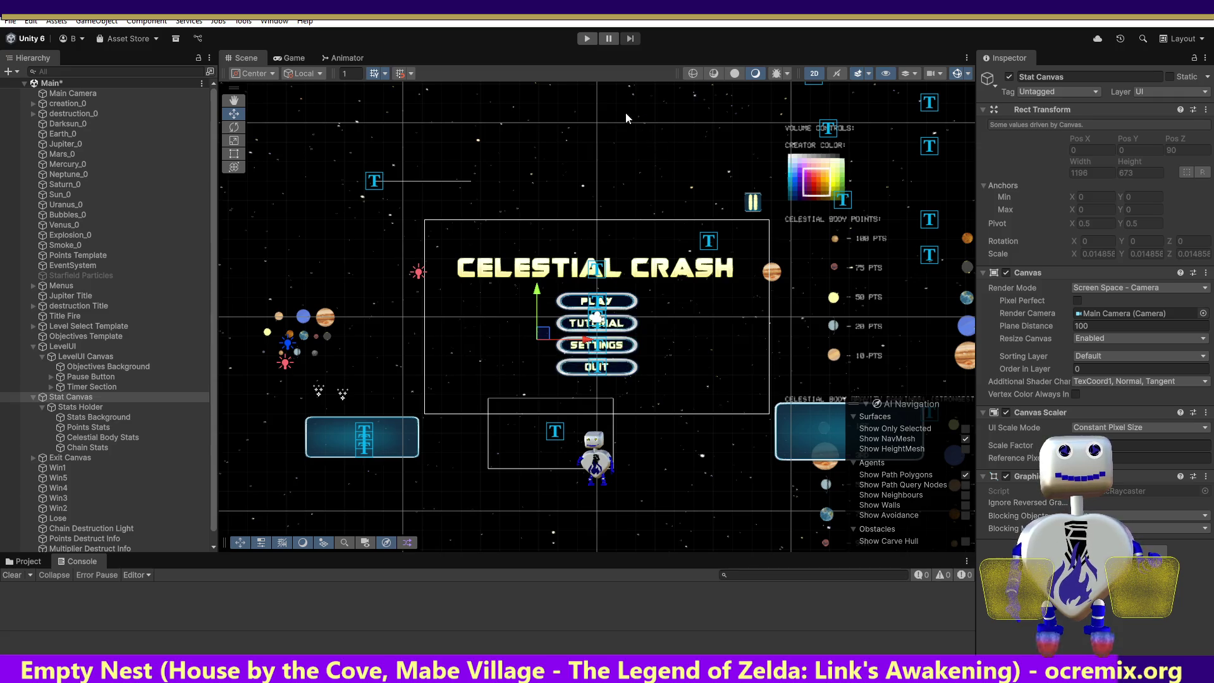
# - Play-test the Skill Challenge level with the new offset, then stop play mode
pyautogui.click(589, 37)
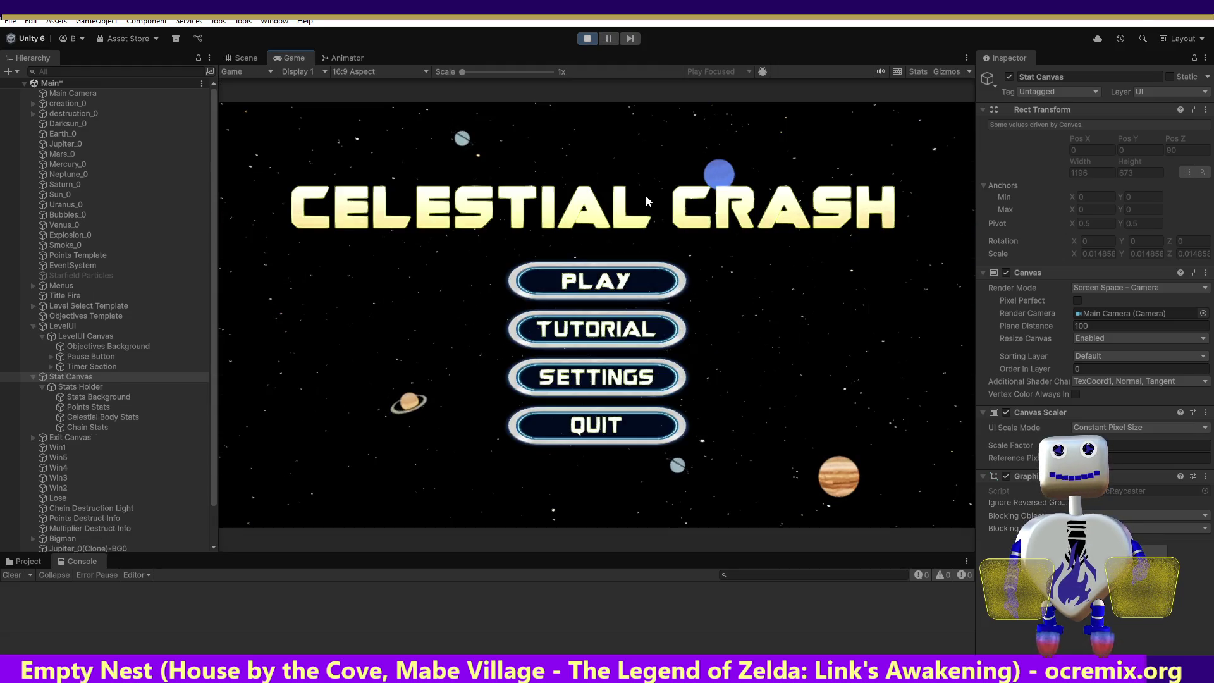
pyautogui.click(606, 283)
pyautogui.click(605, 284)
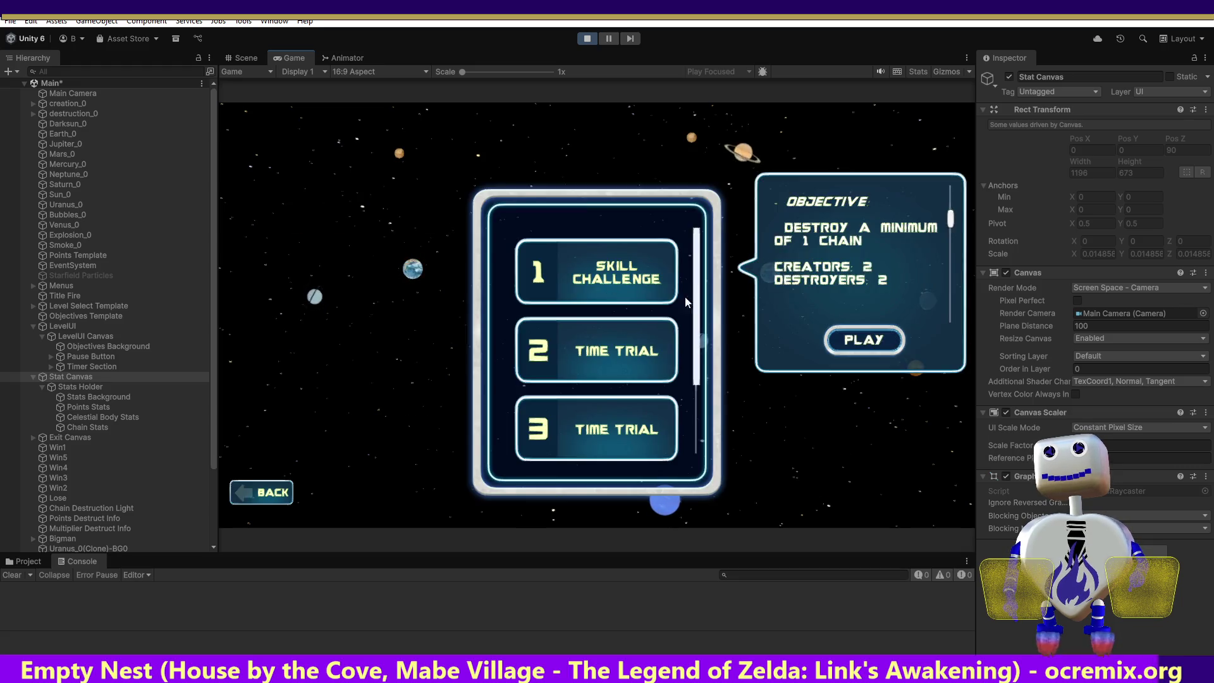
pyautogui.click(833, 336)
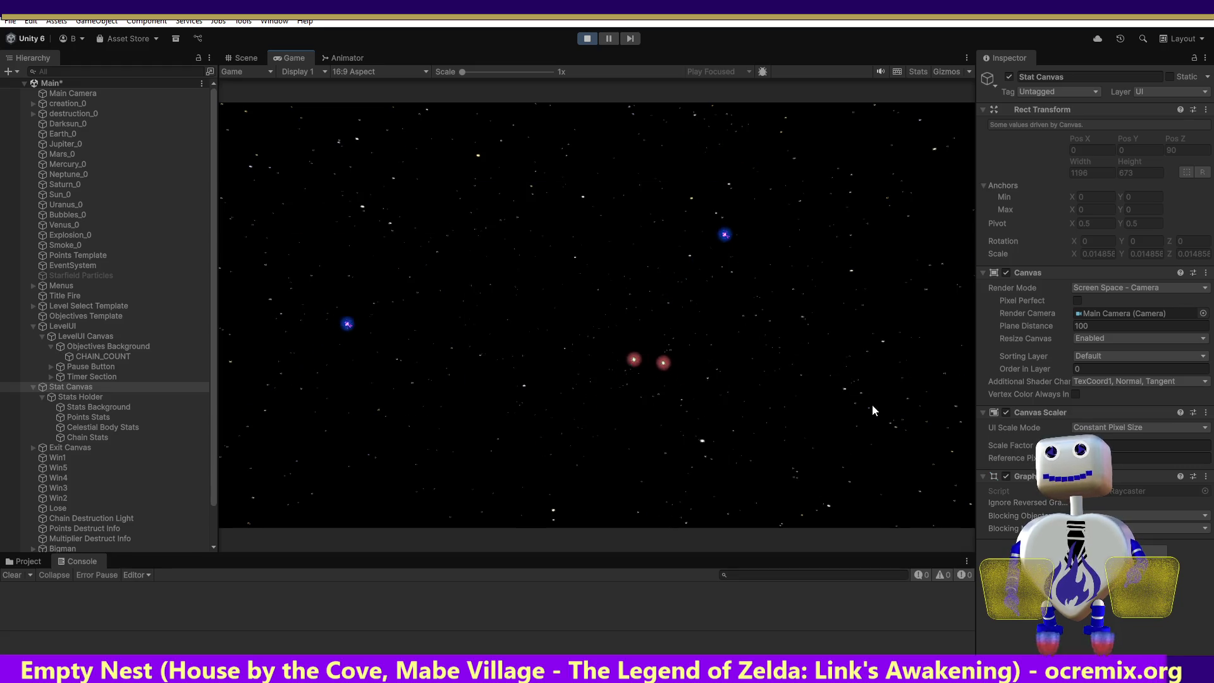
pyautogui.click(592, 40)
# - Run Time Trial 2, showing the 60-second time limit separate from the score objective
pyautogui.click(591, 40)
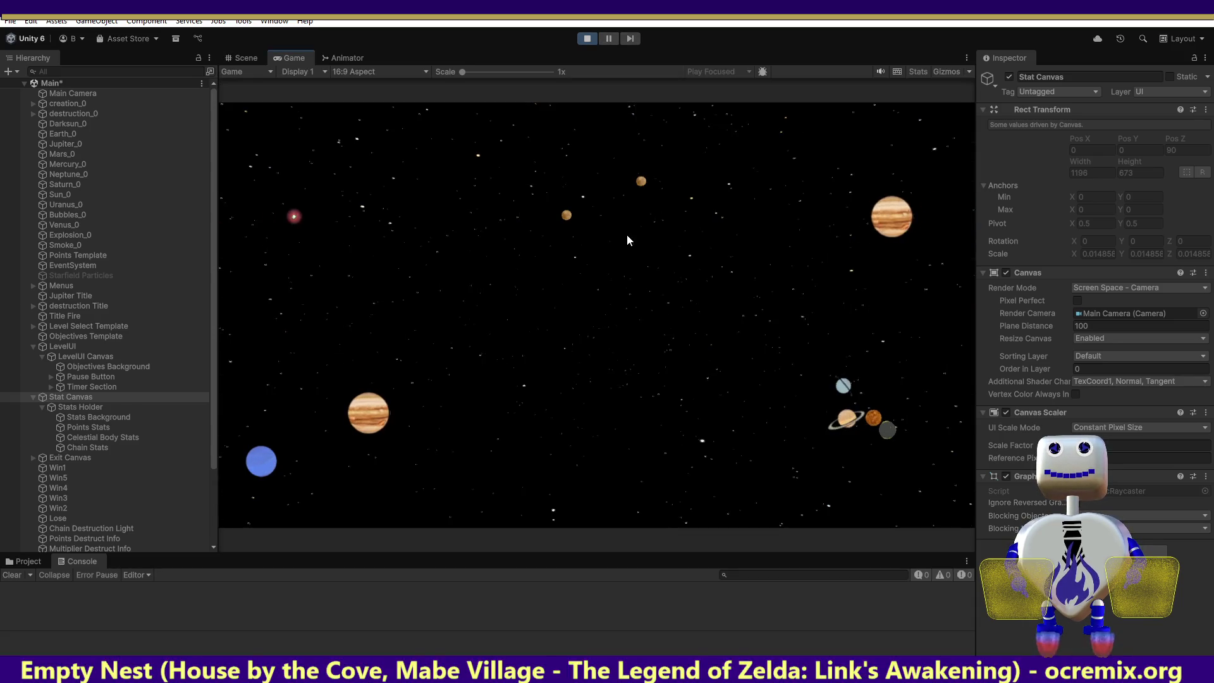
pyautogui.click(642, 281)
pyautogui.click(649, 355)
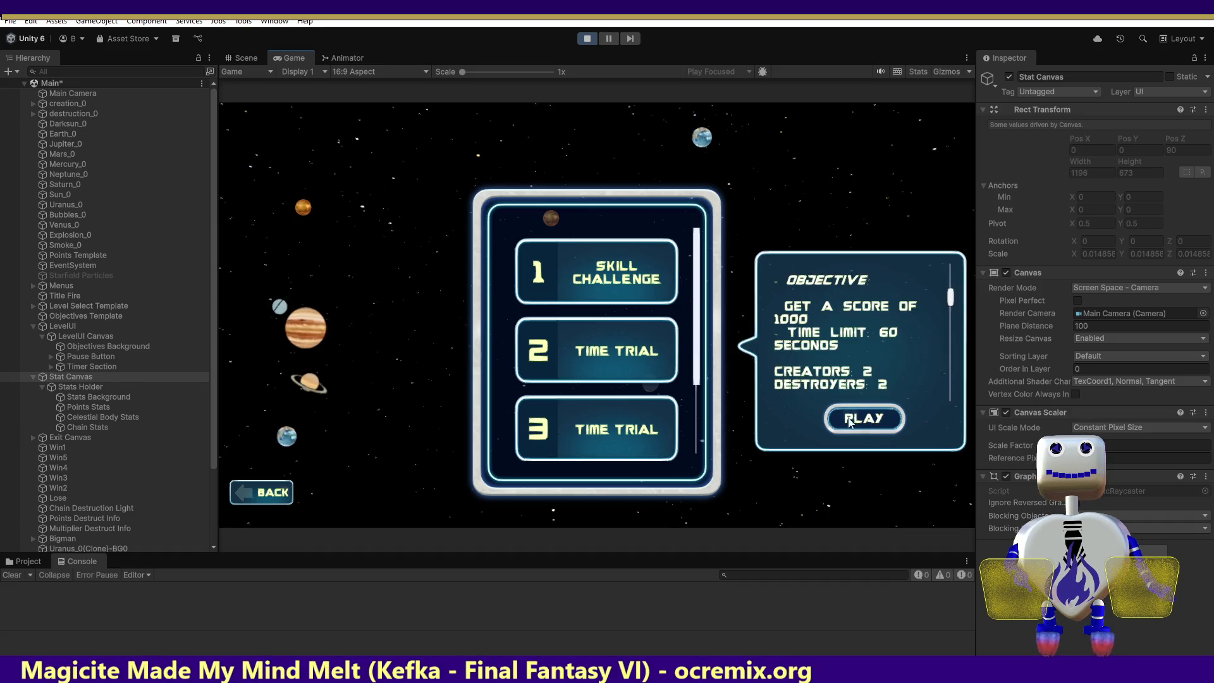
pyautogui.click(843, 420)
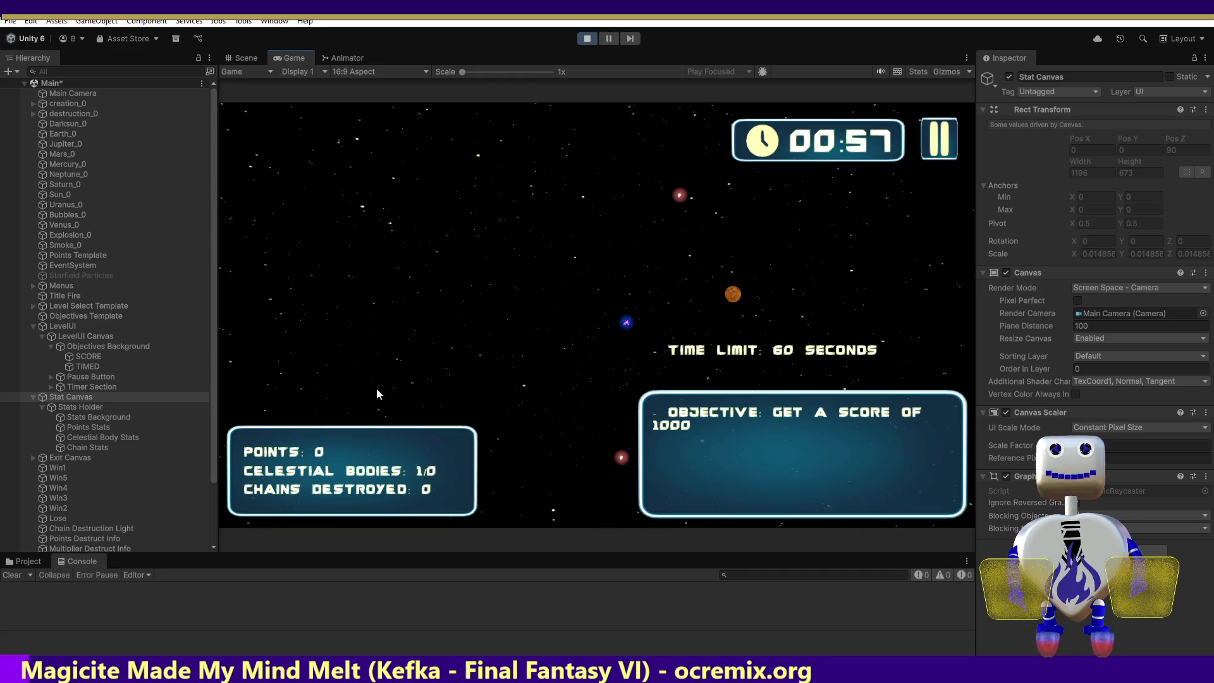
# - Select the SCORE and TIMED entries and set TIMED's Pos Y to -50
pyautogui.click(90, 356)
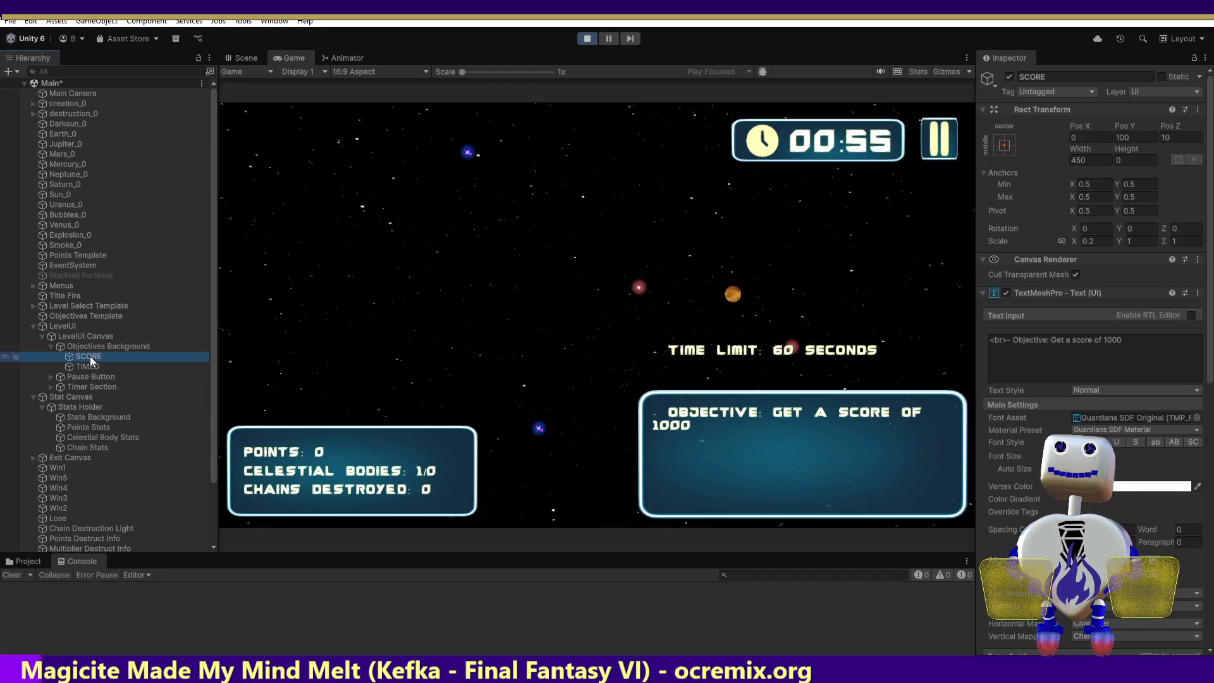
pyautogui.click(87, 368)
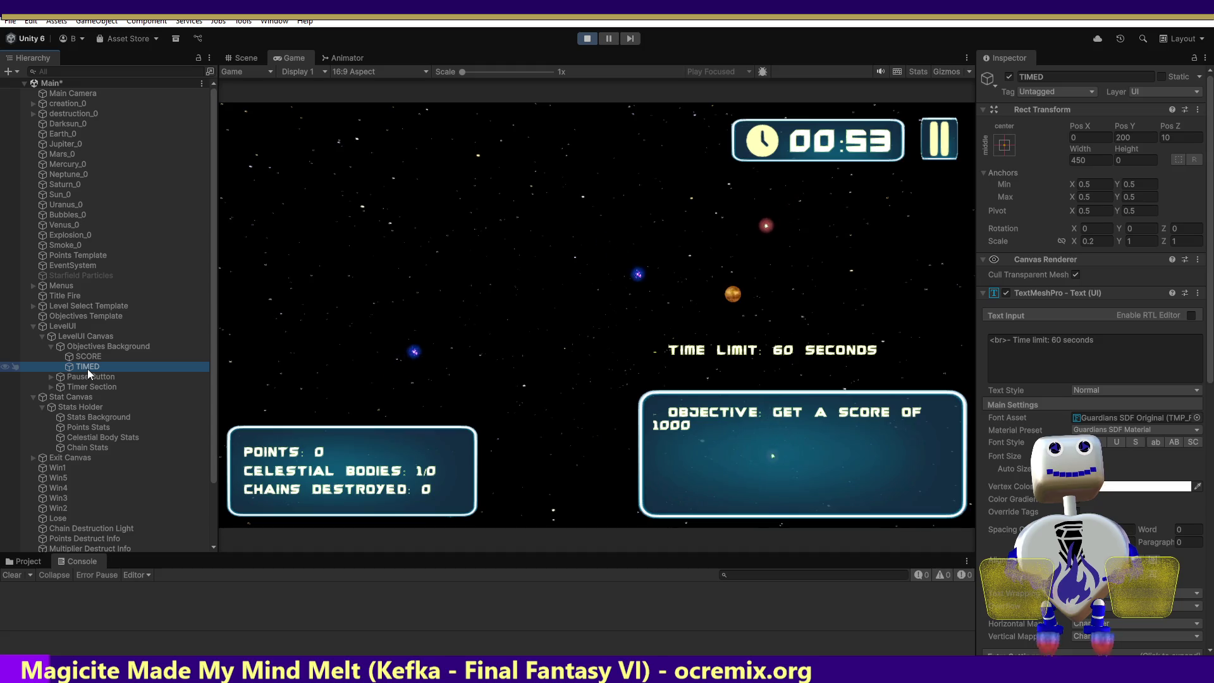
pyautogui.click(1114, 137)
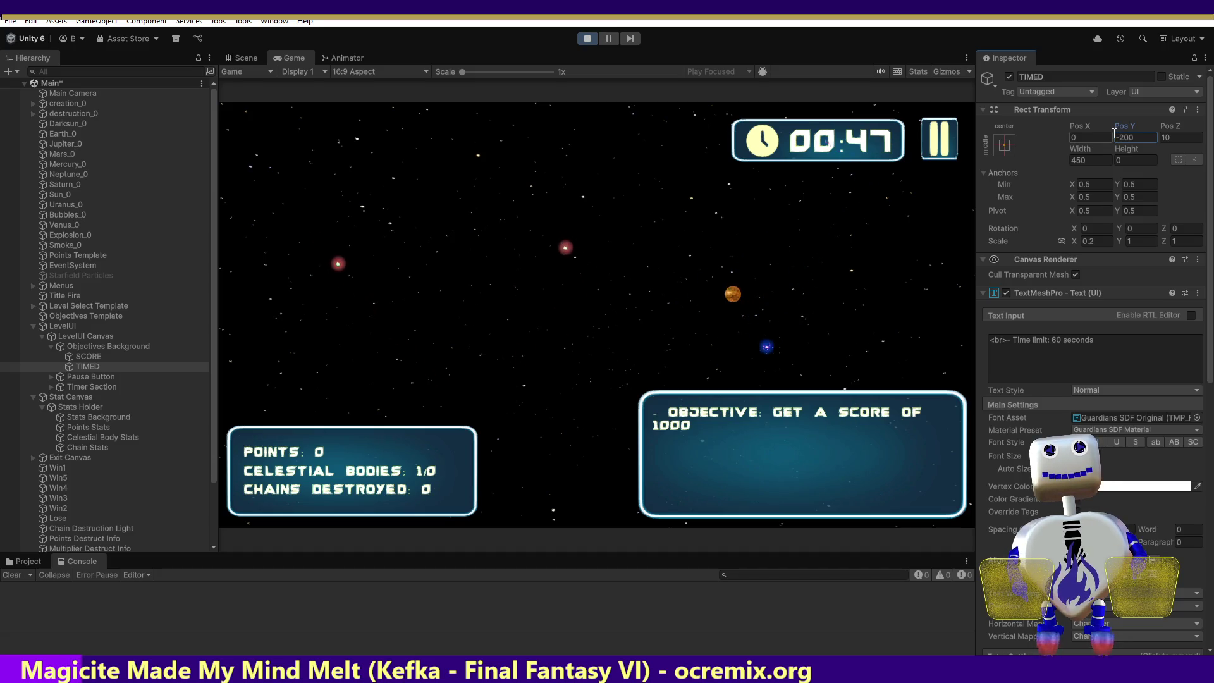
pyautogui.write('-')
pyautogui.press('Delete')
pyautogui.press('Delete')
pyautogui.press('Delete')
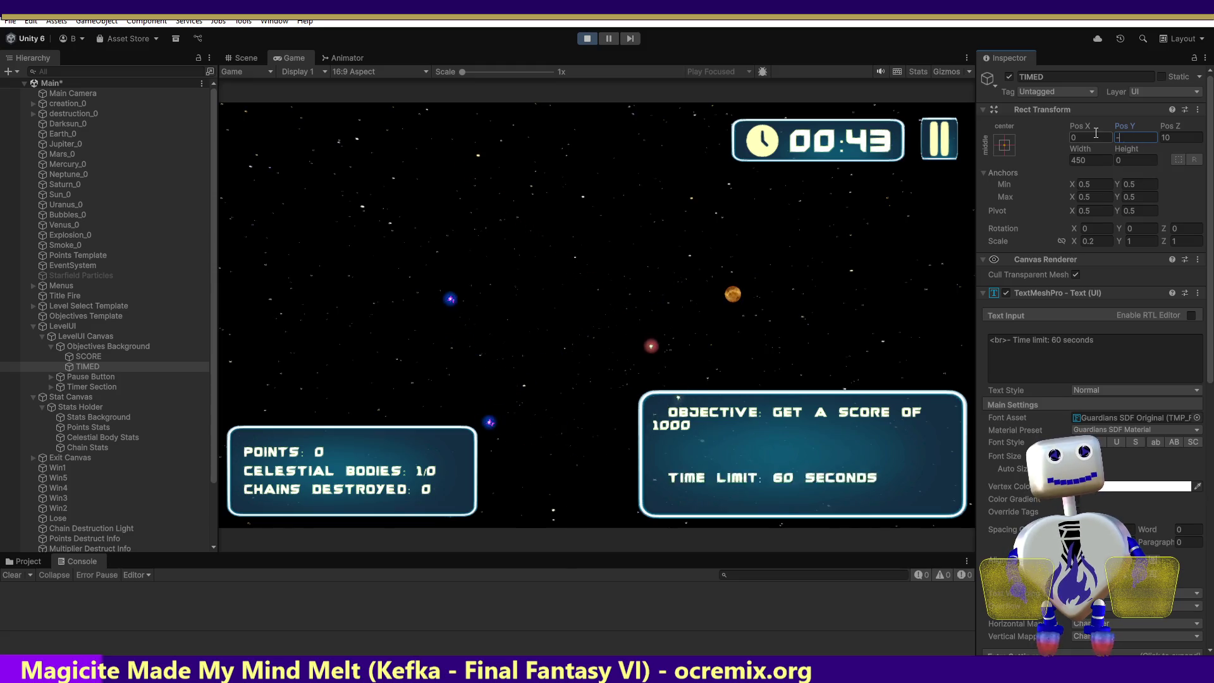
pyautogui.write('50')
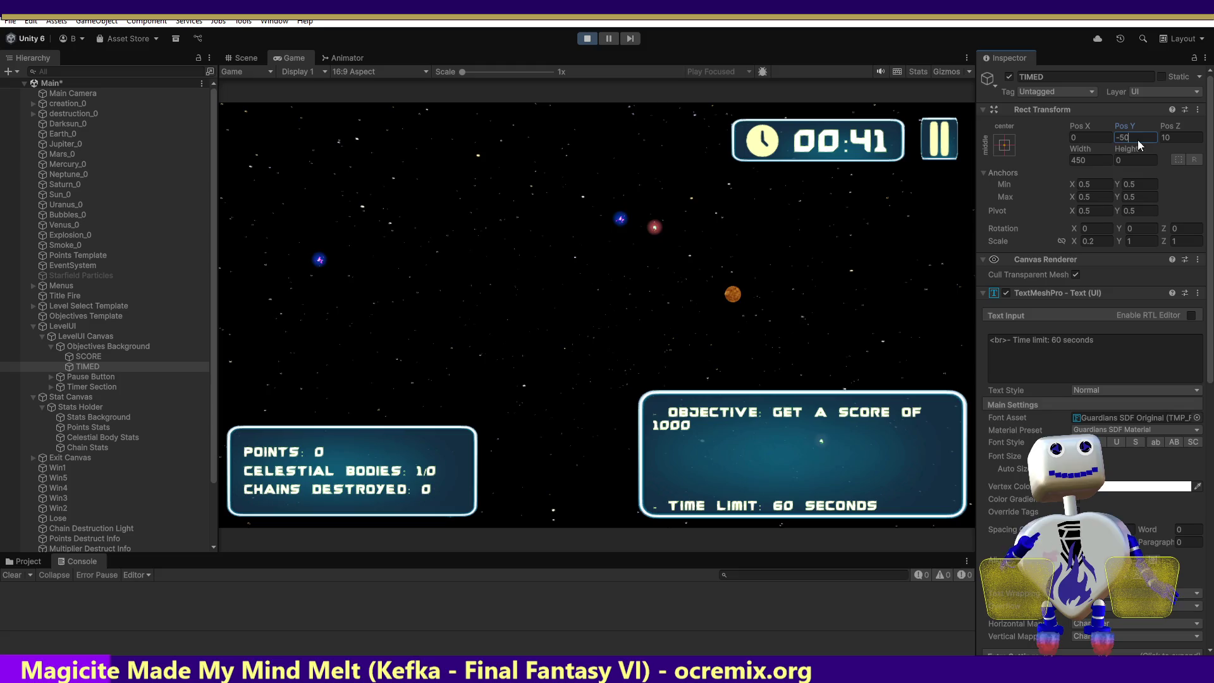
pyautogui.press('Return')
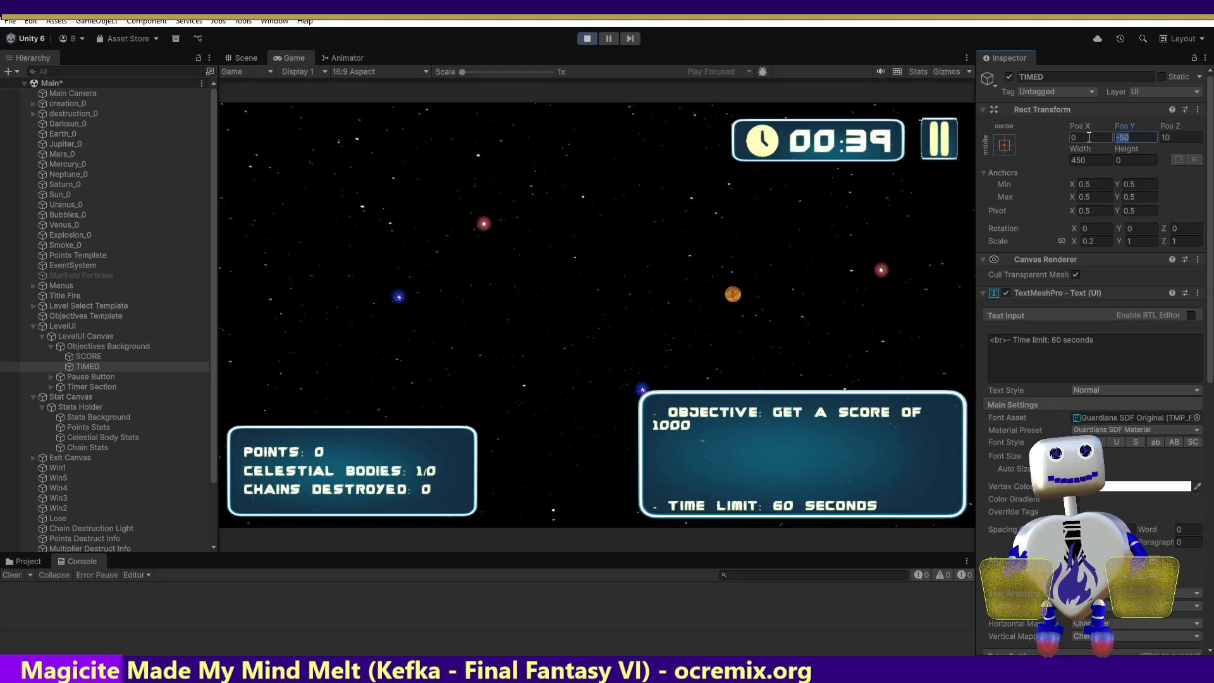
# - Adjust TIMED's Pos Y value again, then select SCORE to compare its position
pyautogui.write('0')
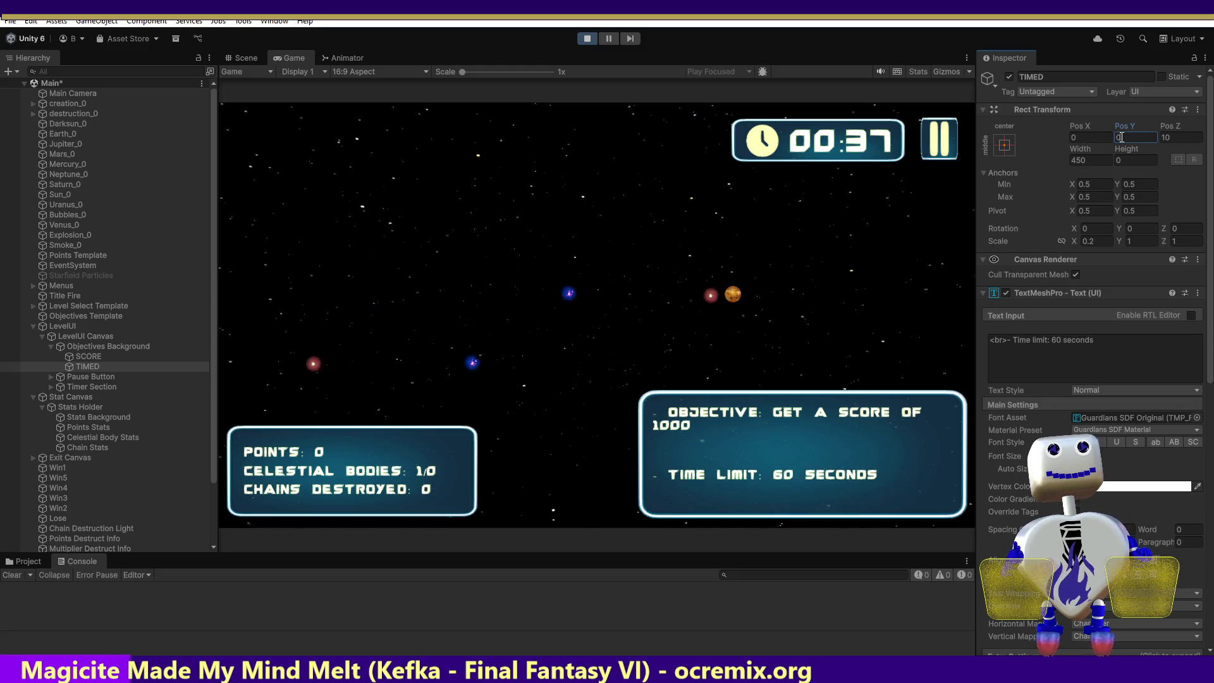
pyautogui.click(1113, 138)
pyautogui.write('5')
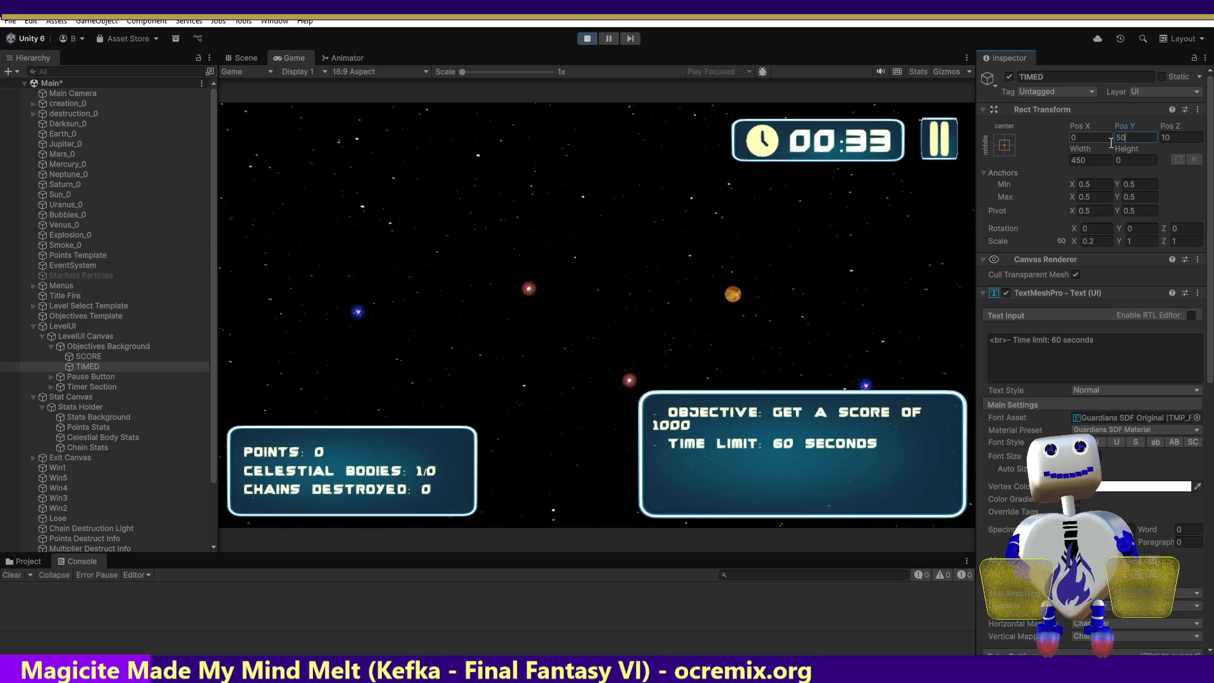
pyautogui.click(95, 357)
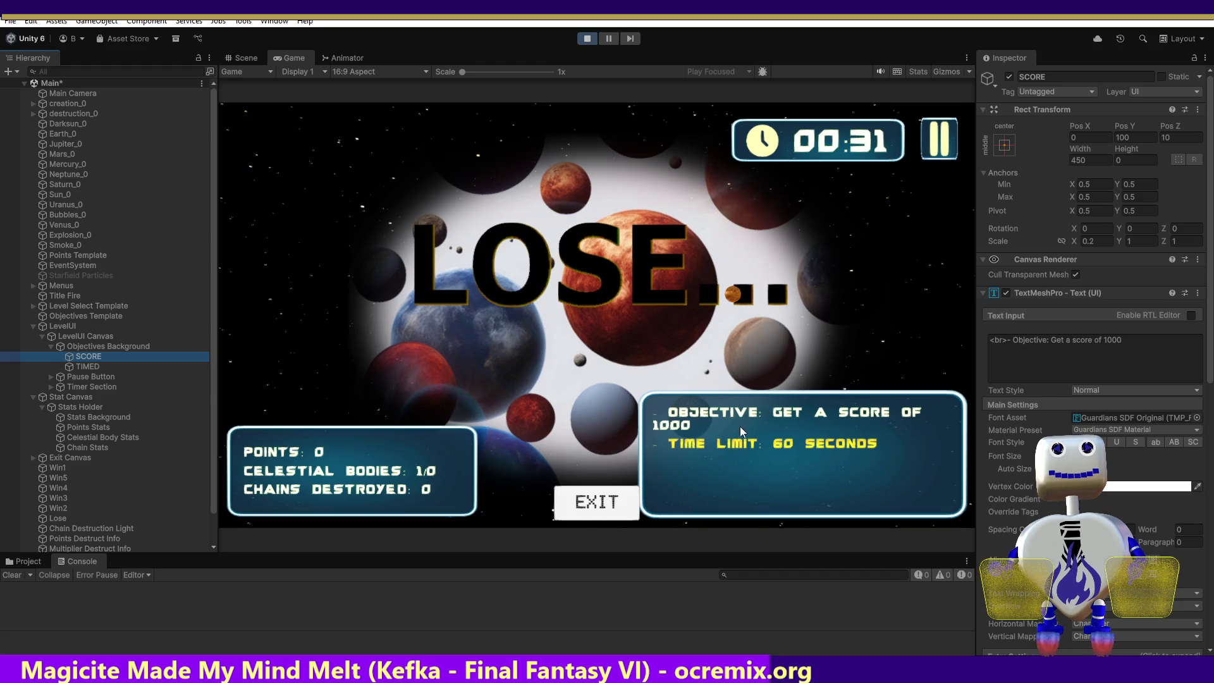
# - Exit Play mode and return to MainController.cs in Visual Studio
pyautogui.hotkey('ctrl', 'p')
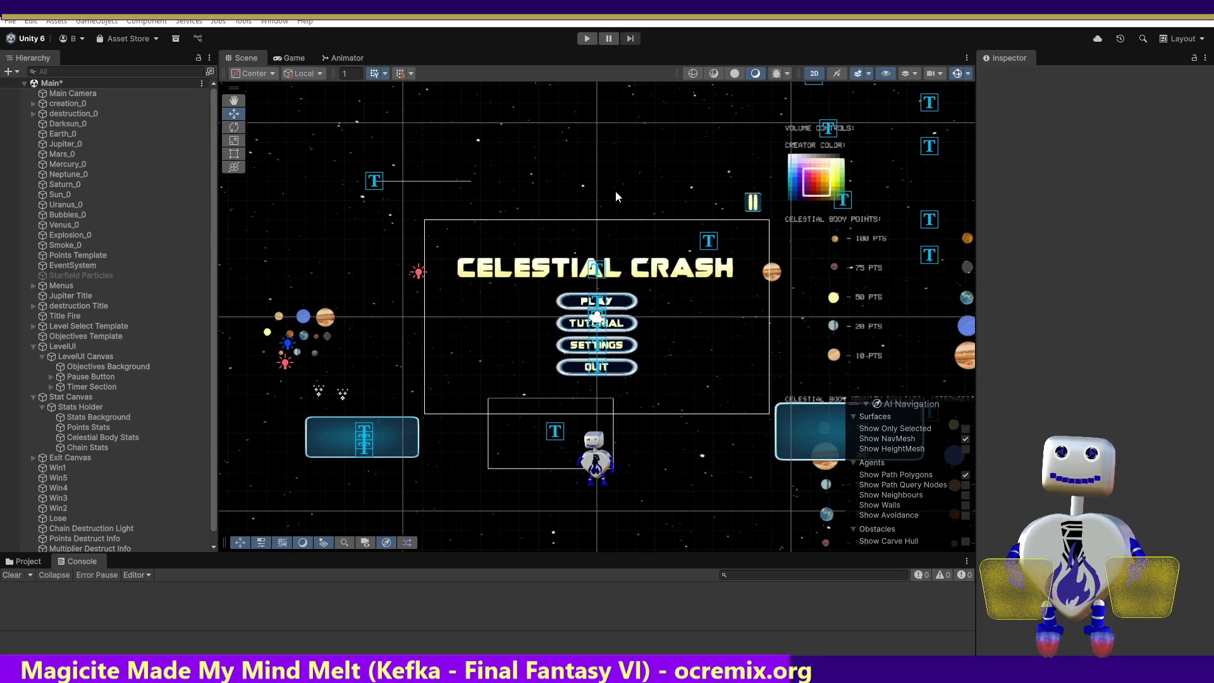
pyautogui.hotkey('alt', 'Tab')
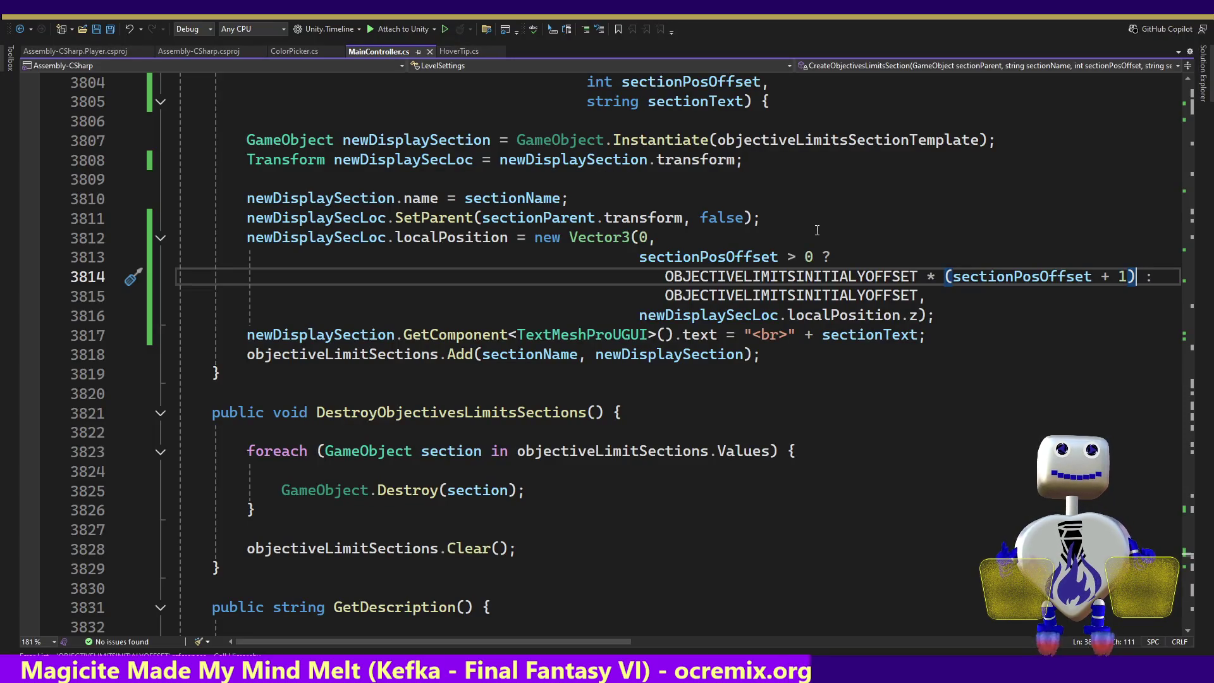
# - At the OBJECTIVELIMITSINITIALYOFFSET declaration, change its semicolon to a comma and open a line below the comment
pyautogui.moveTo(871, 276)
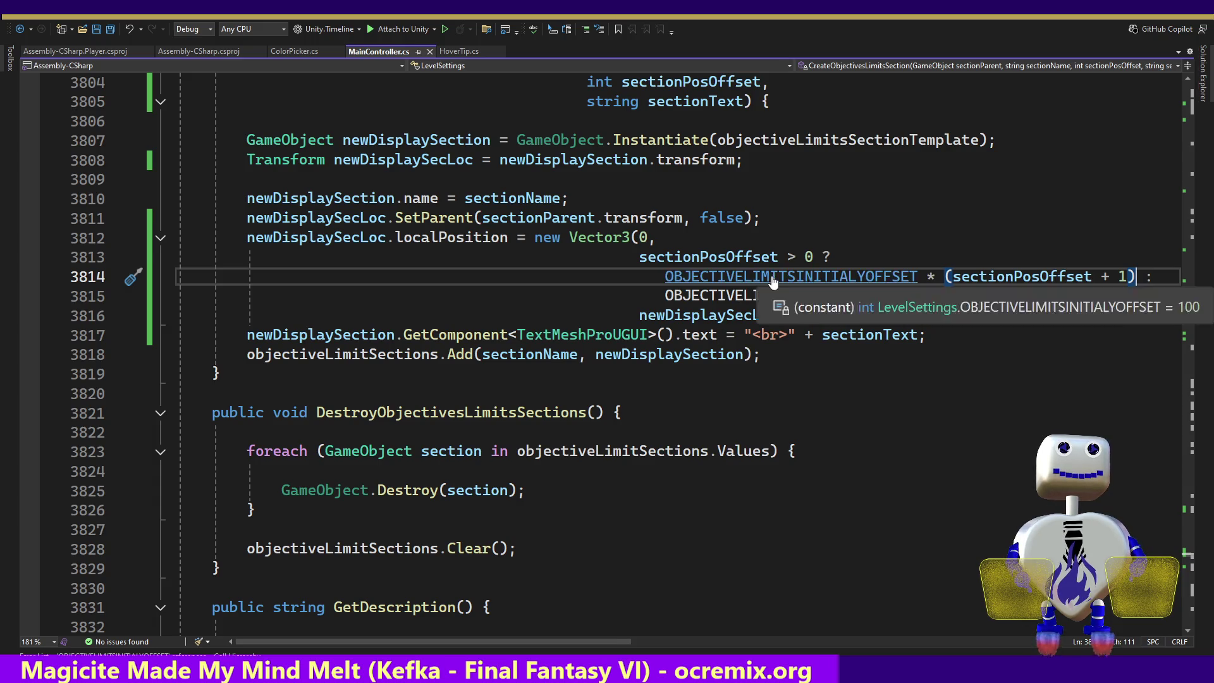
pyautogui.keyDown('ctrl'); pyautogui.click(663, 285); pyautogui.keyUp('ctrl')
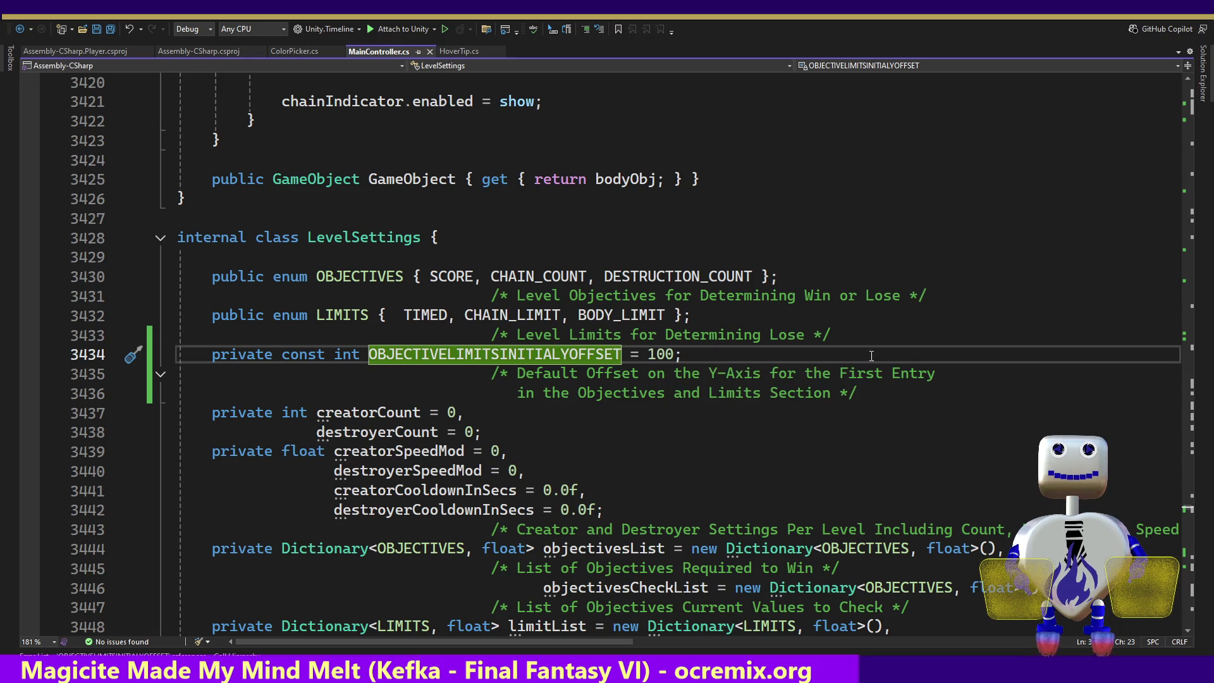
pyautogui.click(904, 356)
pyautogui.press('BackSpace')
pyautogui.write(',')
pyautogui.press('Down')
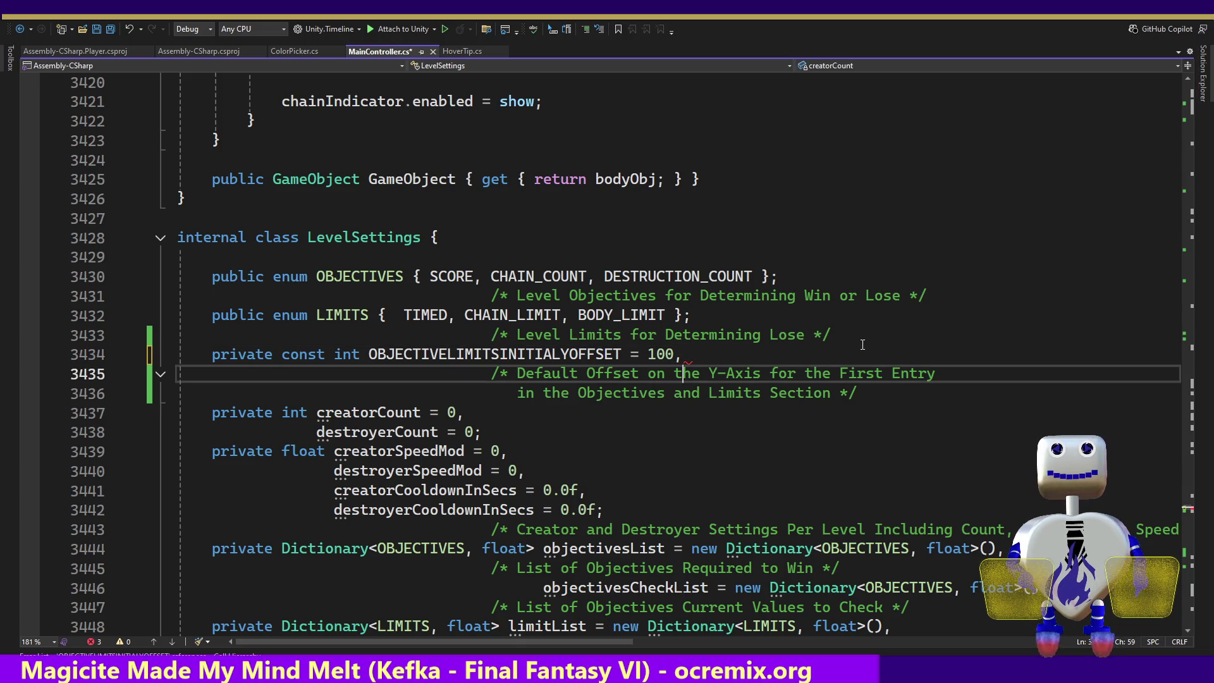
pyautogui.press('Down')
pyautogui.press('End')
pyautogui.press('Return')
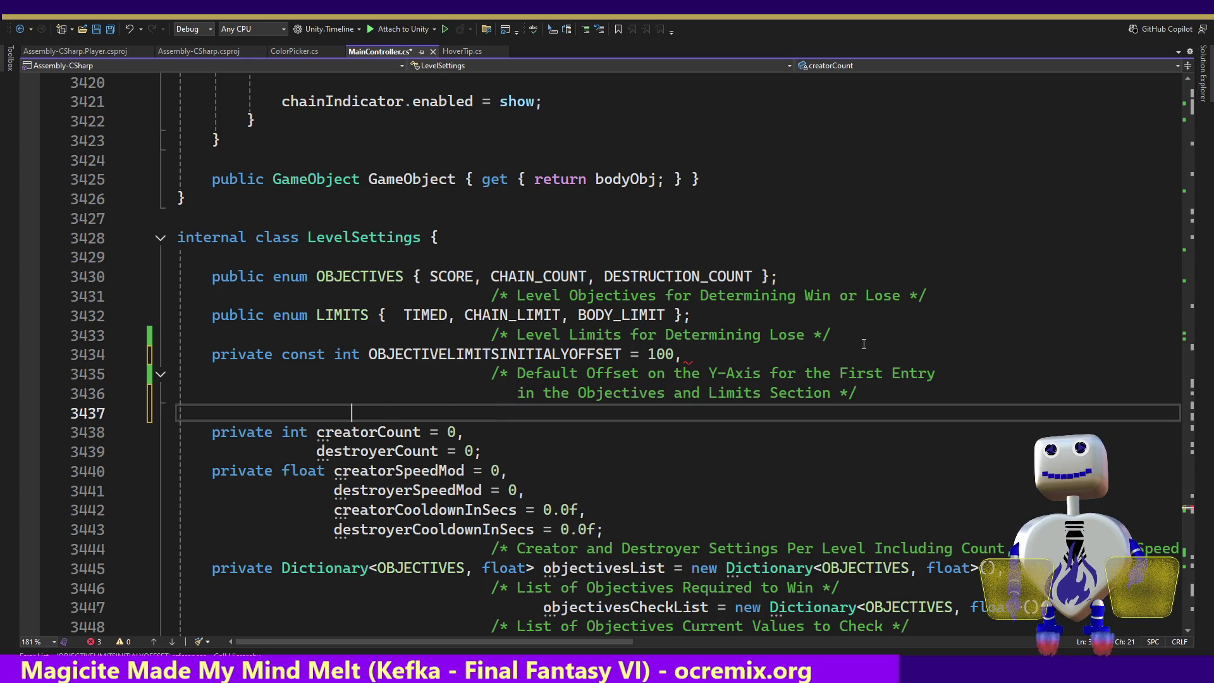
# - Declare the new constant OBJECTIVELIMITSHEIGHT = 50; on that new line
pyautogui.moveTo(622, 355); pyautogui.dragTo(380, 358)
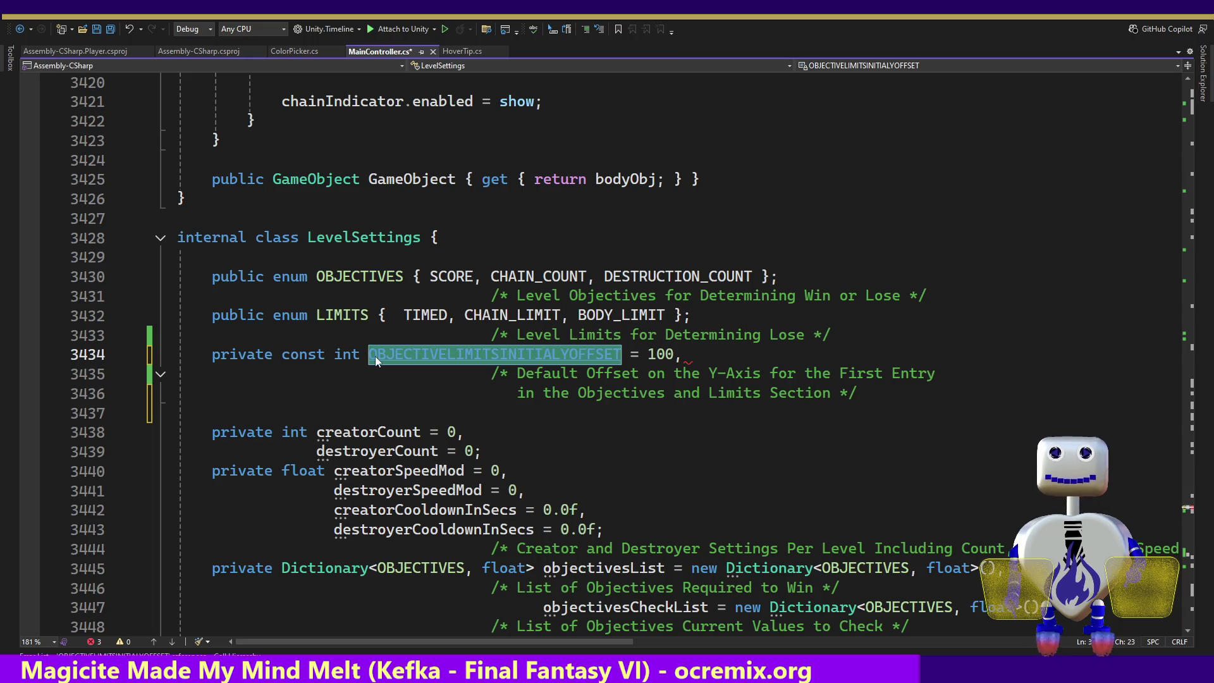
pyautogui.click(380, 414)
pyautogui.press('Tab')
pyautogui.press('Tab')
pyautogui.press('Tab')
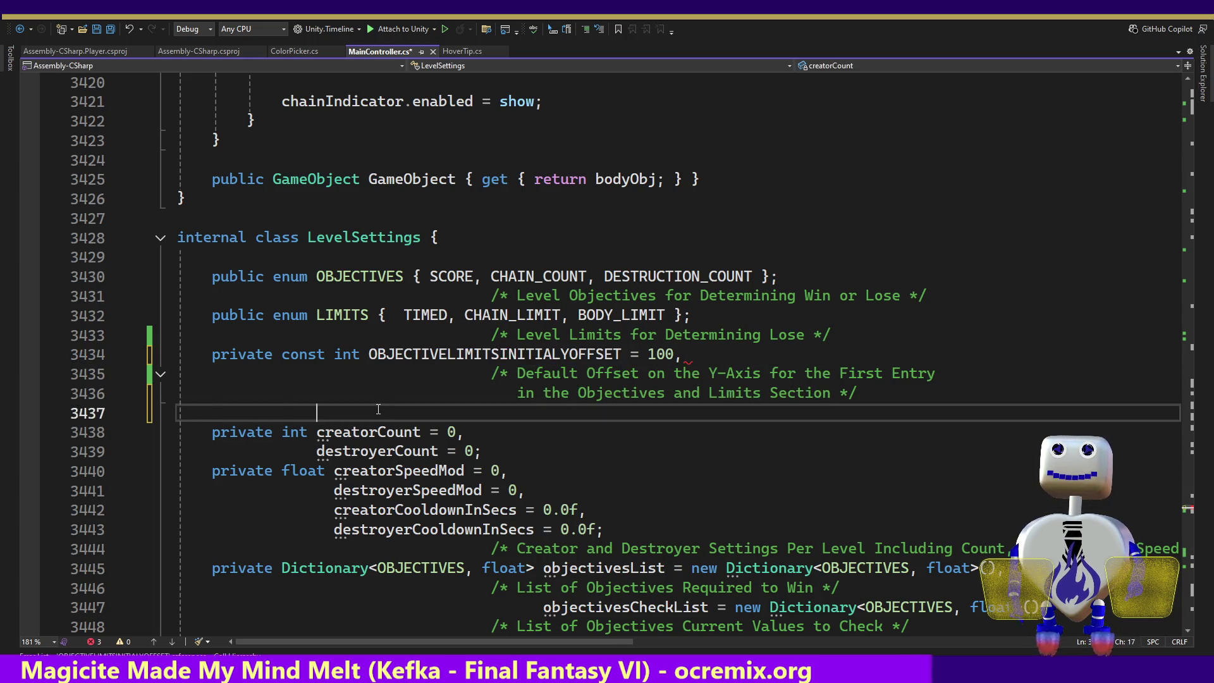
pyautogui.press('Tab')
pyautogui.hotkey('shift', 'Left')
pyautogui.hotkey('shift', 'Left')
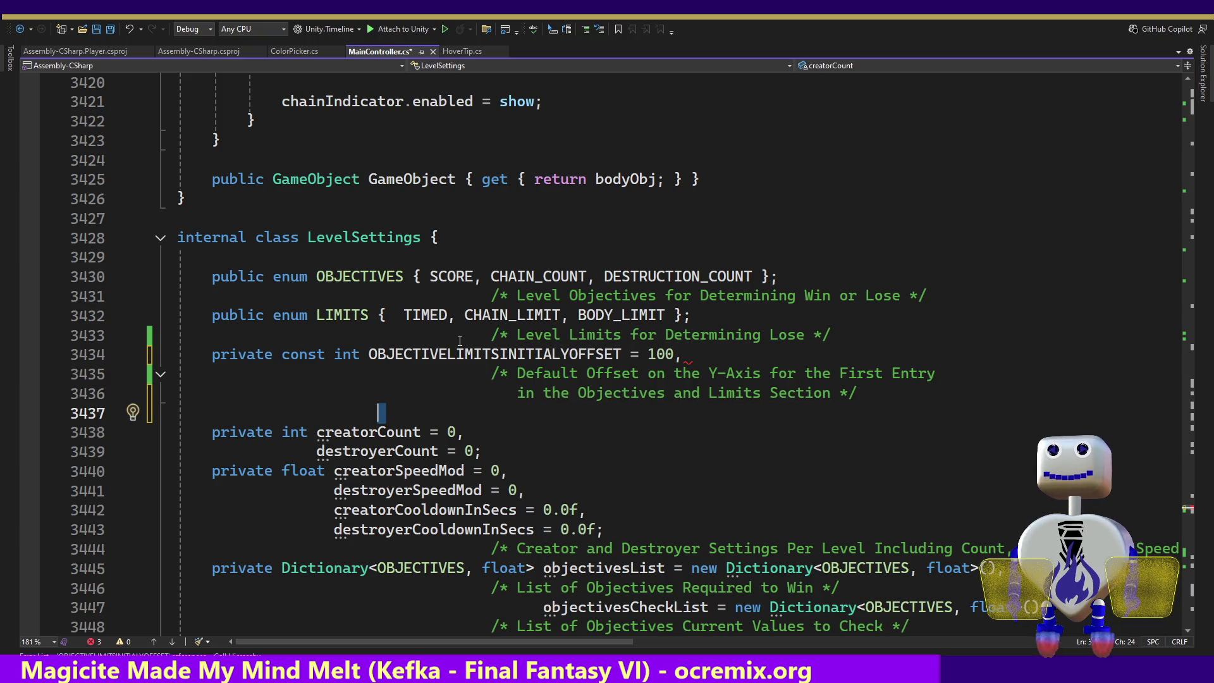
pyautogui.write('OBJECTIVELIMITSINITIALYOFFSET')
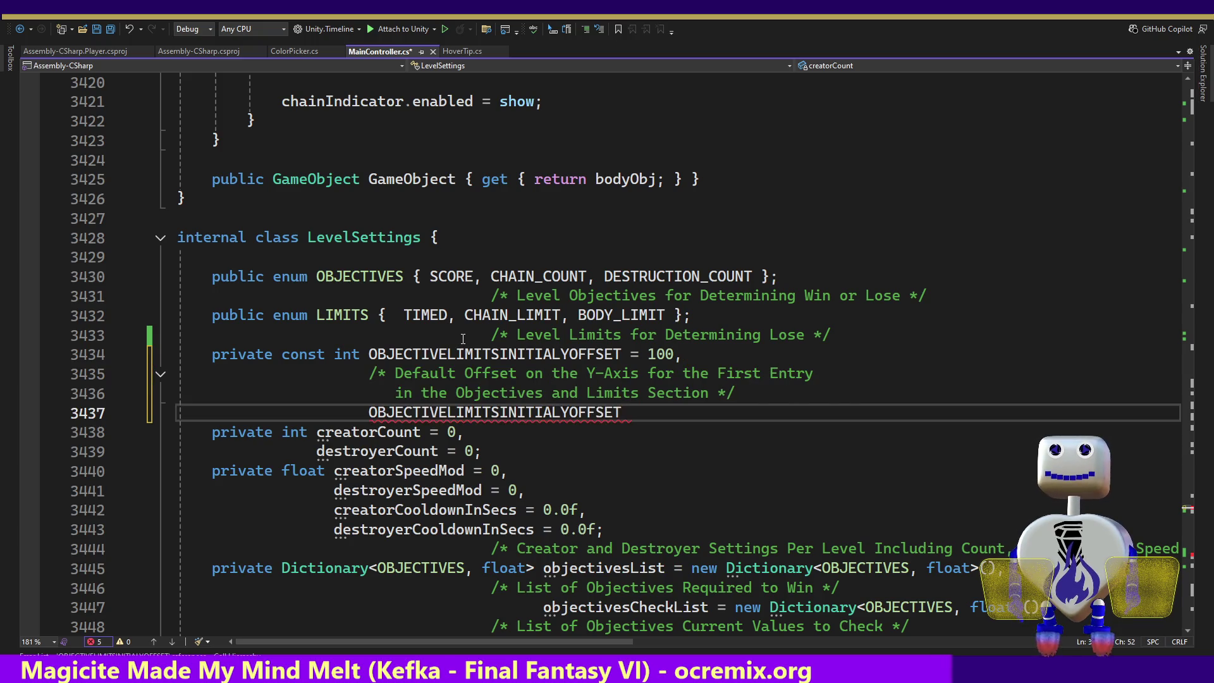
pyautogui.press('Down')
pyautogui.press('Up')
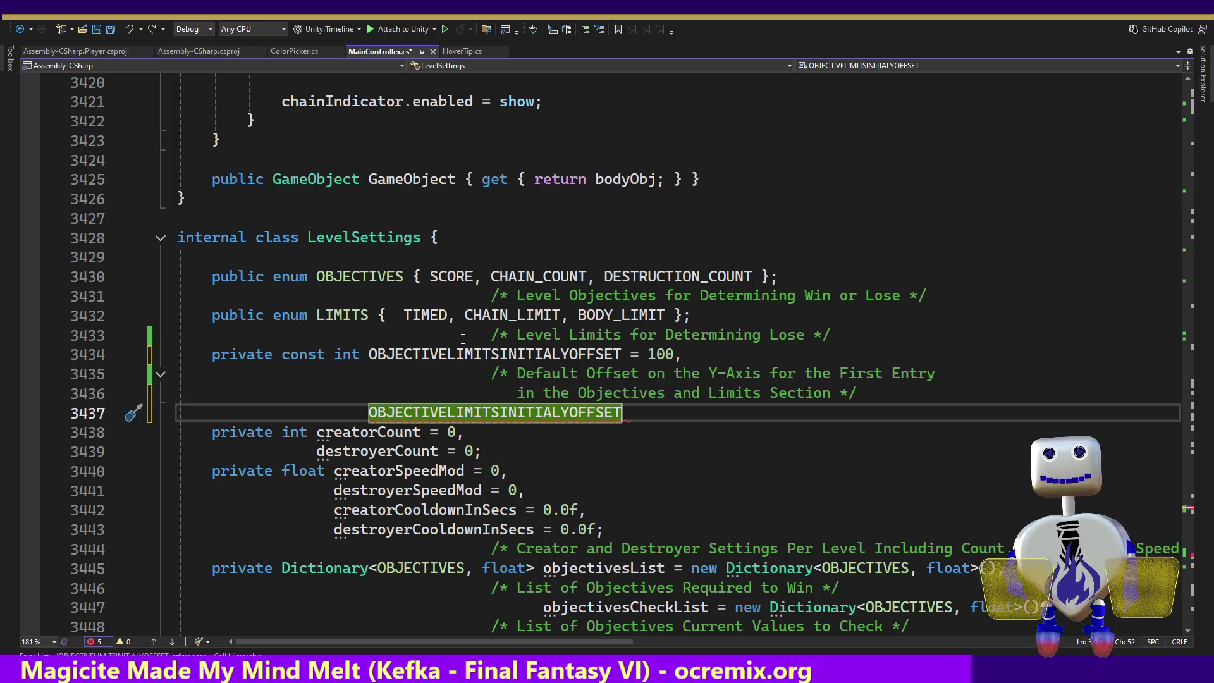
pyautogui.press('Left')
pyautogui.press('BackSpace')
pyautogui.press('BackSpace')
pyautogui.press('BackSpace')
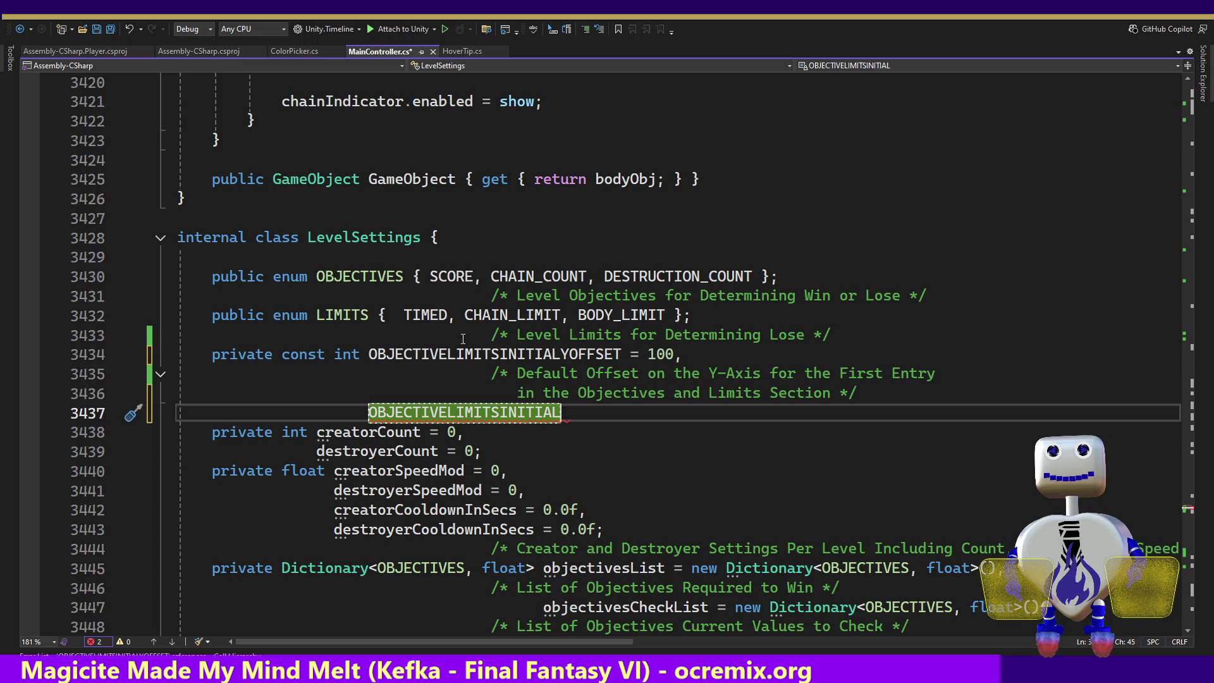
pyautogui.press('BackSpace')
pyautogui.press('BackSpace')
pyautogui.press('BackSpace')
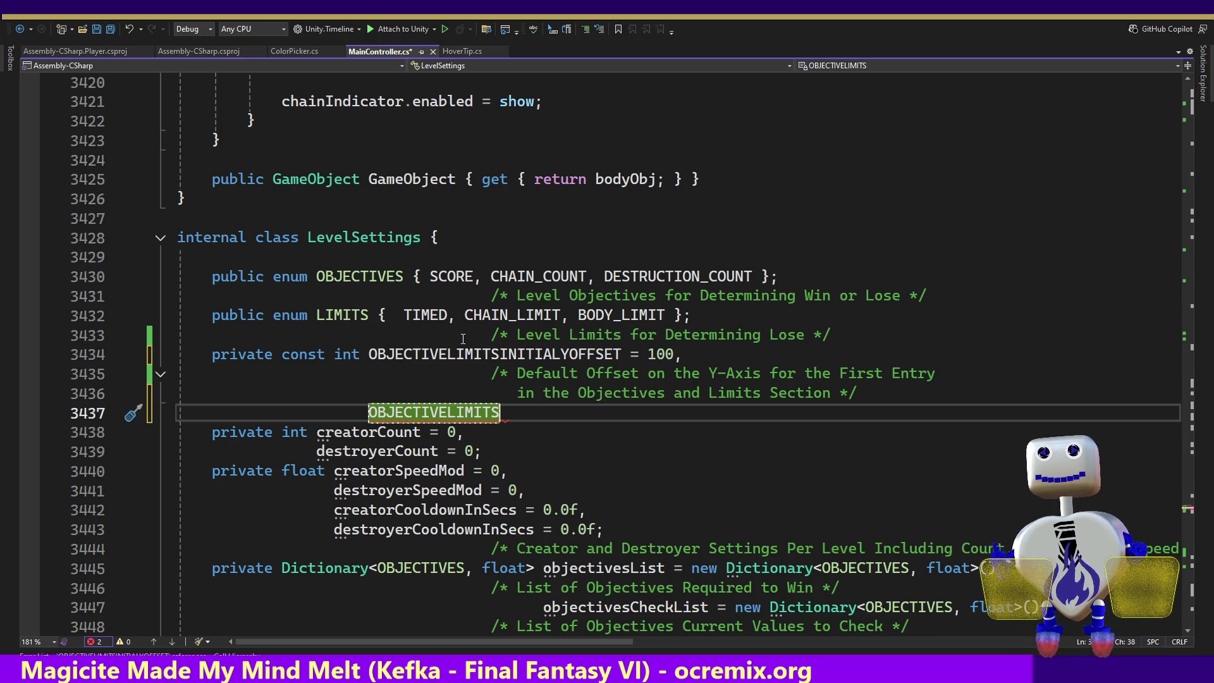
pyautogui.write('HEI')
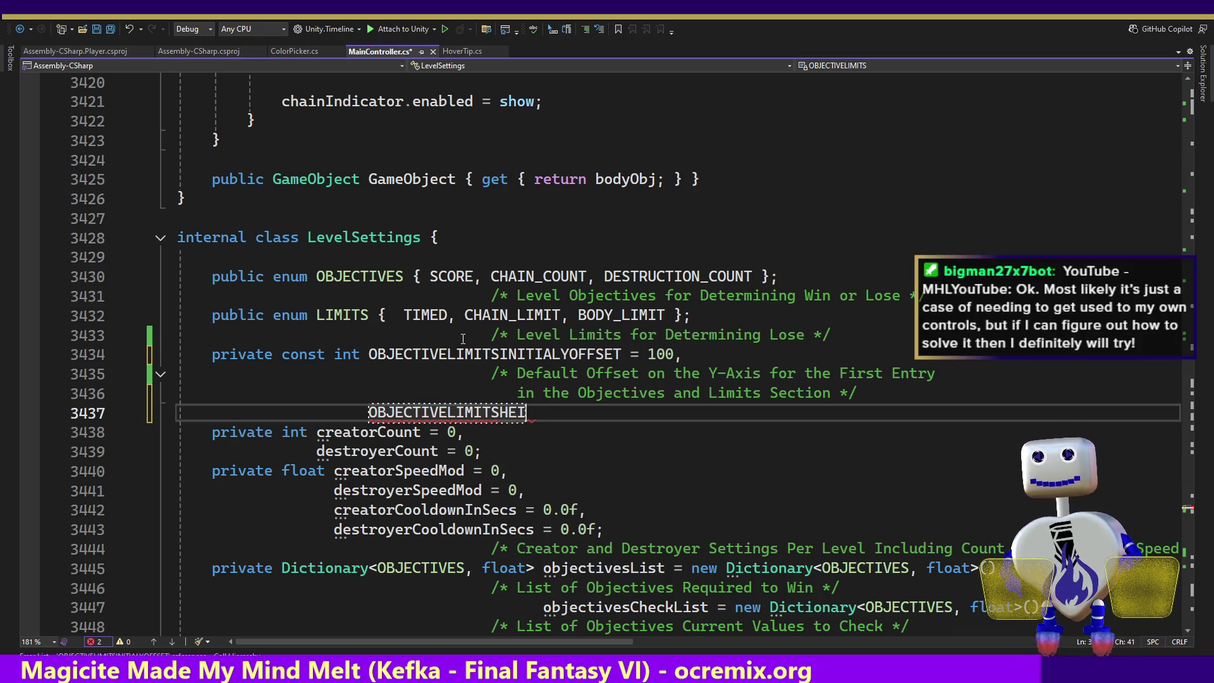
pyautogui.write('GHT = ')
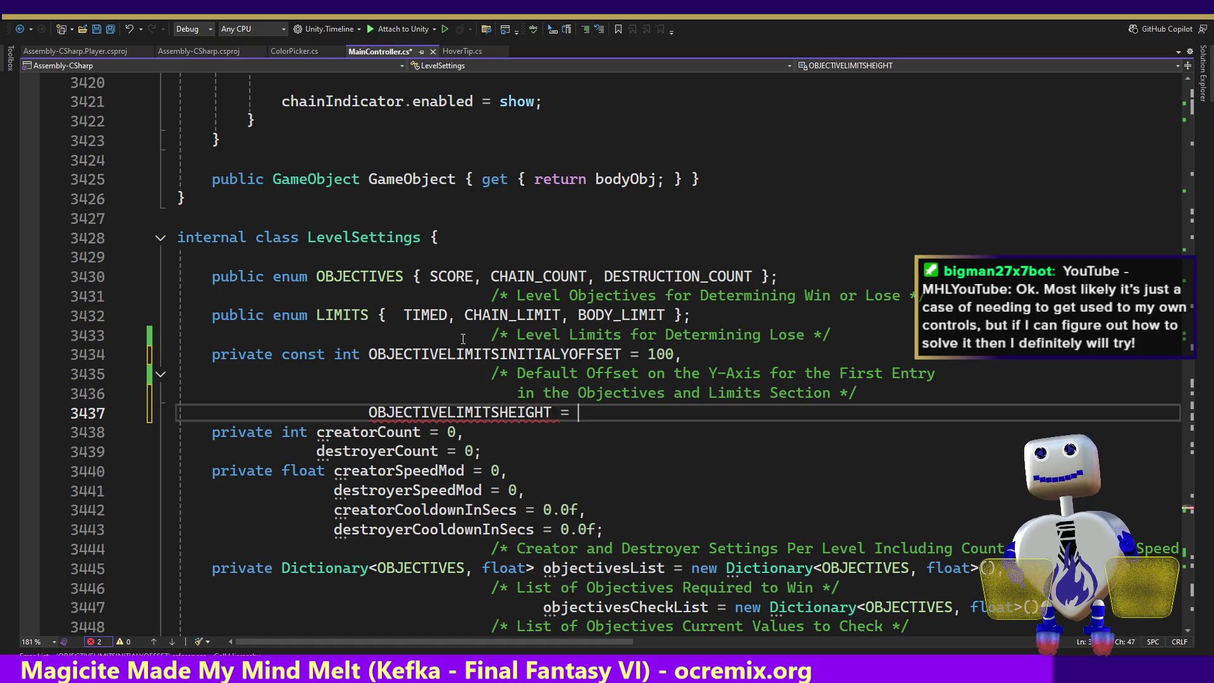
pyautogui.write('50;')
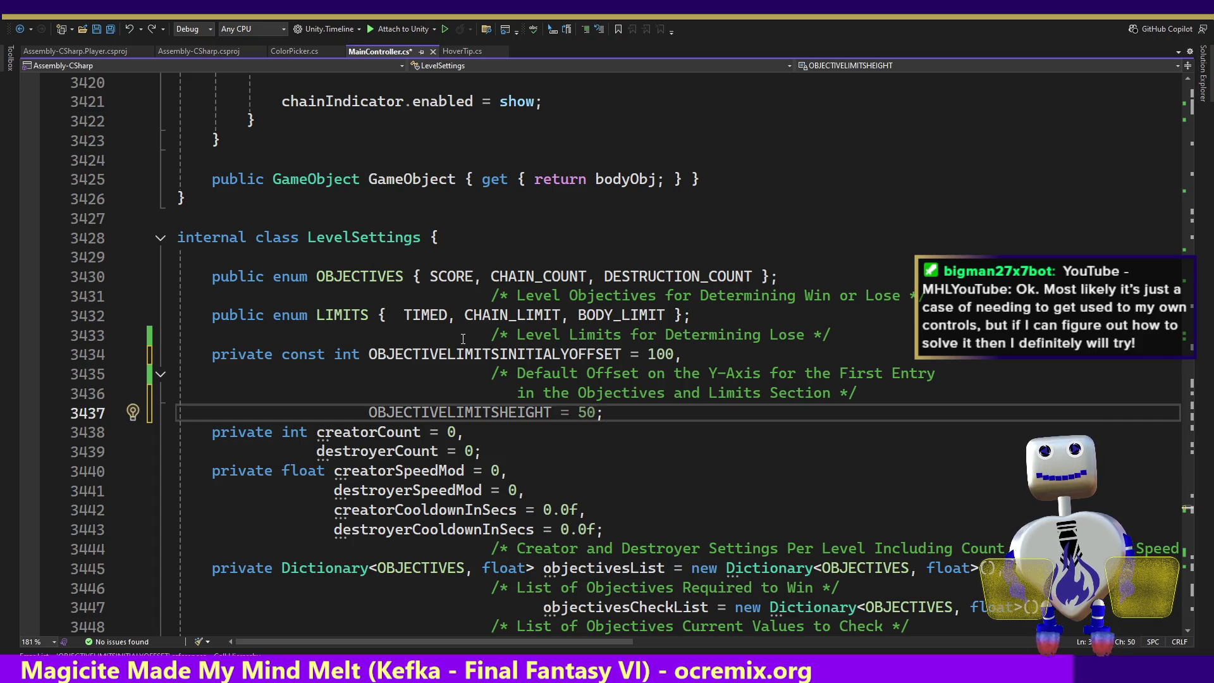
pyautogui.press('Return')
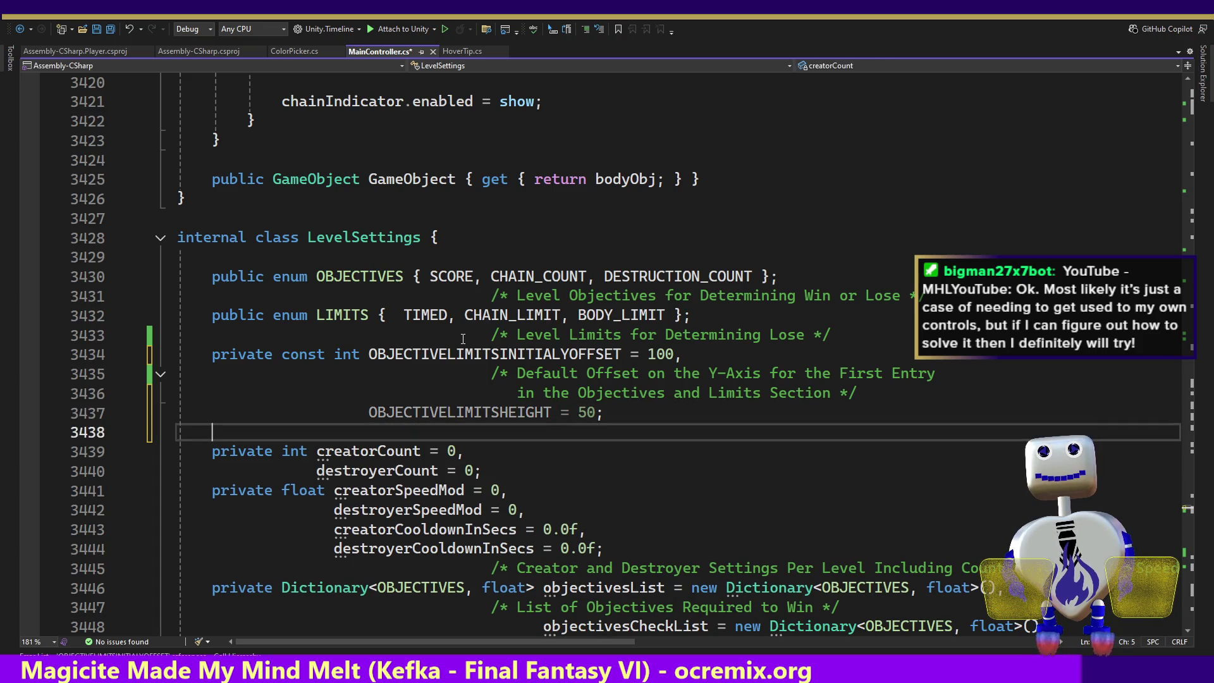
pyautogui.press('Tab')
pyautogui.press('Tab')
pyautogui.press('Tab')
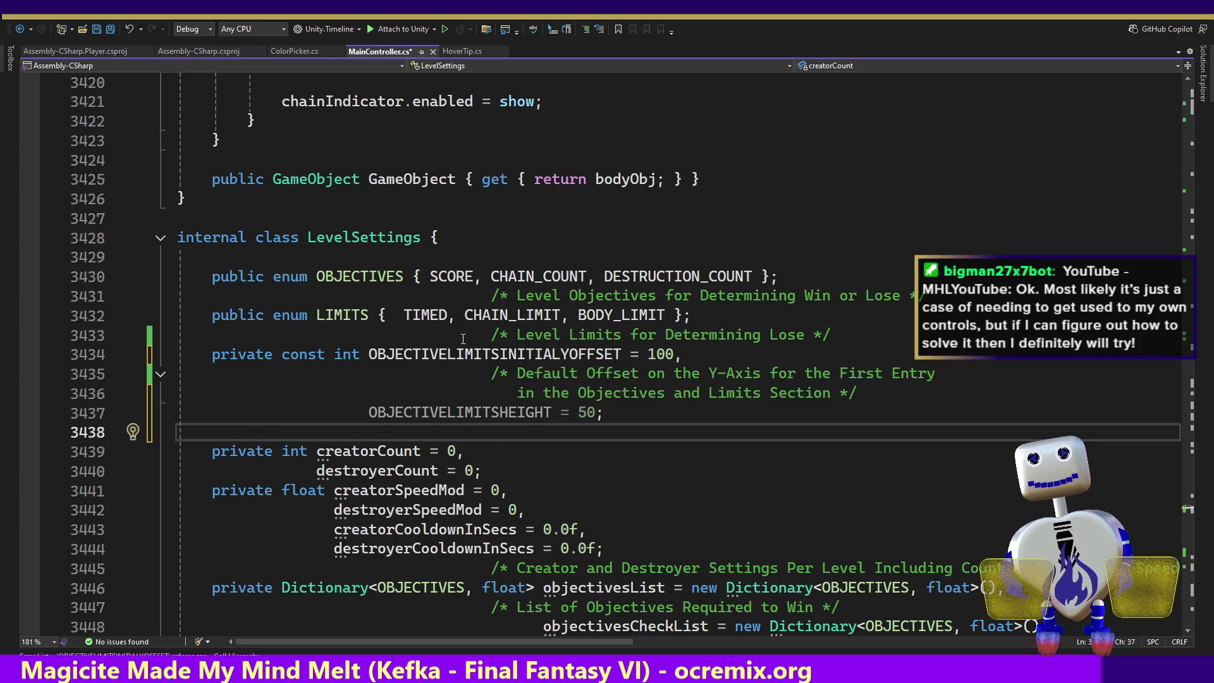
pyautogui.moveTo(865, 384); pyautogui.dragTo(862, 357)
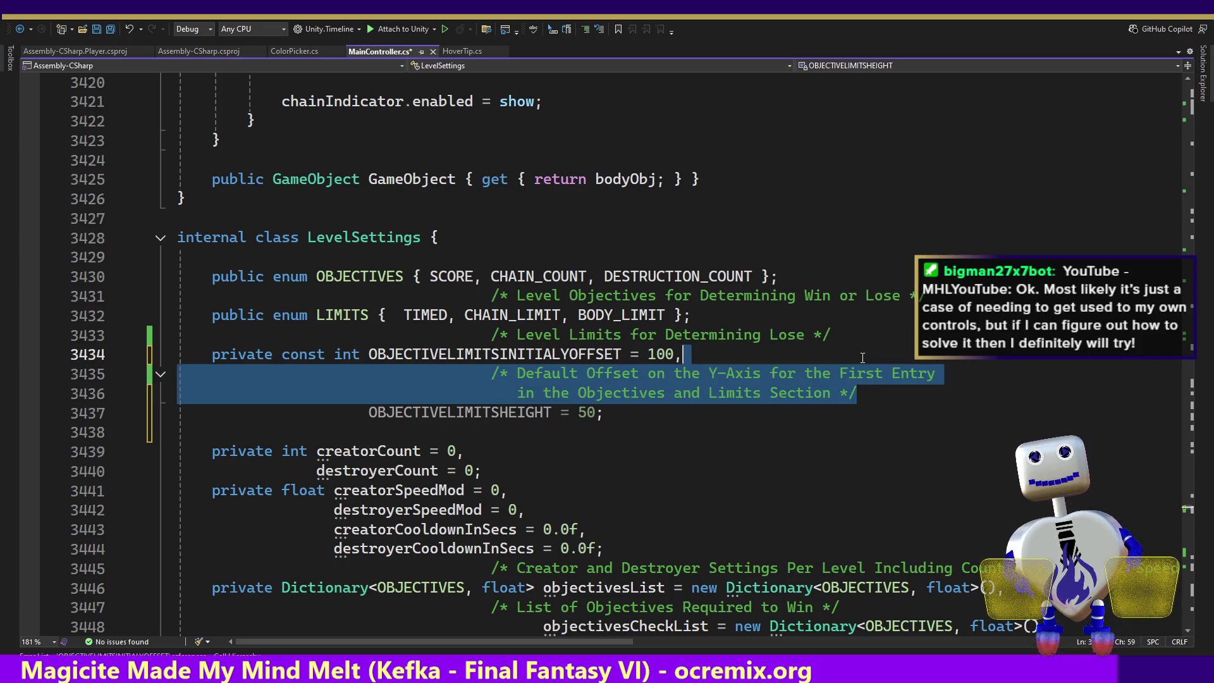
# - Copy the offset comment under OBJECTIVELIMITSHEIGHT and change its opening to 'Height of'
pyautogui.hotkey('ctrl', 'c')
pyautogui.click(637, 428)
pyautogui.hotkey('ctrl', 'v')
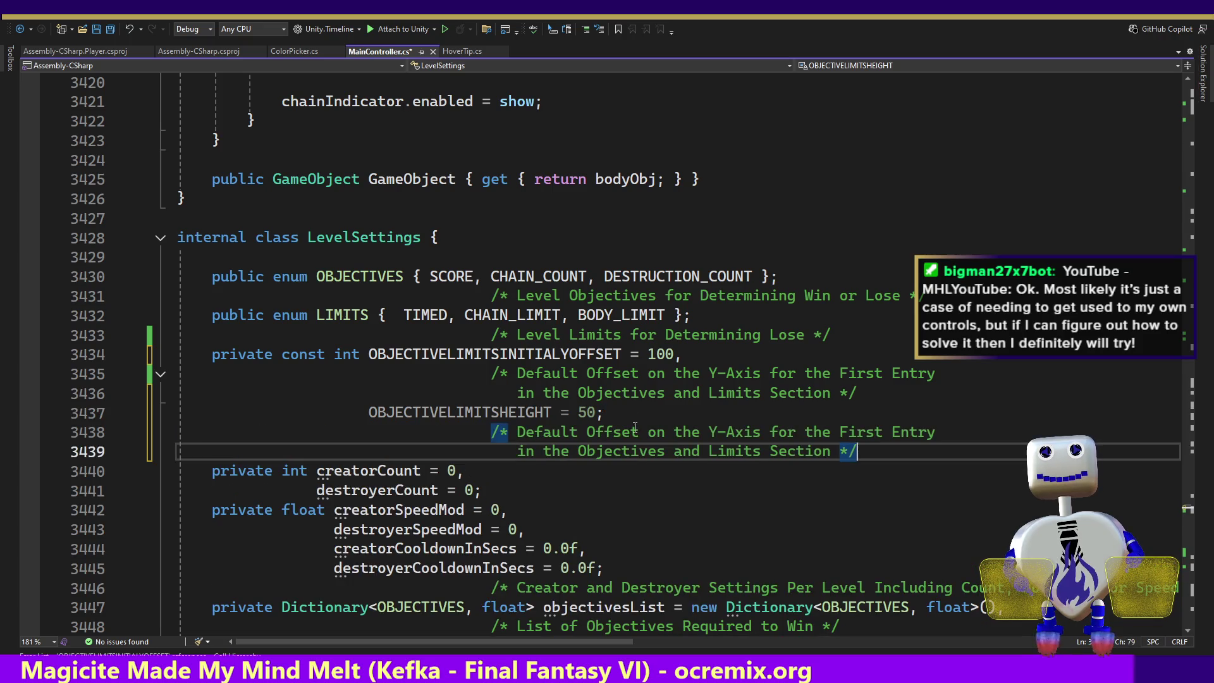
pyautogui.moveTo(637, 431); pyautogui.dragTo(518, 432)
pyautogui.write('Height')
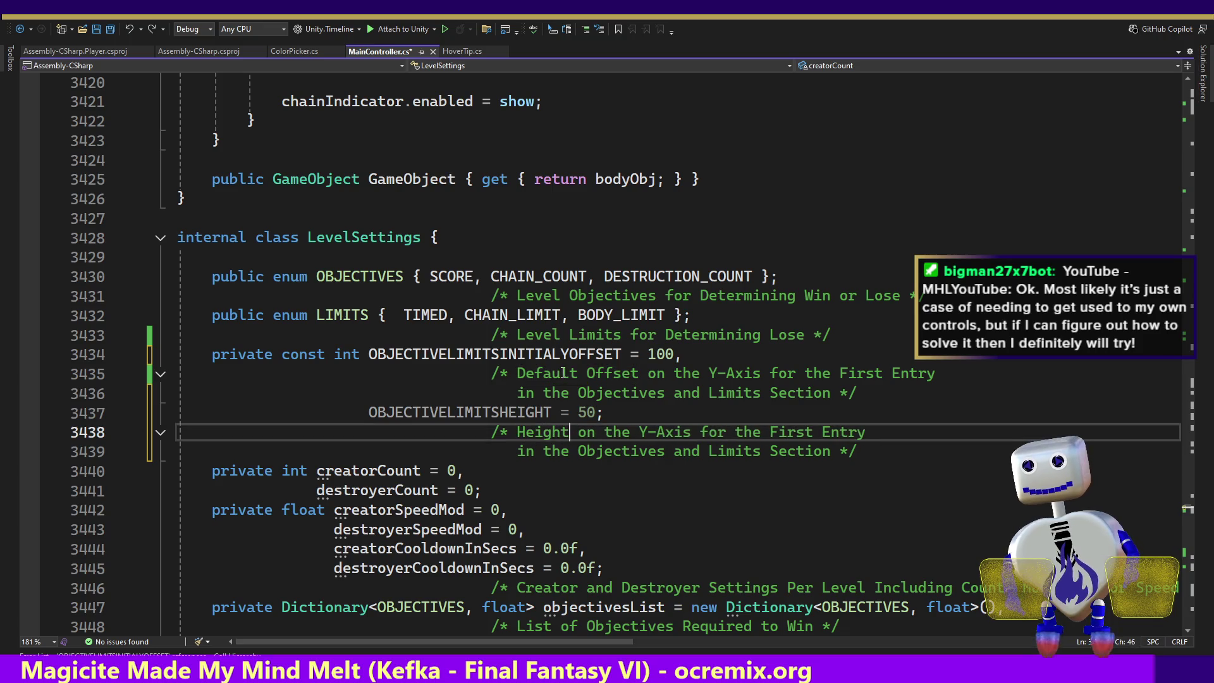
pyautogui.click(587, 432)
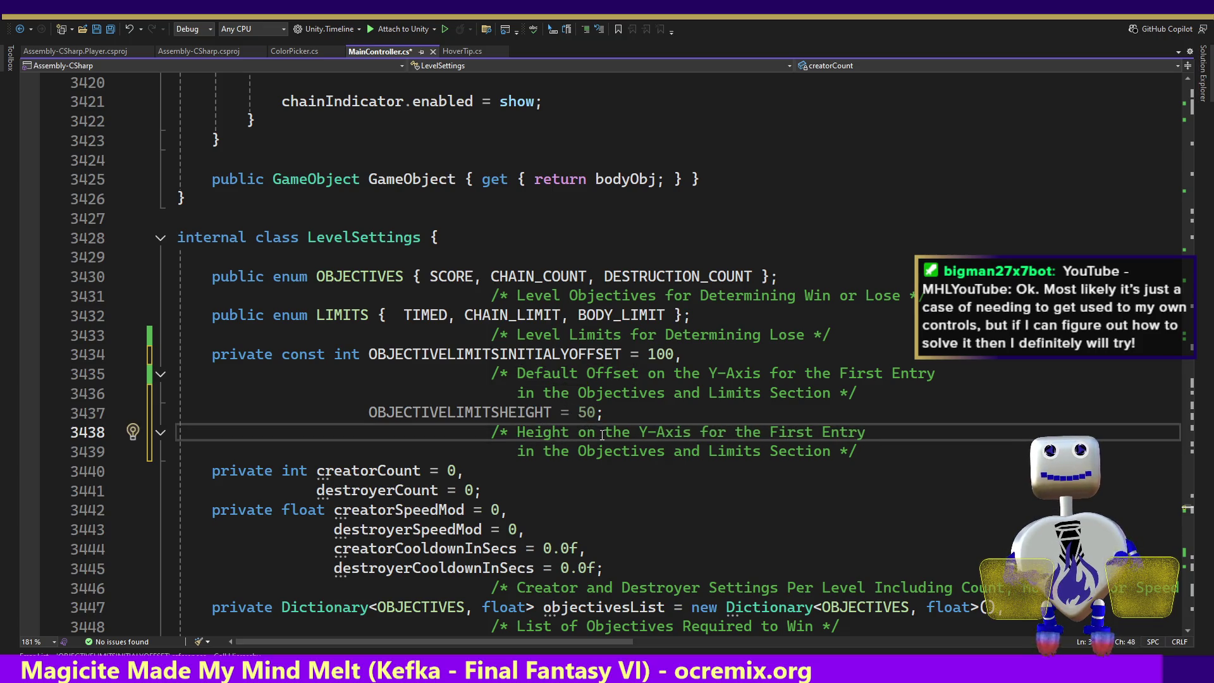
pyautogui.hotkey('shift', 'Right')
pyautogui.write('f')
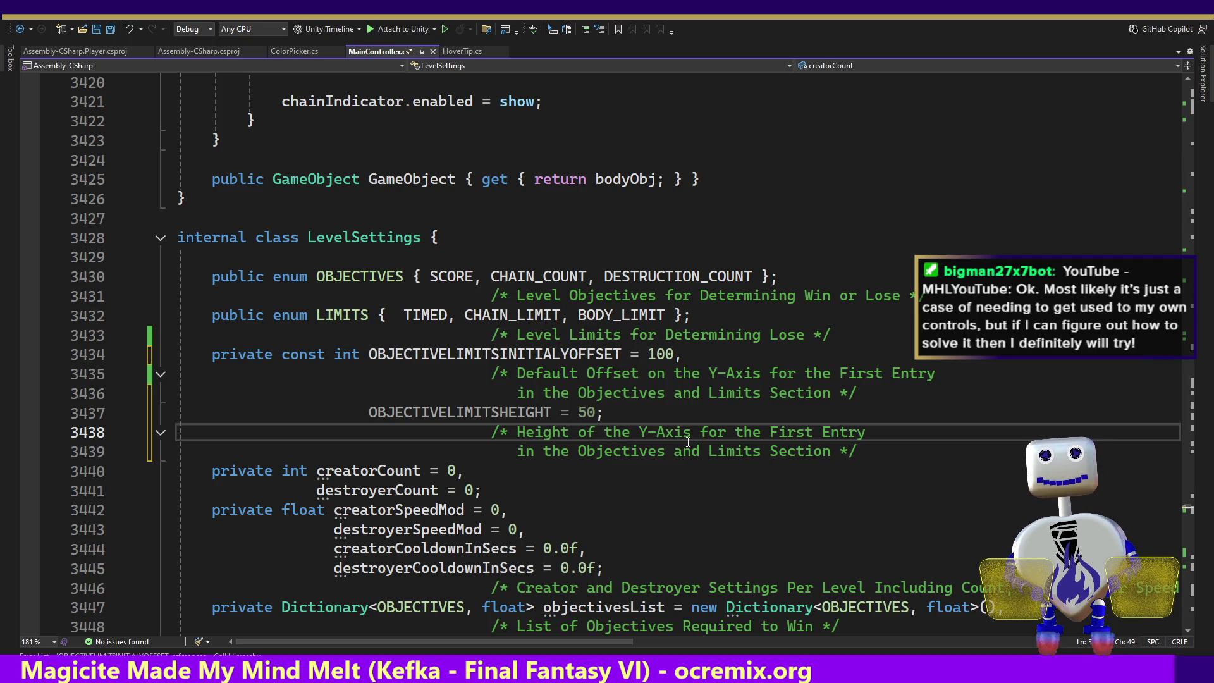
# - Edit the comment to one line: 'Height of the Entries in the Objectives and Limits Section'
pyautogui.moveTo(822, 432); pyautogui.dragTo(638, 430)
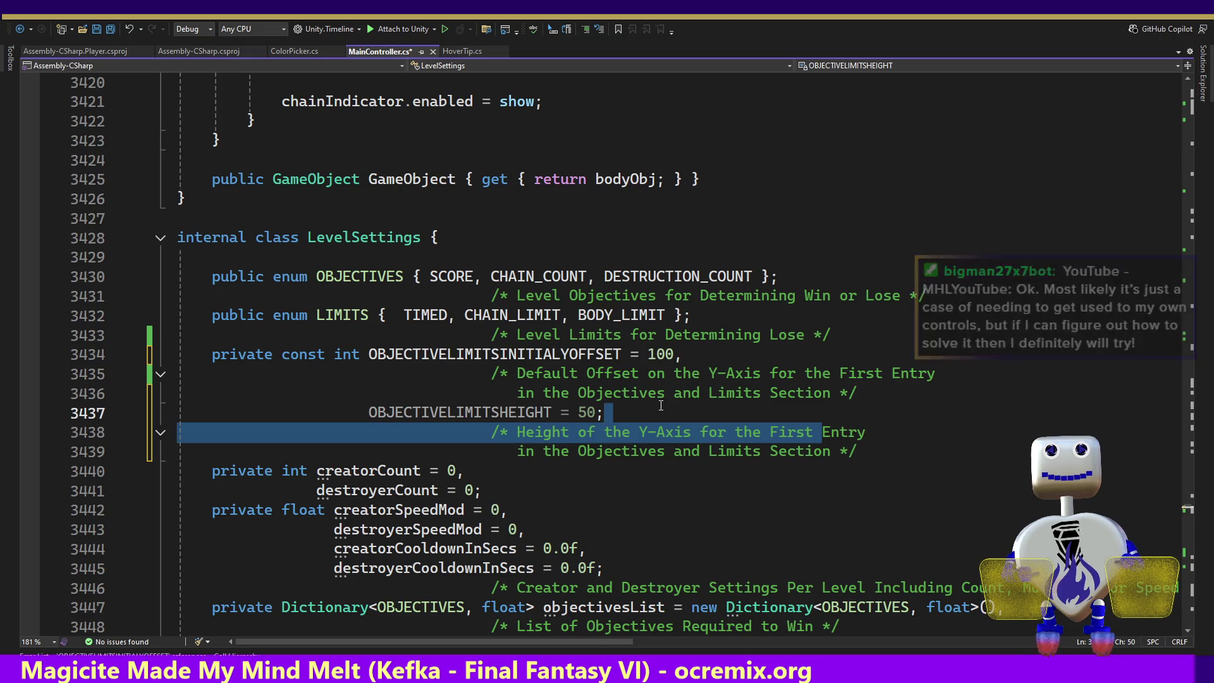
pyautogui.press('Right')
pyautogui.hotkey('shift', 'Left')
pyautogui.hotkey('shift', 'Left')
pyautogui.hotkey('shift', 'Left')
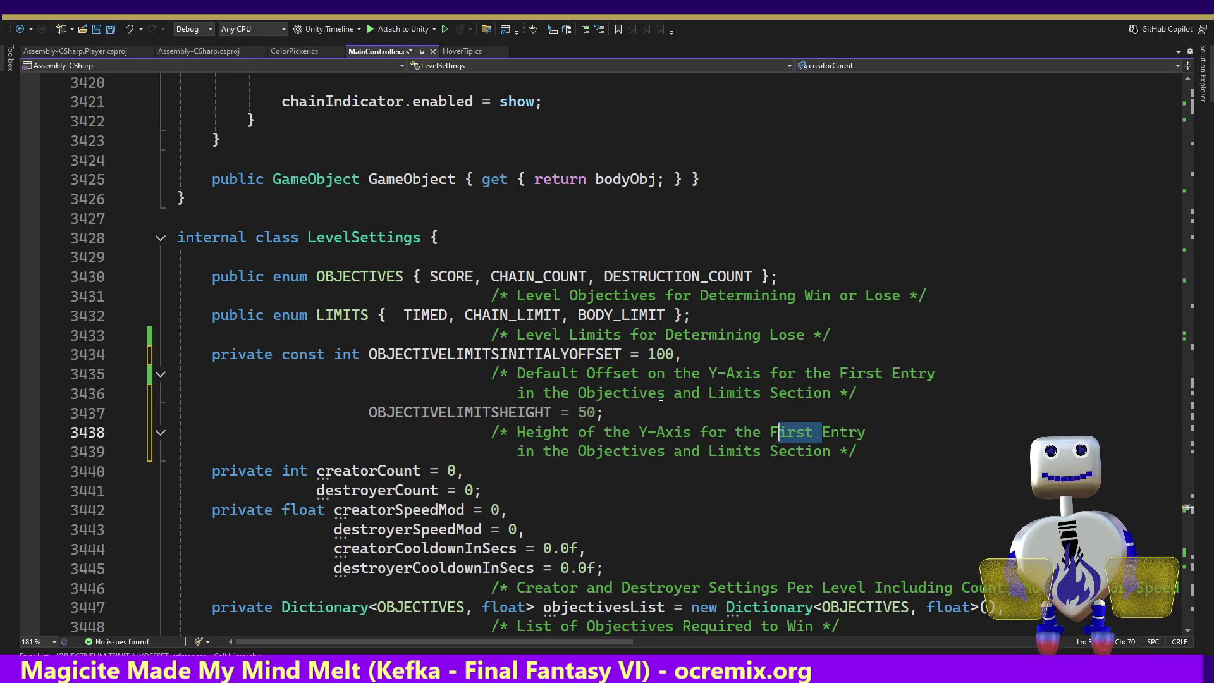
pyautogui.hotkey('shift', 'Right')
pyautogui.hotkey('shift', 'Right')
pyautogui.press('Delete')
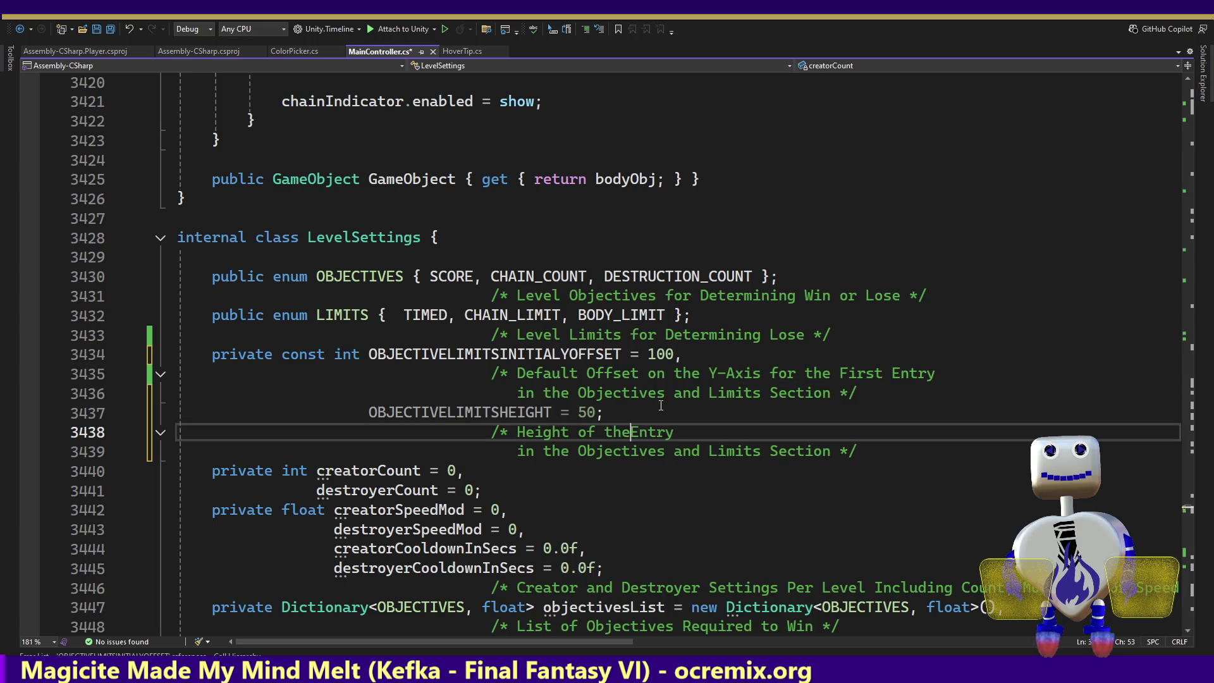
pyautogui.press('BackSpace')
pyautogui.press('BackSpace')
pyautogui.write('ies')
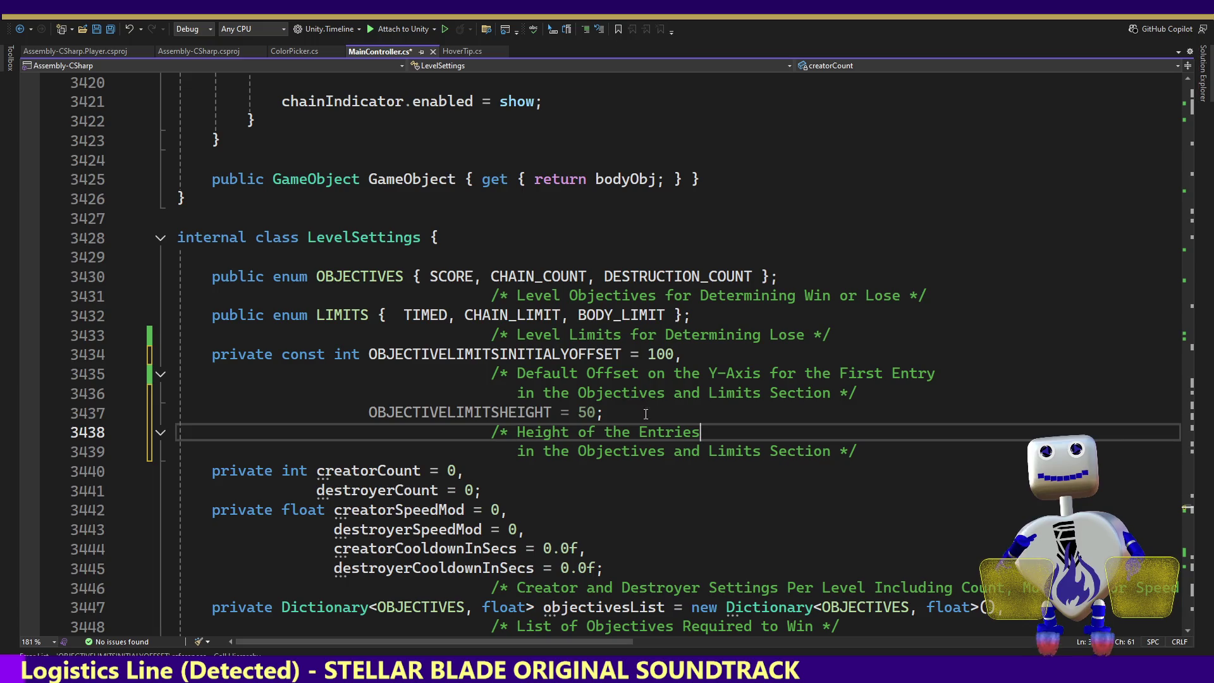
pyautogui.hotkey('ctrl', 'Right')
pyautogui.keyDown('shift'); pyautogui.click(711, 429); pyautogui.keyUp('shift')
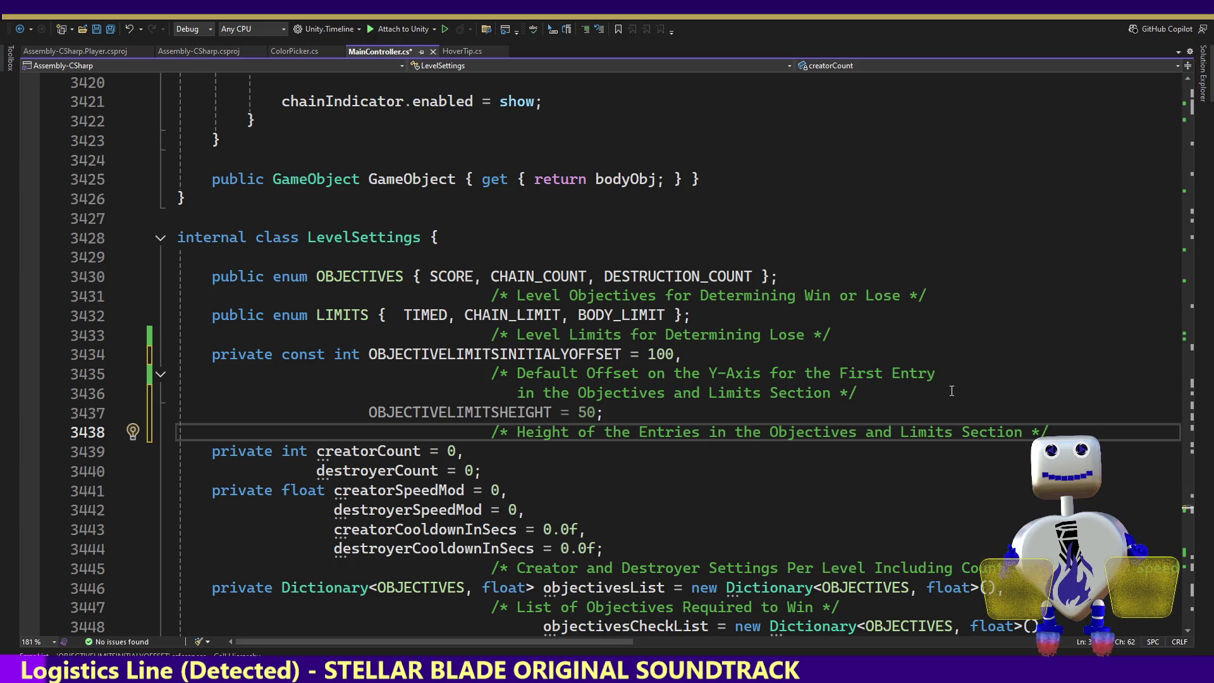
pyautogui.doubleClick(595, 354)
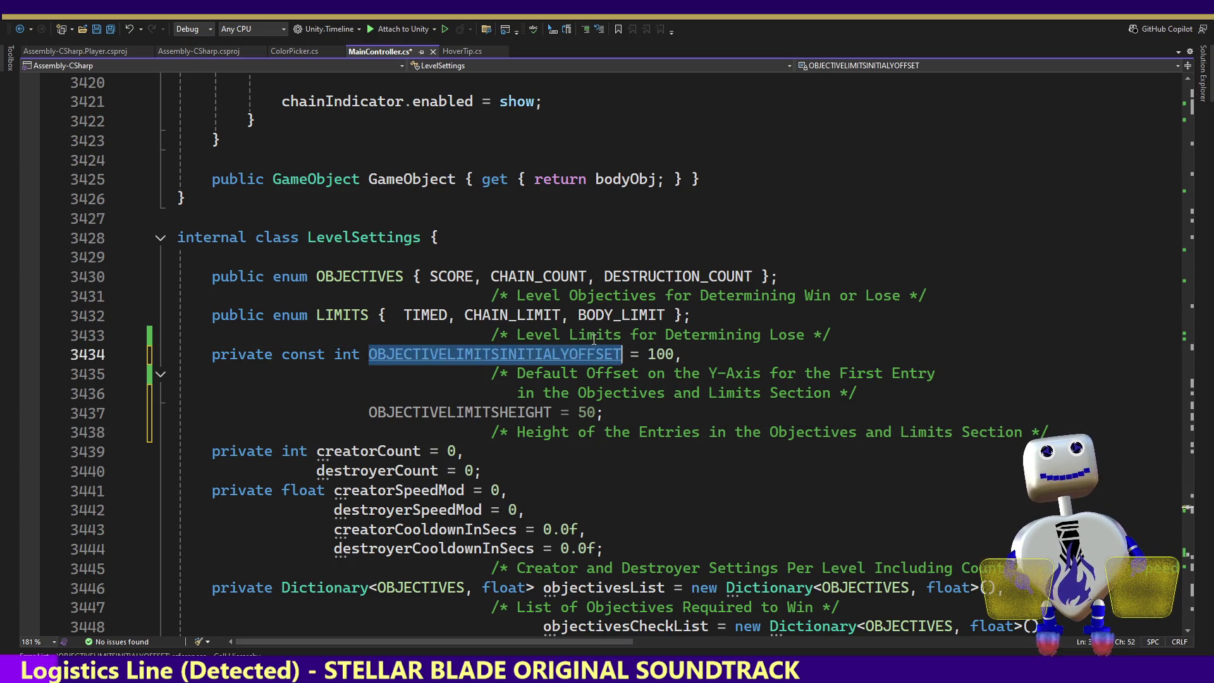
# - Find the use of OBJECTIVELIMITSINITIALYOFFSET in the offset formula on line 3816
pyautogui.hotkey('ctrl', 'f')
pyautogui.press('Return')
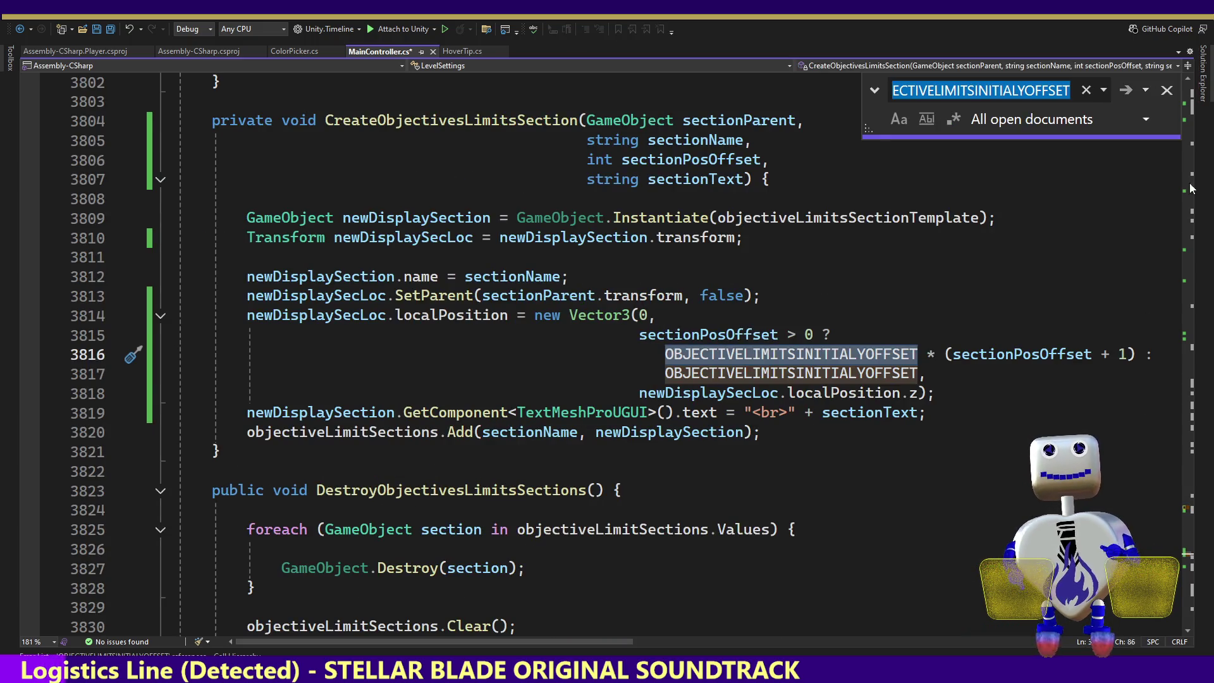
pyautogui.click(1166, 90)
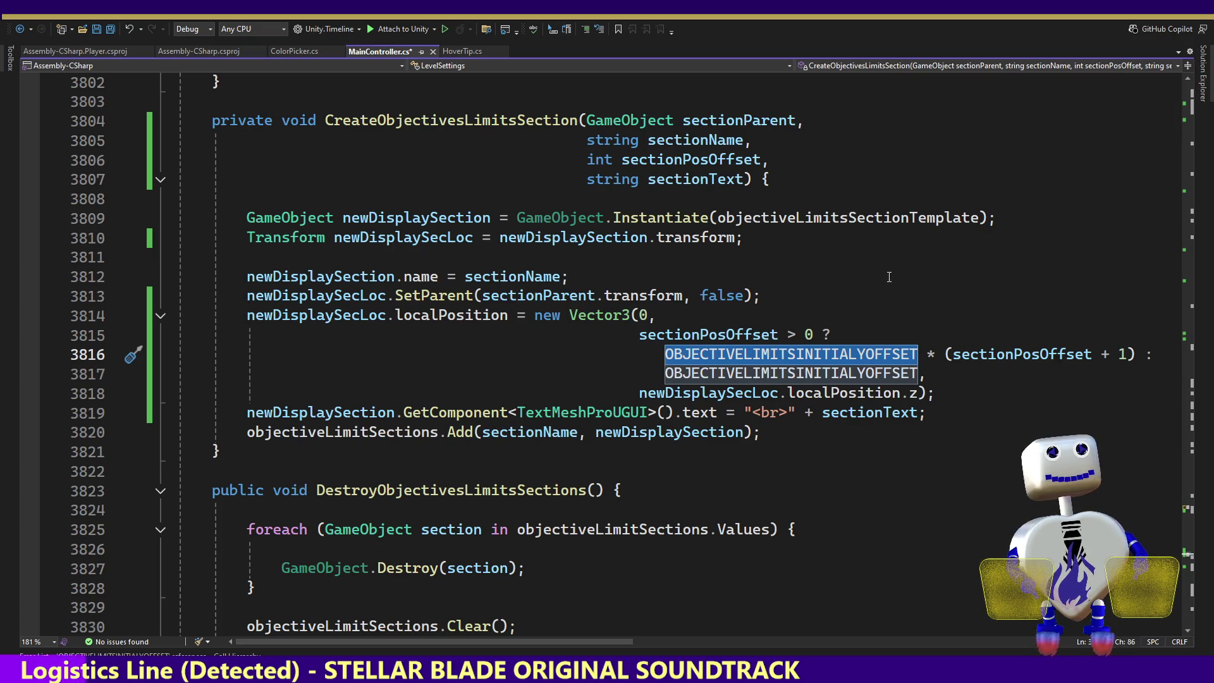
pyautogui.moveTo(904, 374)
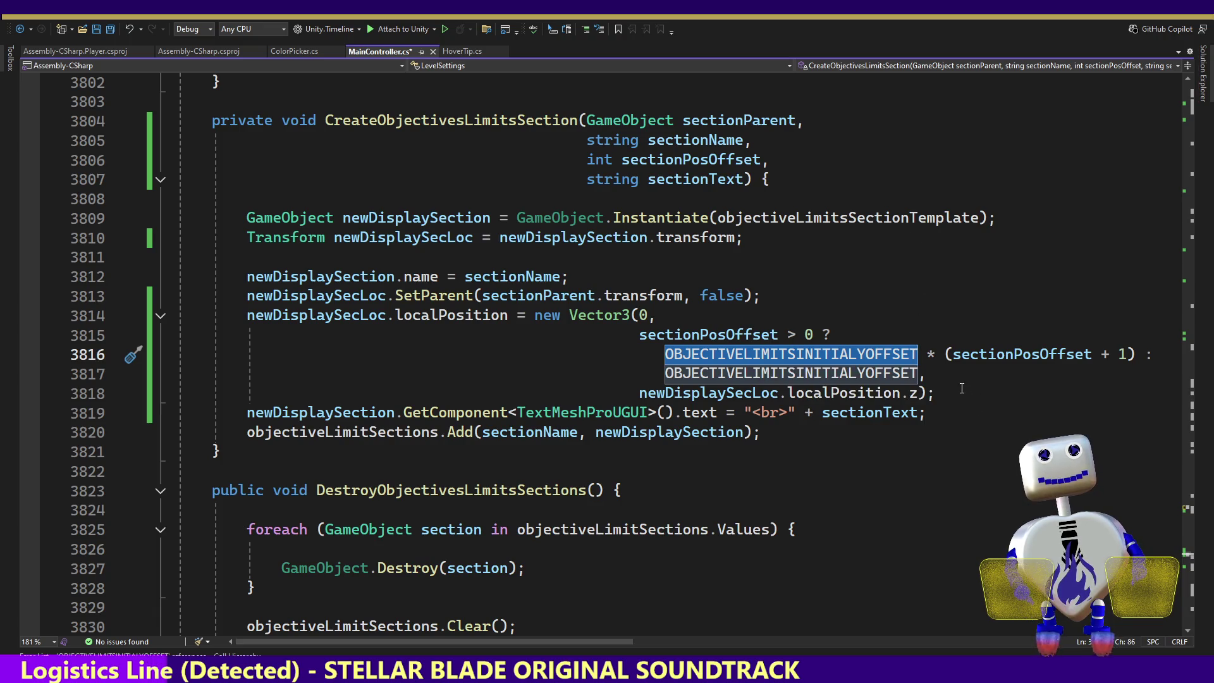
pyautogui.click(920, 354)
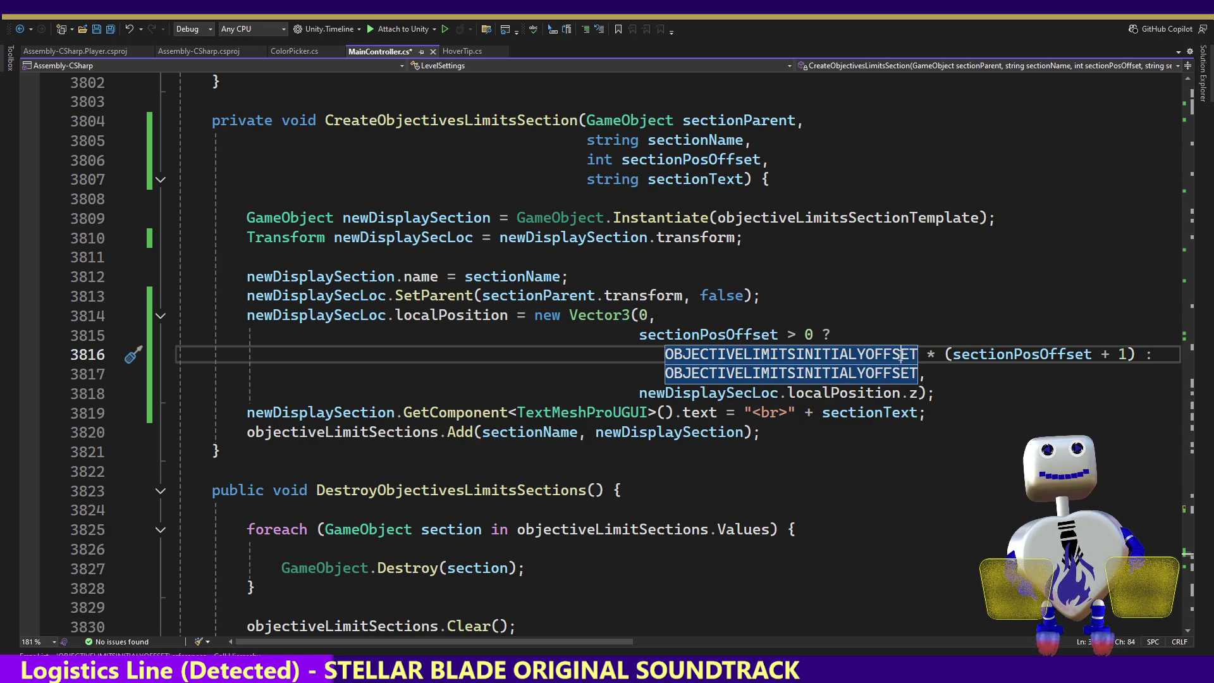
# - Rewrite the line 3816 offset as OBJECTIVELIMITSHEIGHT * sectionPosOffset, dropping the parentheses and + 1
pyautogui.write('0')
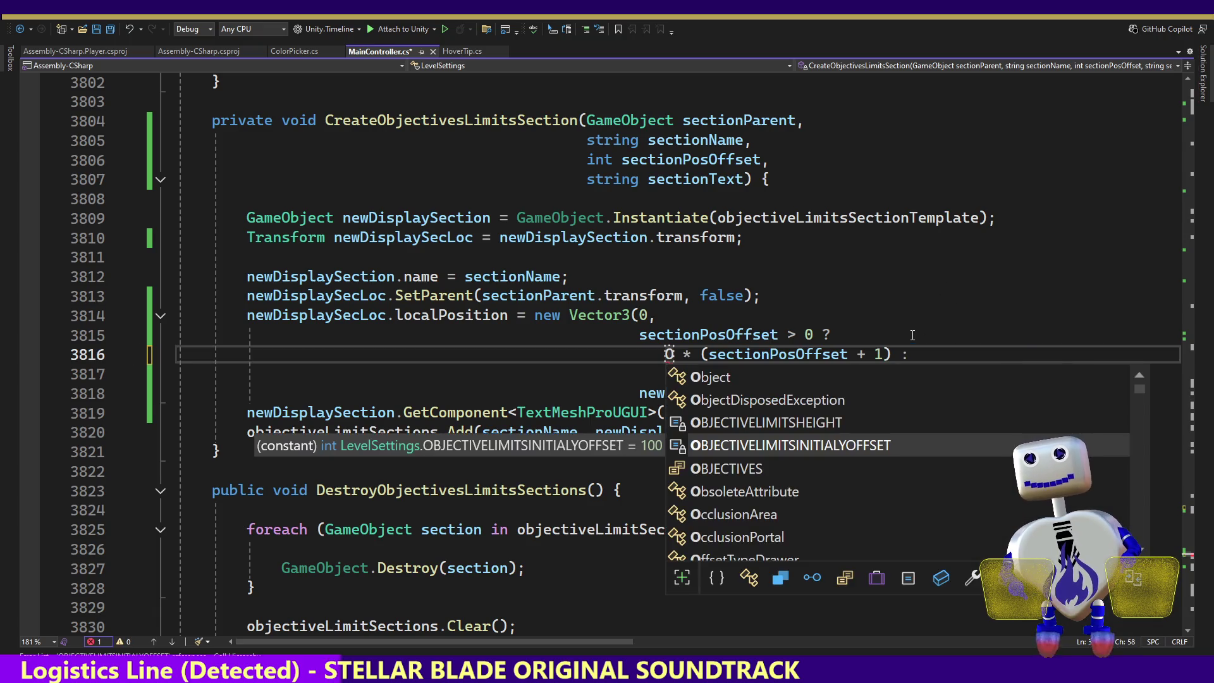
pyautogui.press('Up')
pyautogui.press('Tab')
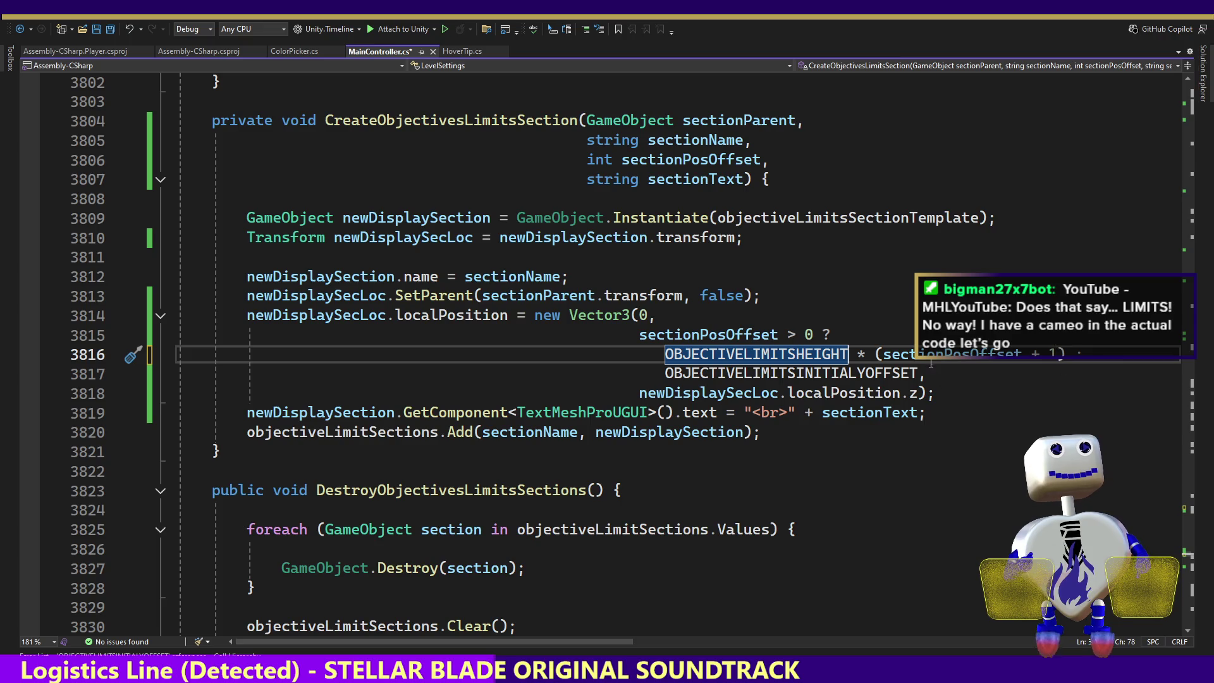
pyautogui.click(884, 353)
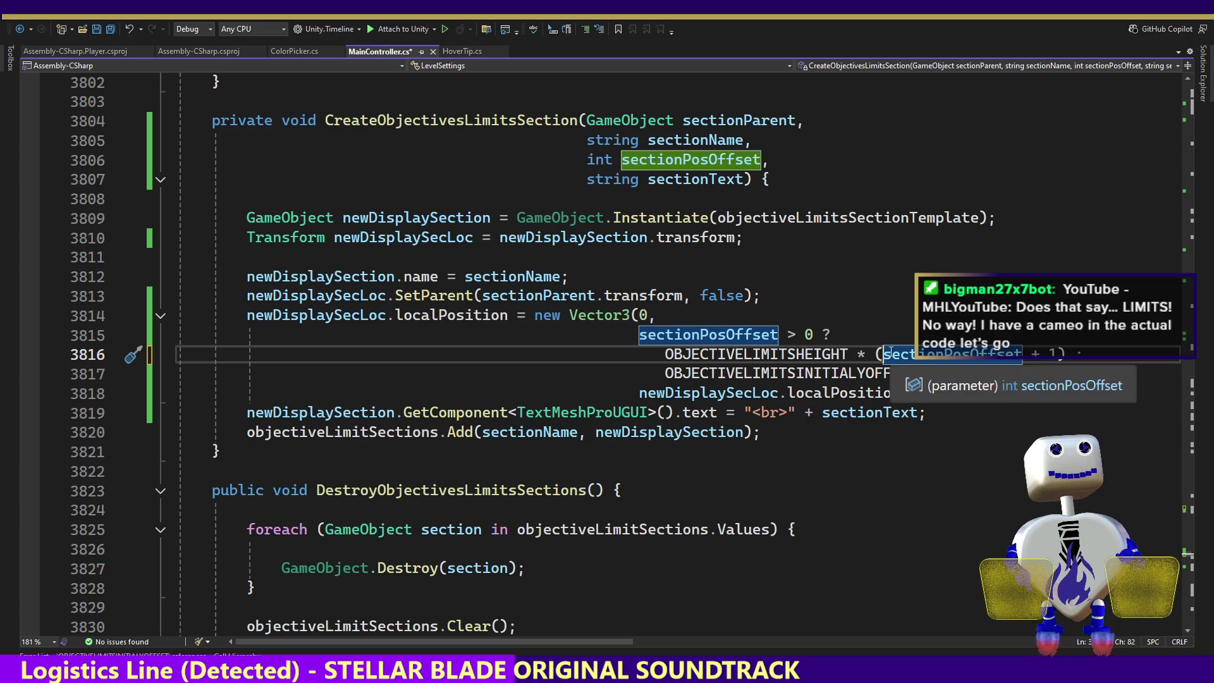
pyautogui.press('BackSpace')
pyautogui.click(1053, 354)
pyautogui.press('BackSpace')
pyautogui.press('BackSpace')
pyautogui.press('BackSpace')
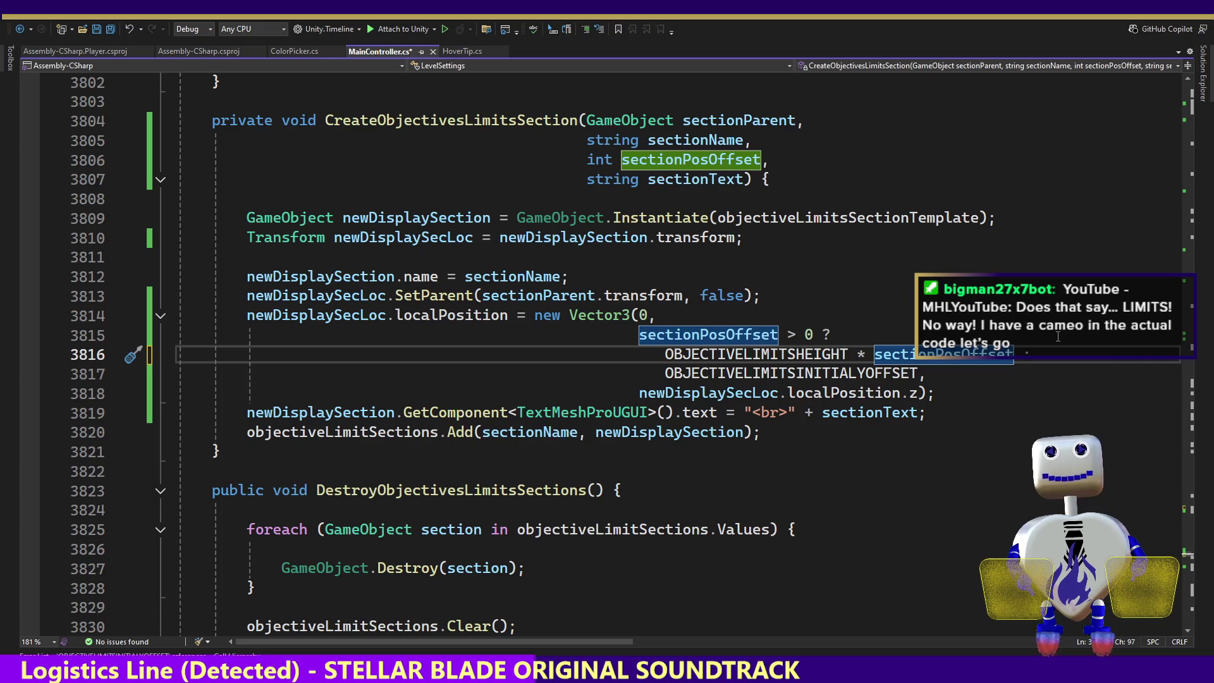
pyautogui.hotkey('alt', 'Tab')
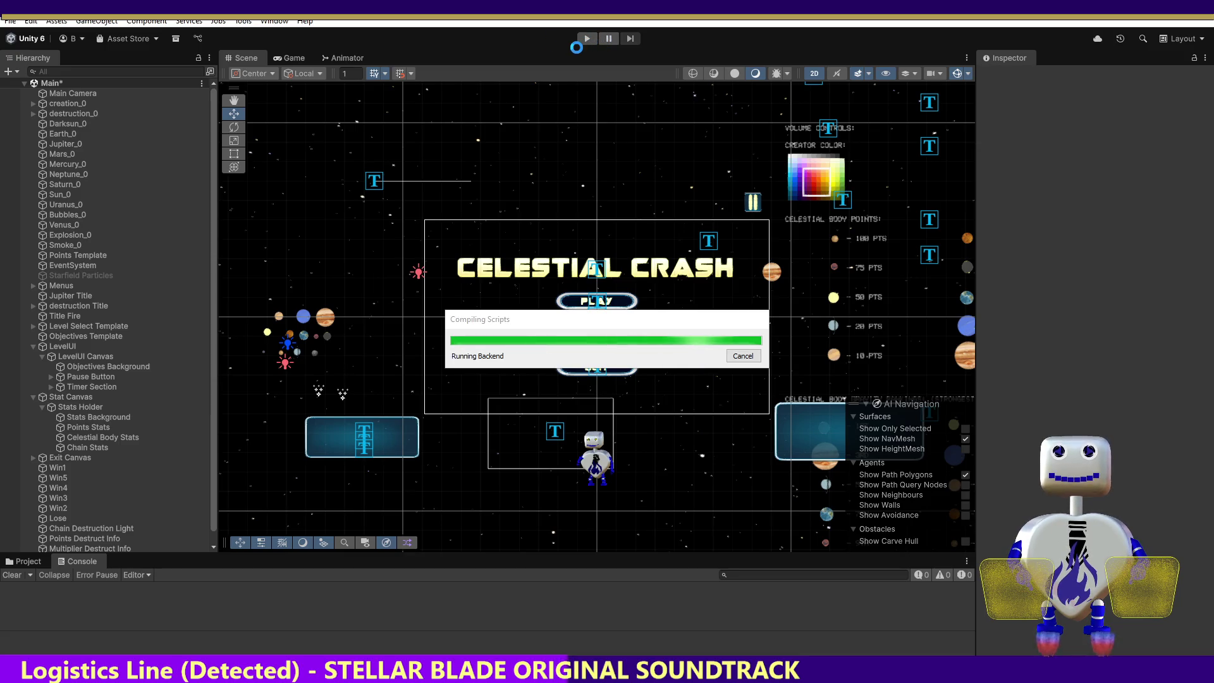
pyautogui.click(587, 39)
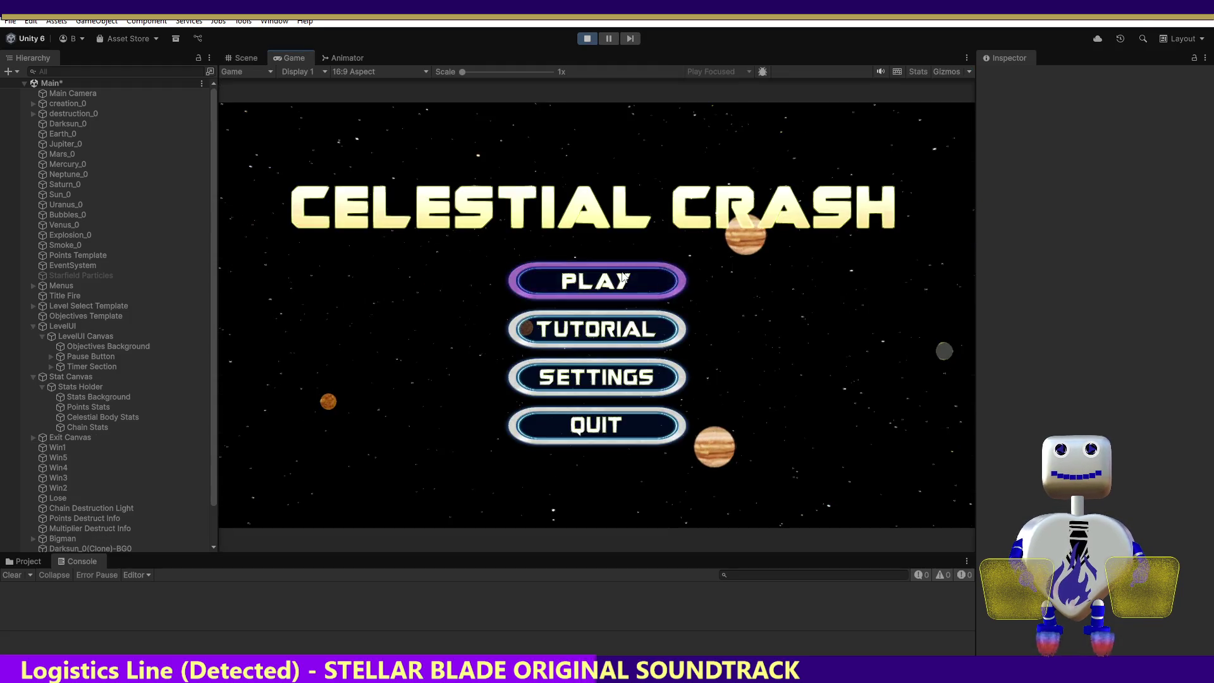
pyautogui.click(660, 281)
pyautogui.click(640, 330)
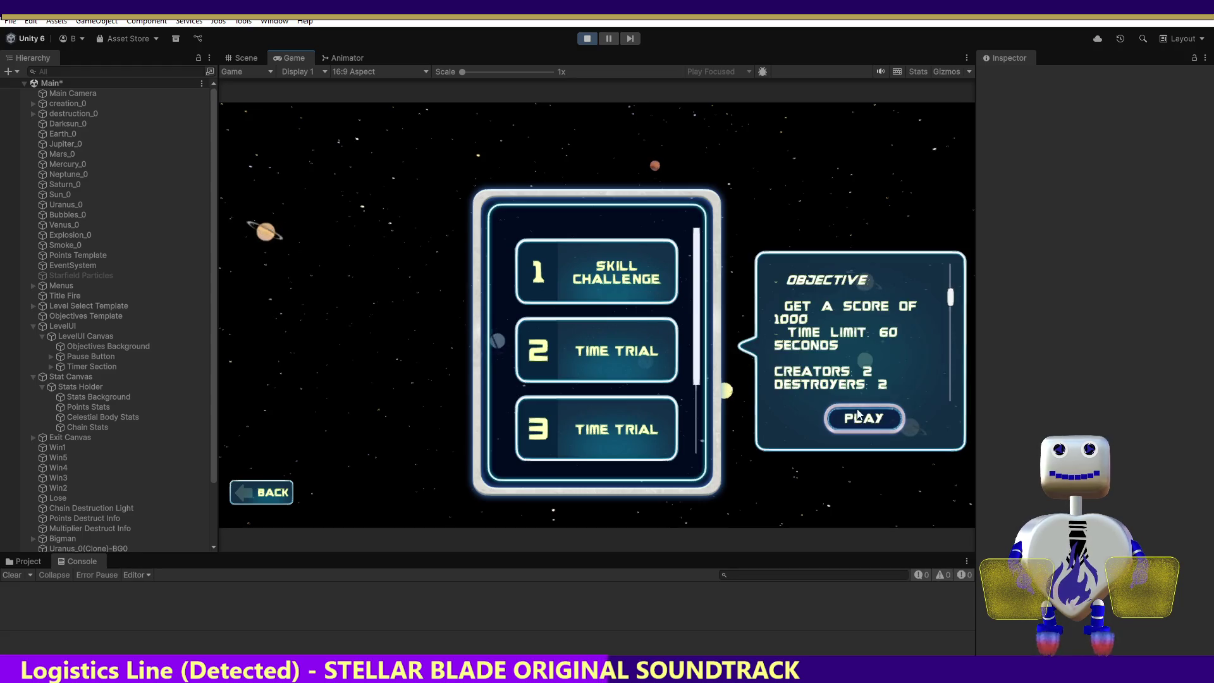
pyautogui.click(856, 409)
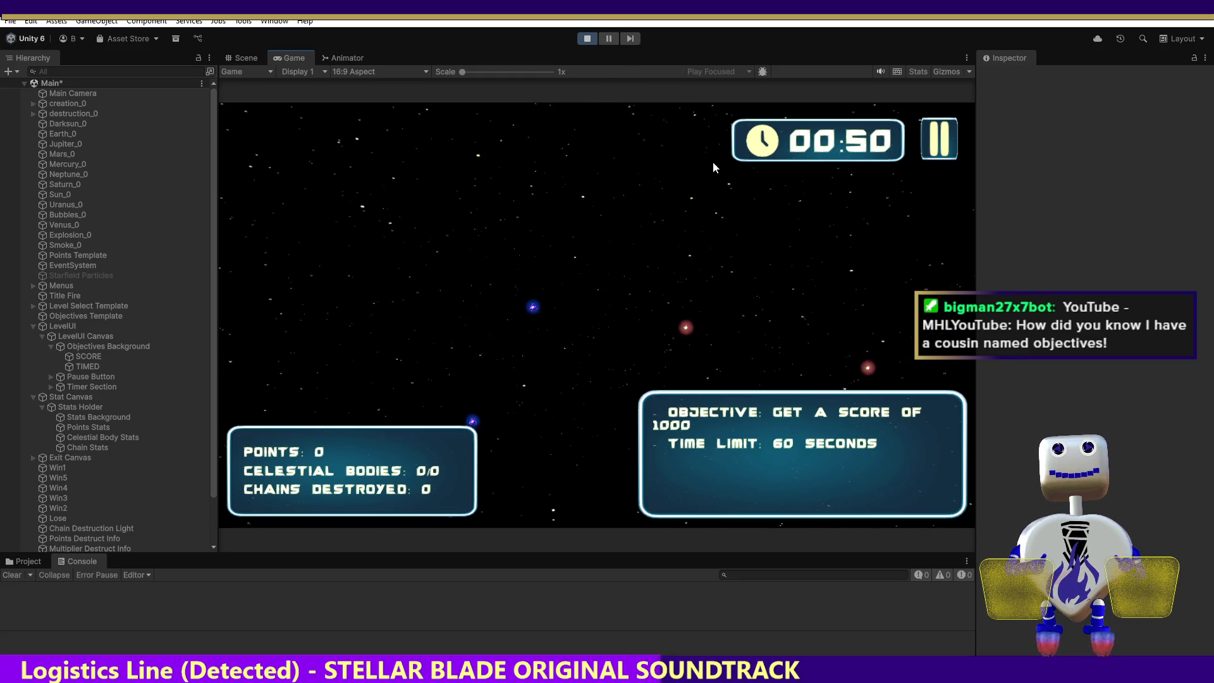
pyautogui.click(587, 39)
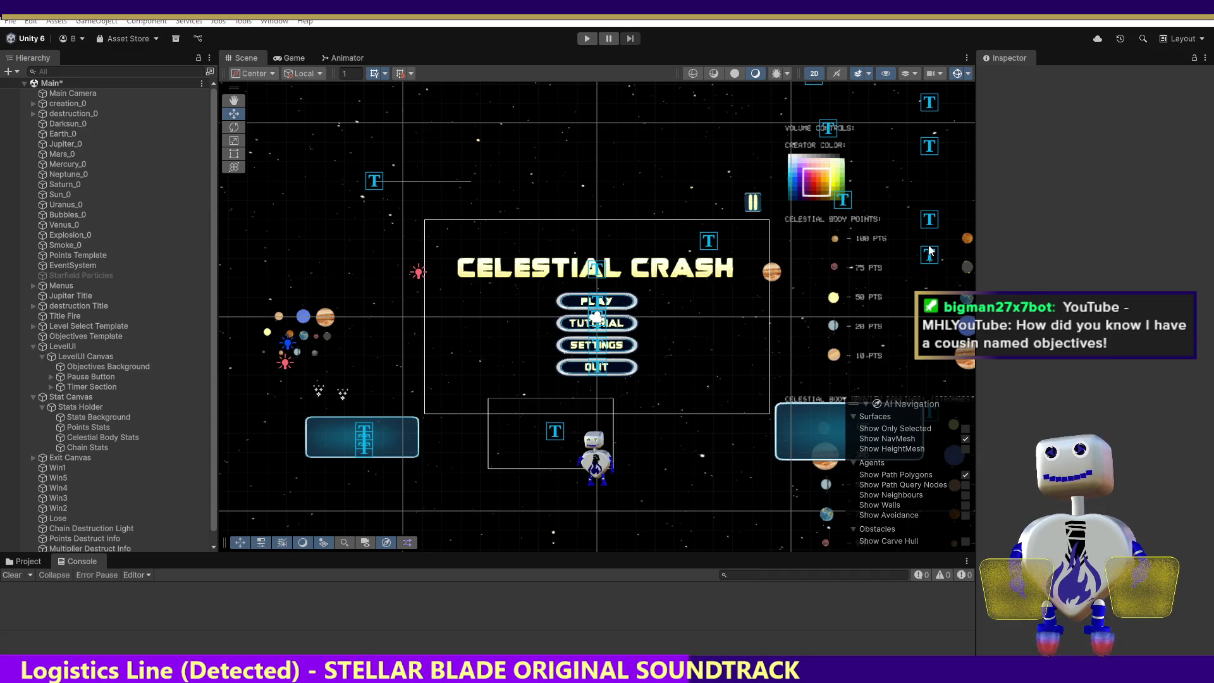
# - Back in MainController.cs, scroll up to the AddLevelSettingValue calls near line 268
pyautogui.hotkey('alt', 'Tab')
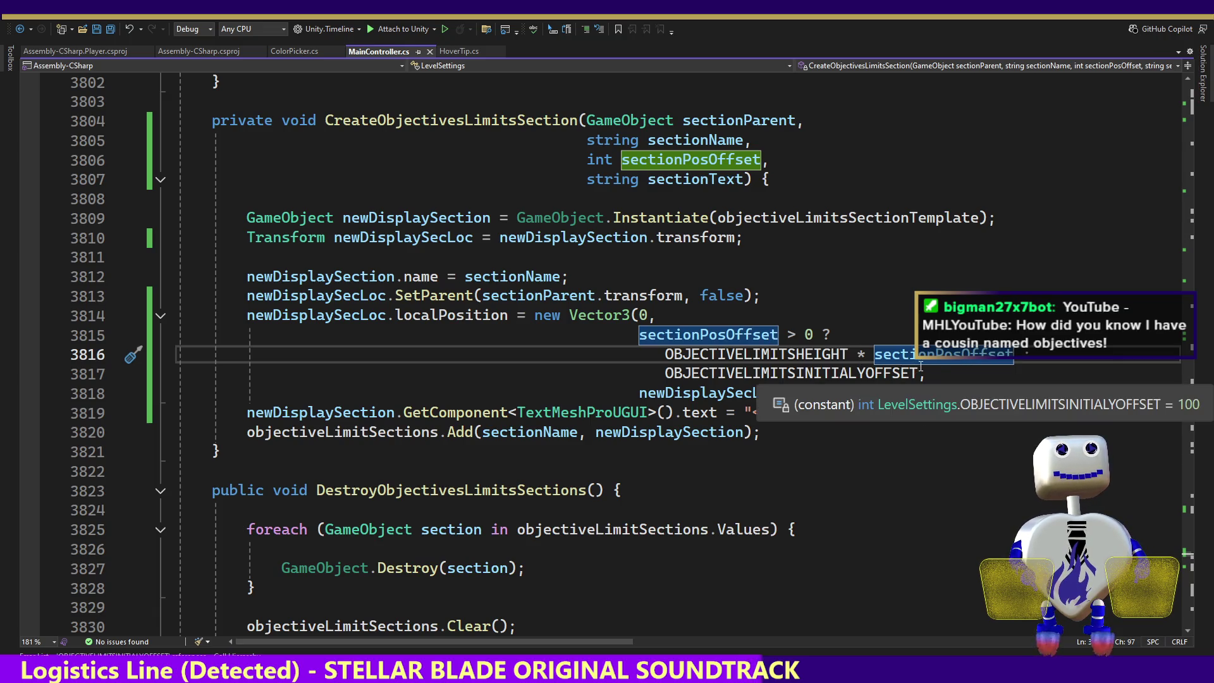
pyautogui.doubleClick(877, 373)
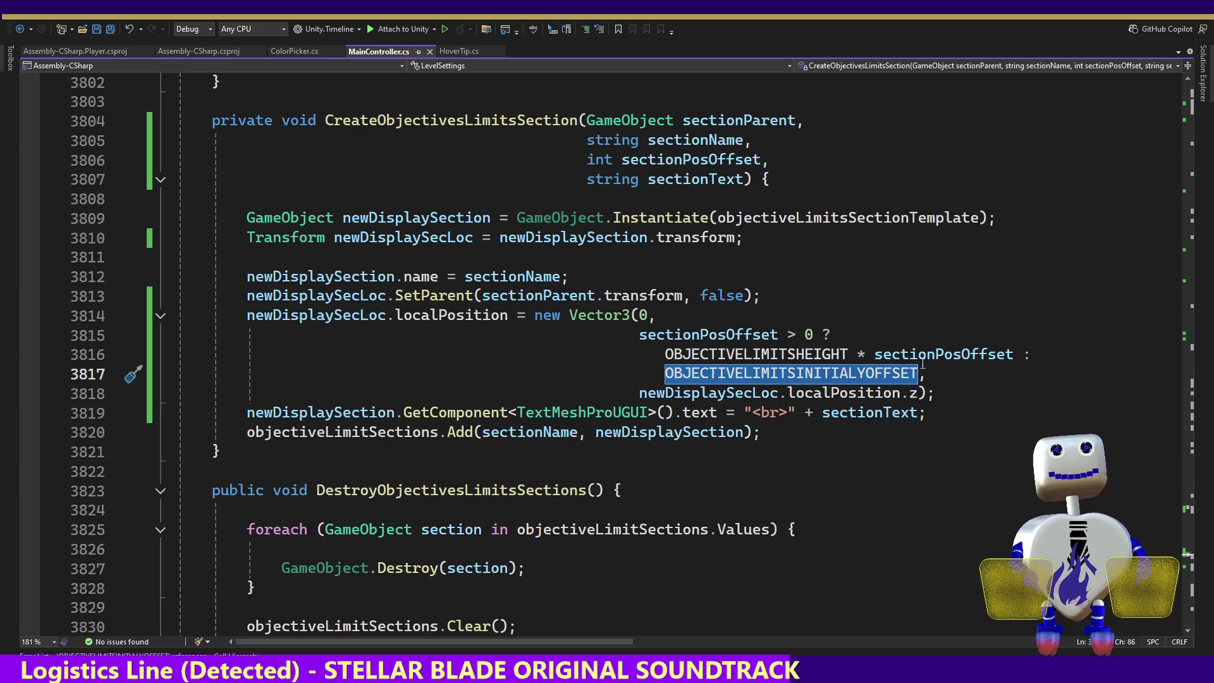
pyautogui.moveTo(1192, 561); pyautogui.dragTo(1194, 124)
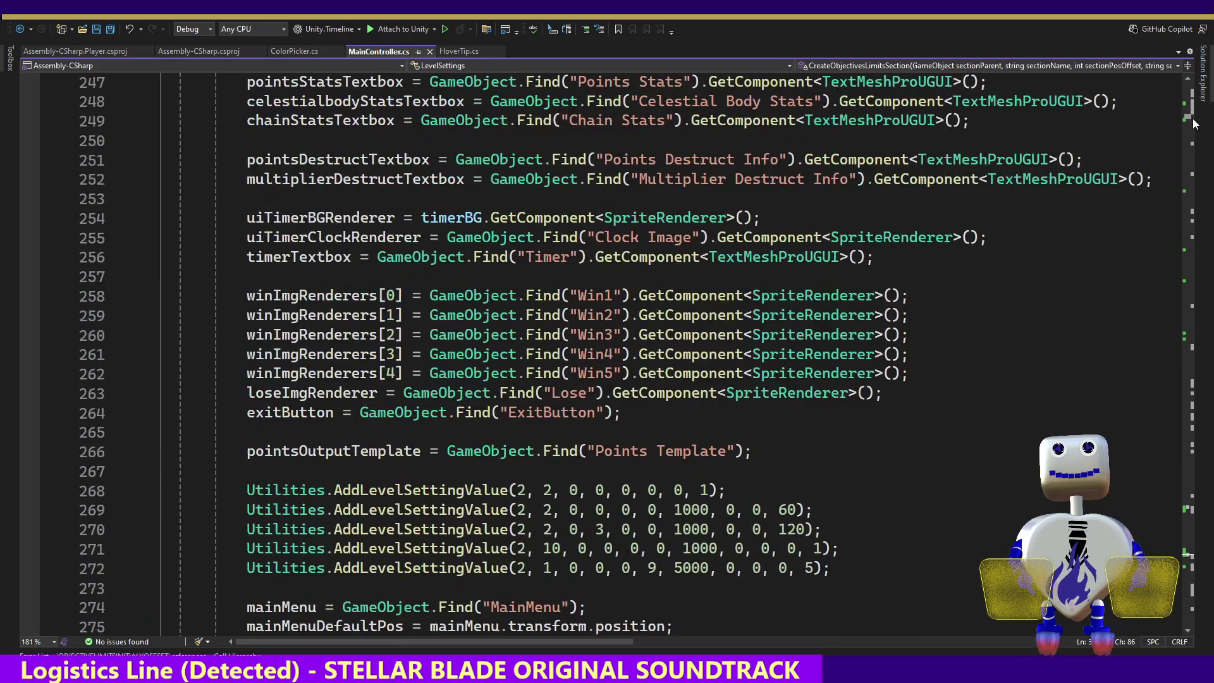
# - Append chain limit 1 and celestial body limit 100 after 60 on line 269
pyautogui.moveTo(421, 513)
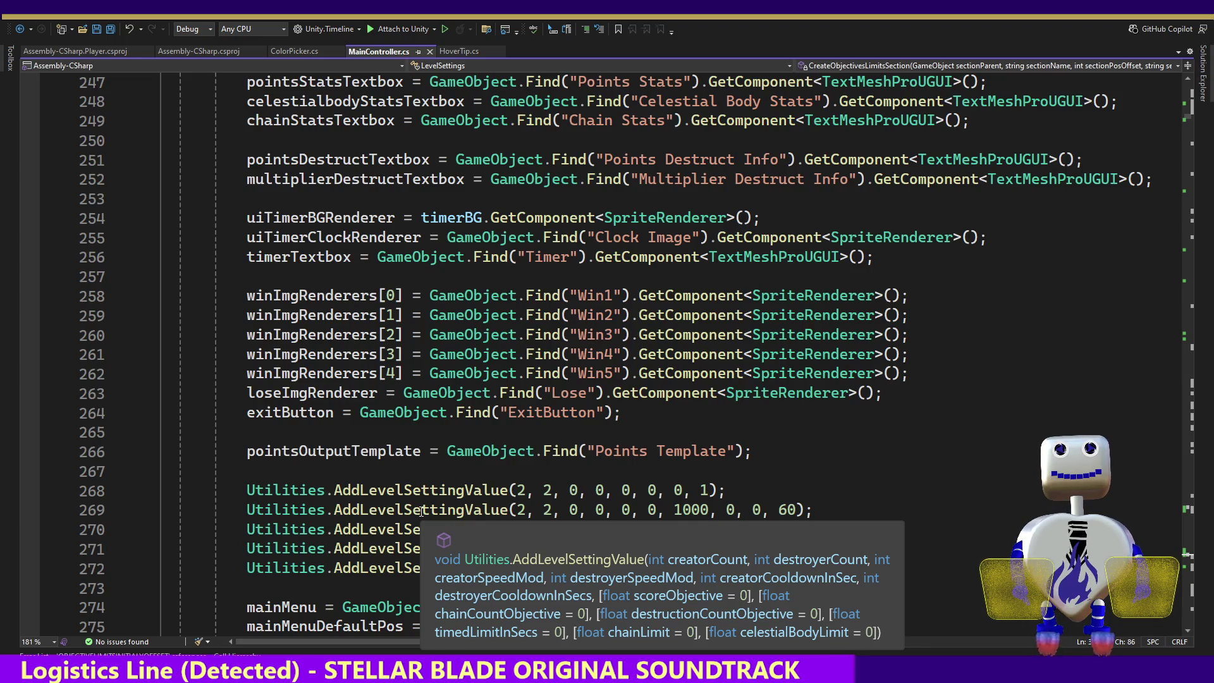
pyautogui.click(798, 509)
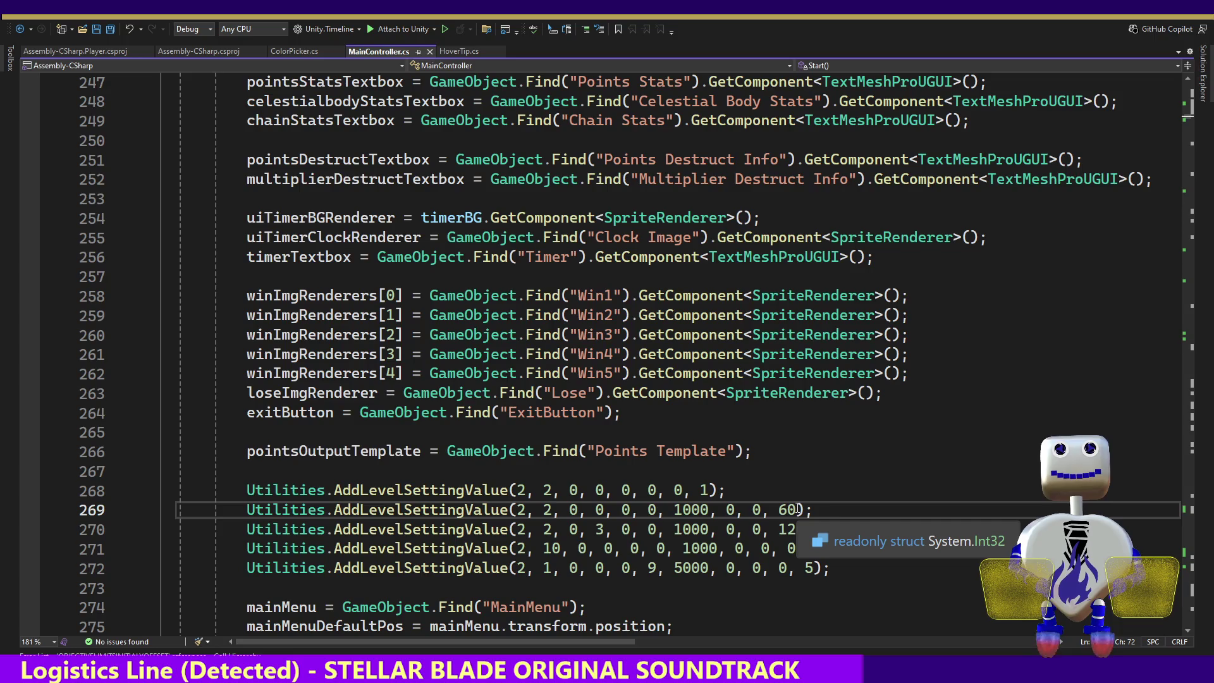
pyautogui.write(', ')
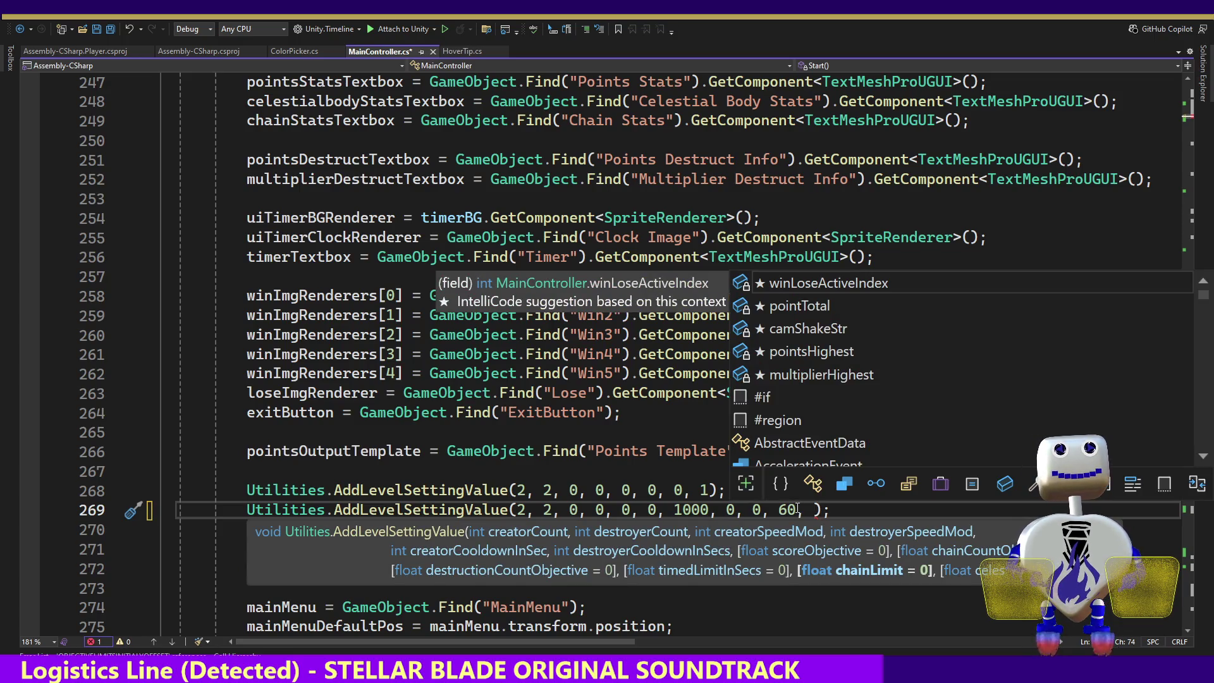
pyautogui.write('1')
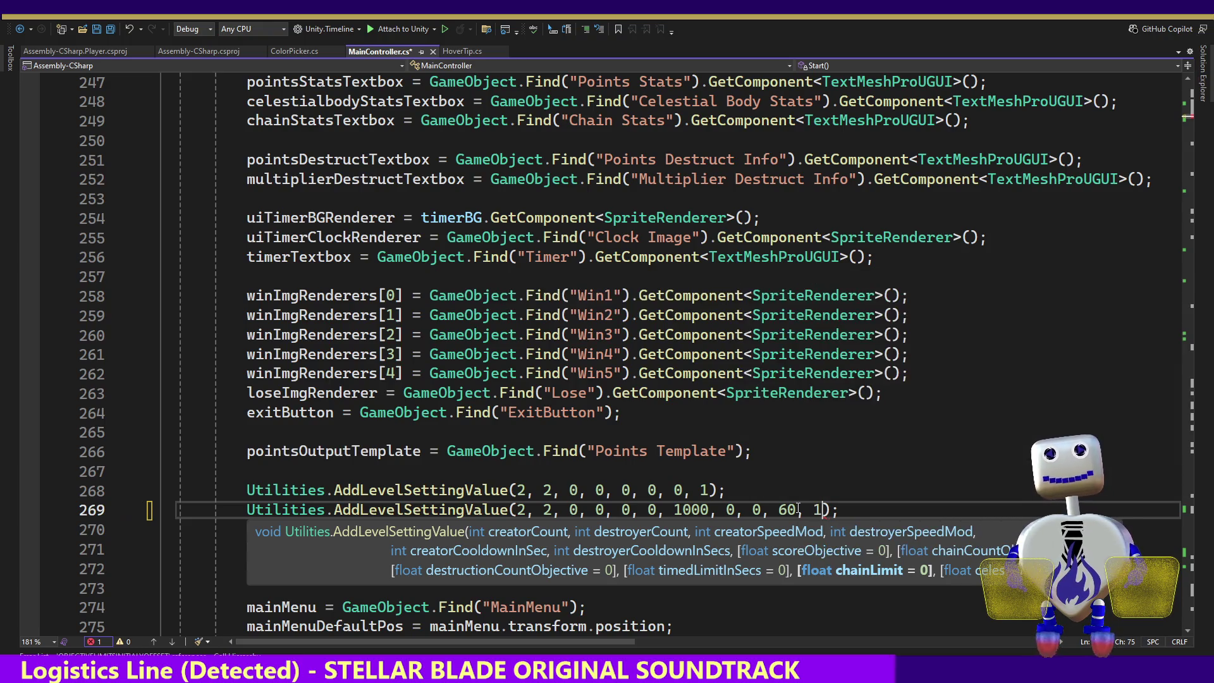
pyautogui.write(', 100')
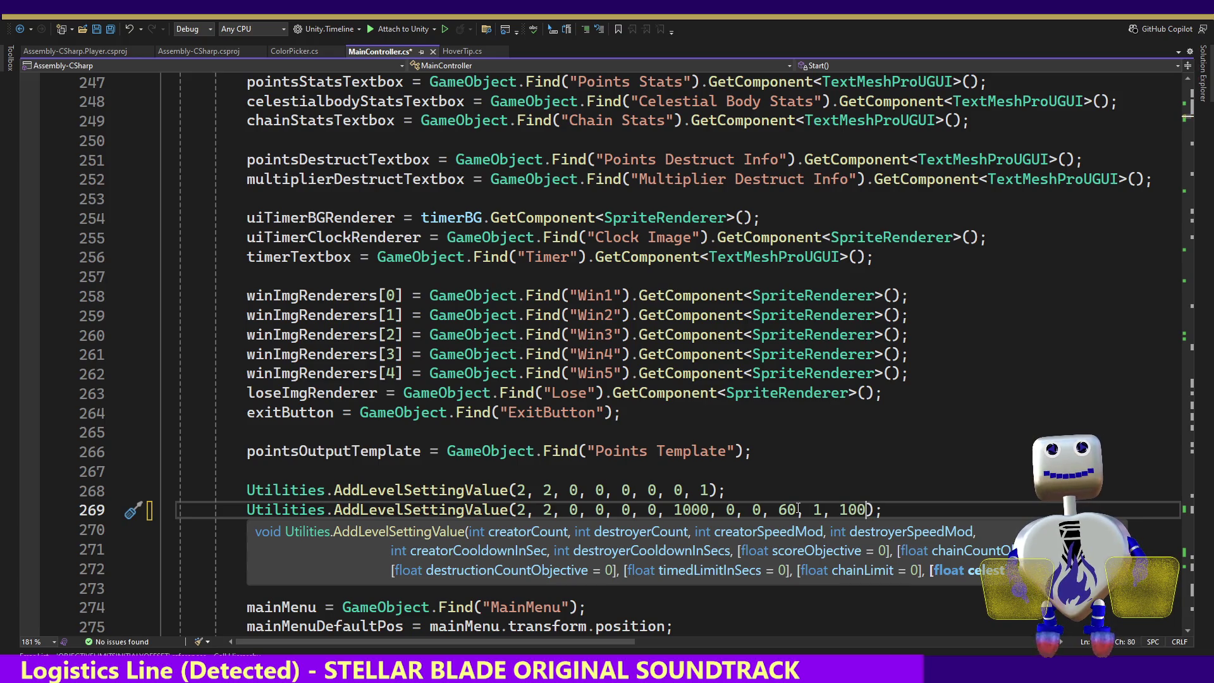
pyautogui.click(814, 457)
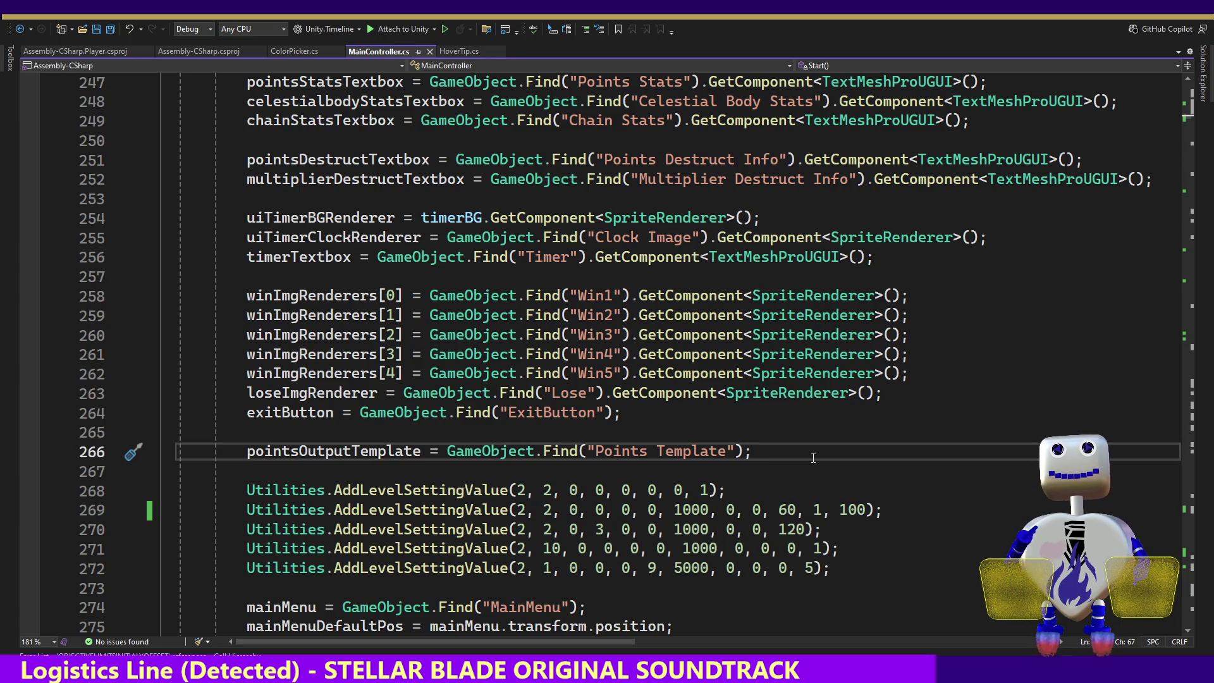
pyautogui.hotkey('alt', 'Tab')
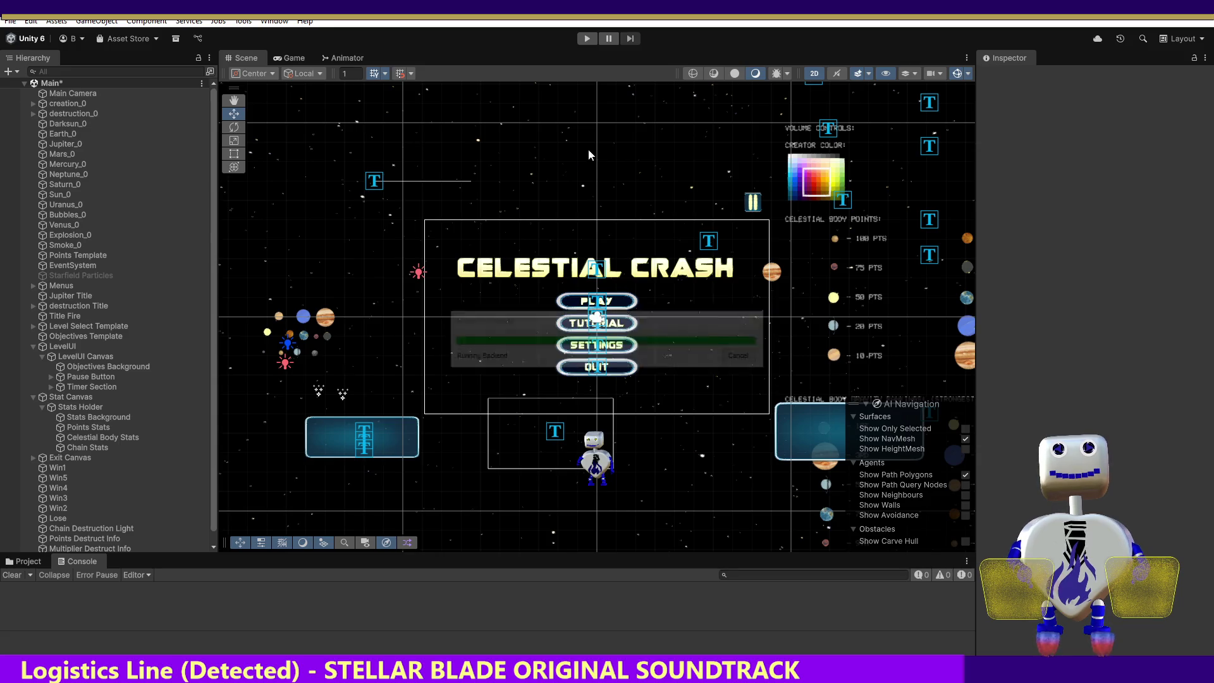
# - Enter Play mode, start the Skill Challenge level, then stop playing
pyautogui.click(587, 39)
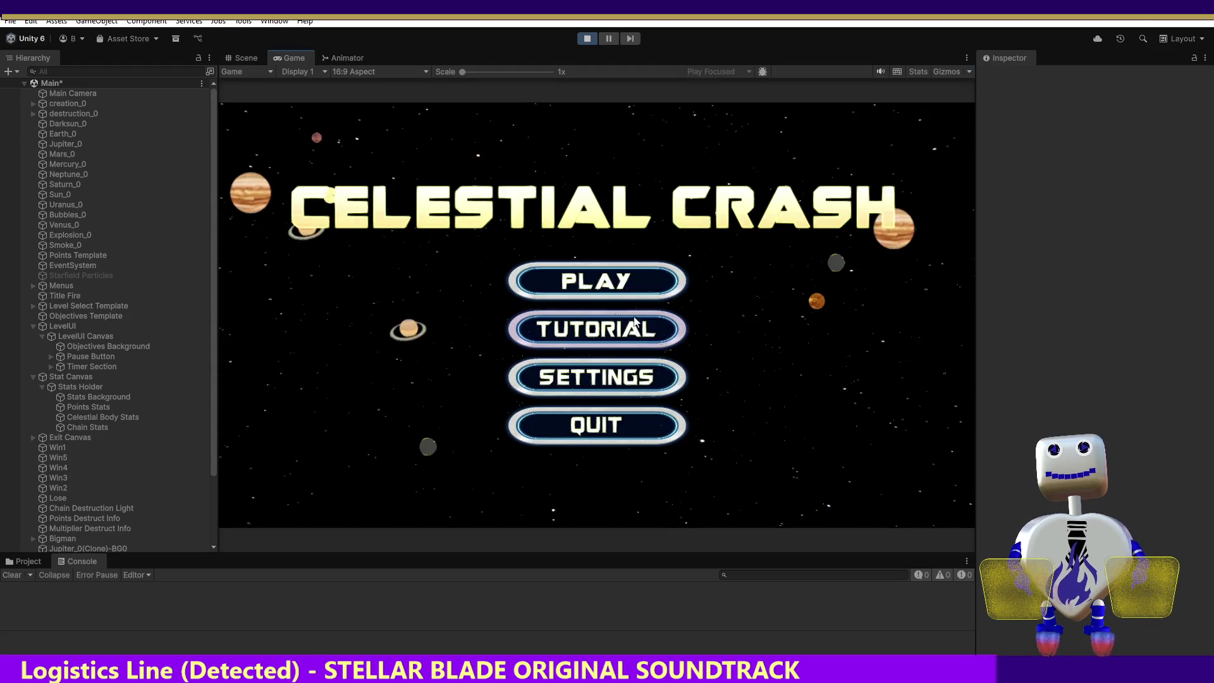
pyautogui.click(599, 285)
pyautogui.click(626, 292)
pyautogui.click(888, 338)
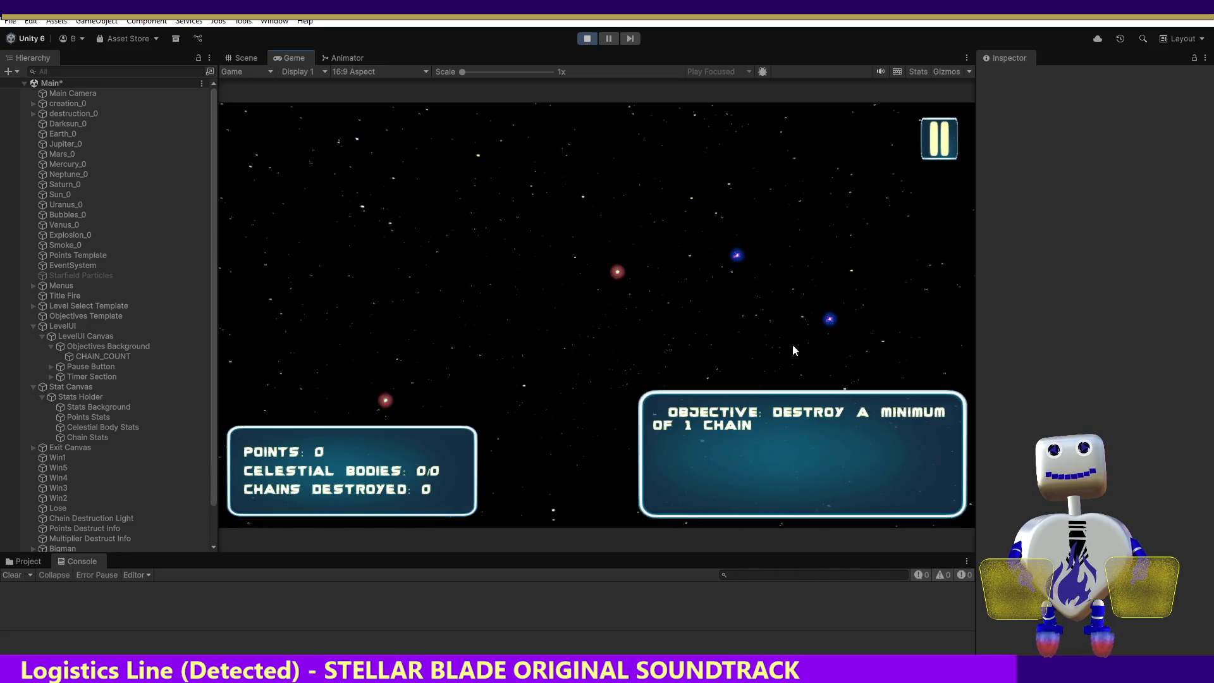
pyautogui.click(582, 42)
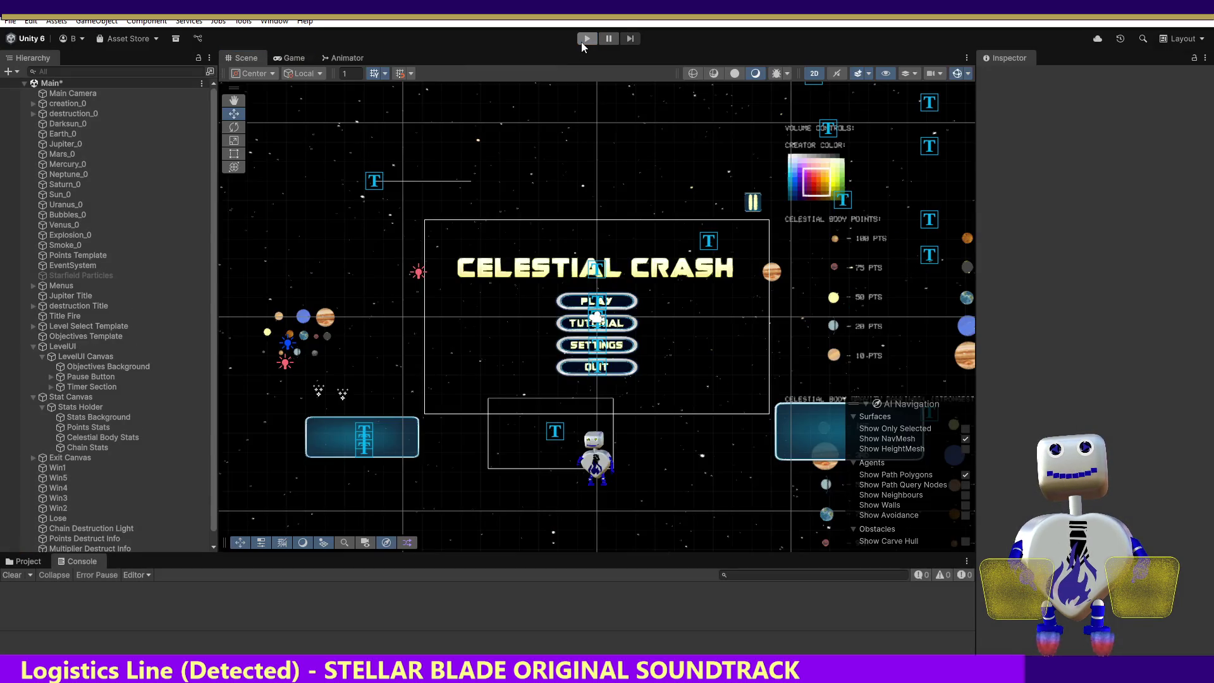
# - Play Time Trial 2, spawn another celestial body to test the limits, then stop
pyautogui.click(582, 42)
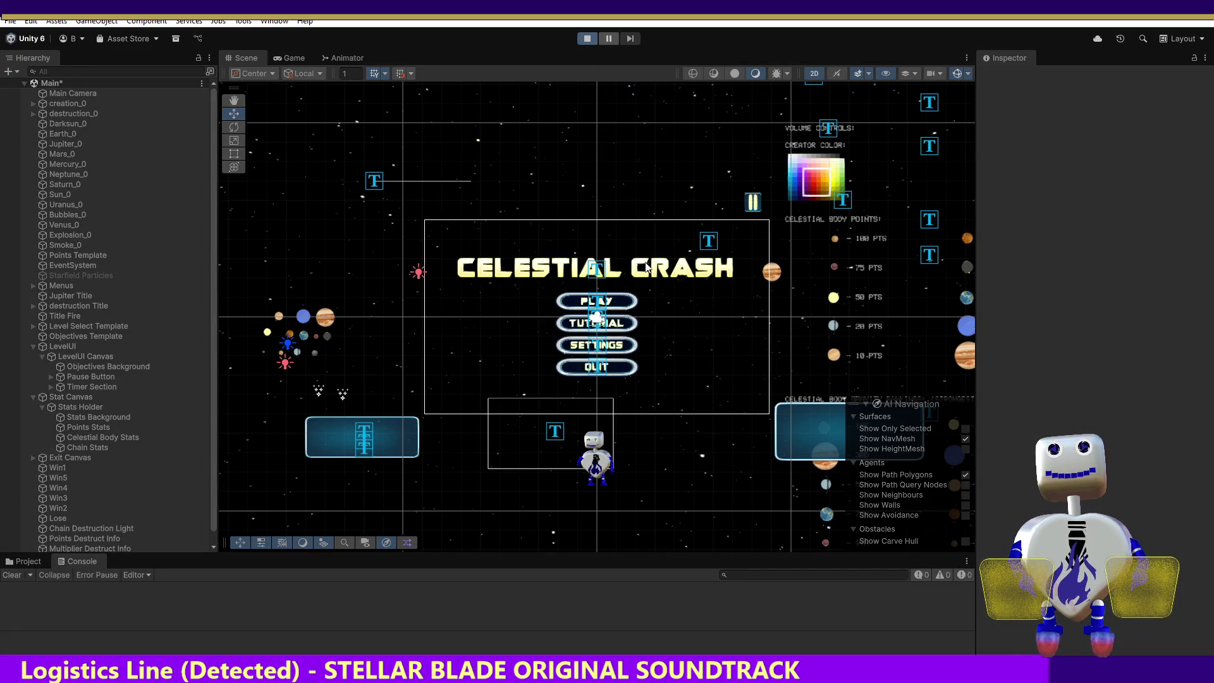
pyautogui.click(618, 312)
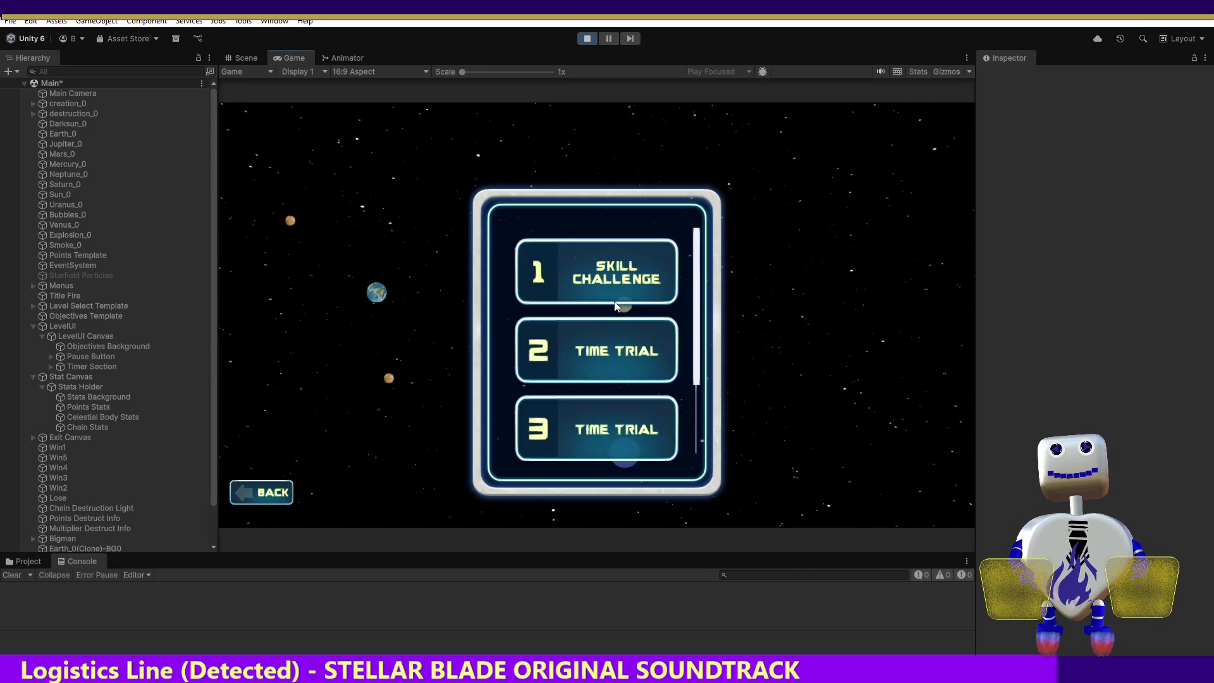
pyautogui.click(606, 363)
pyautogui.click(842, 412)
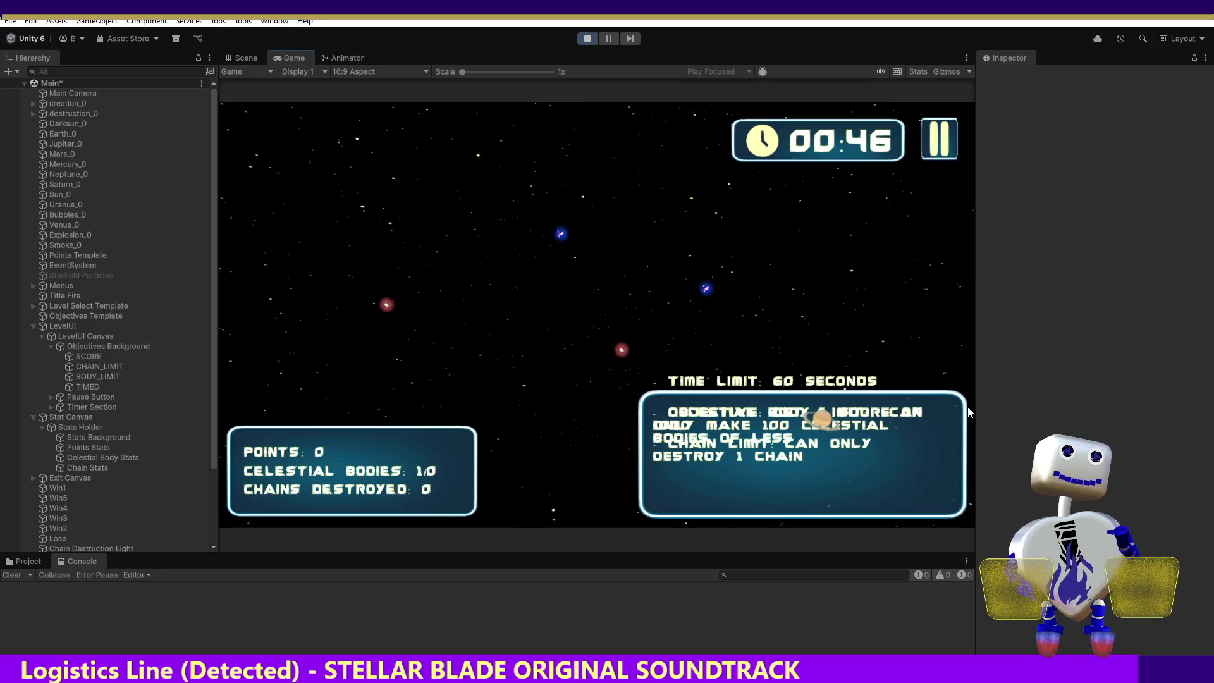
pyautogui.click(891, 319)
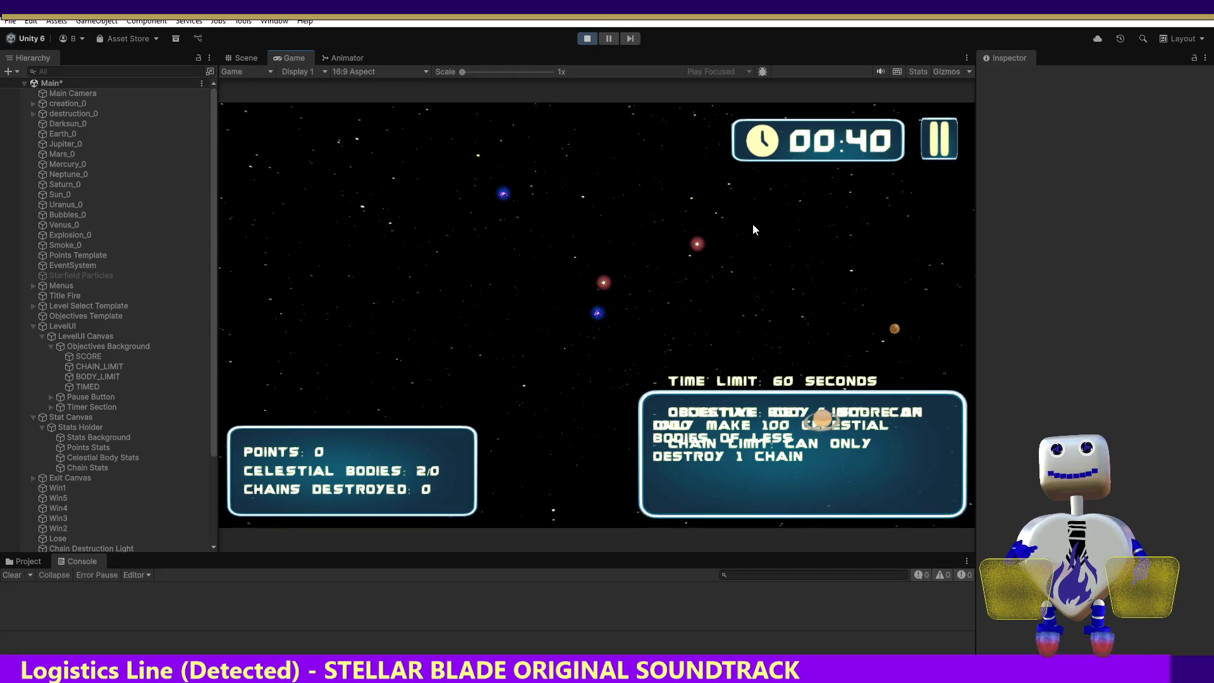
pyautogui.click(586, 38)
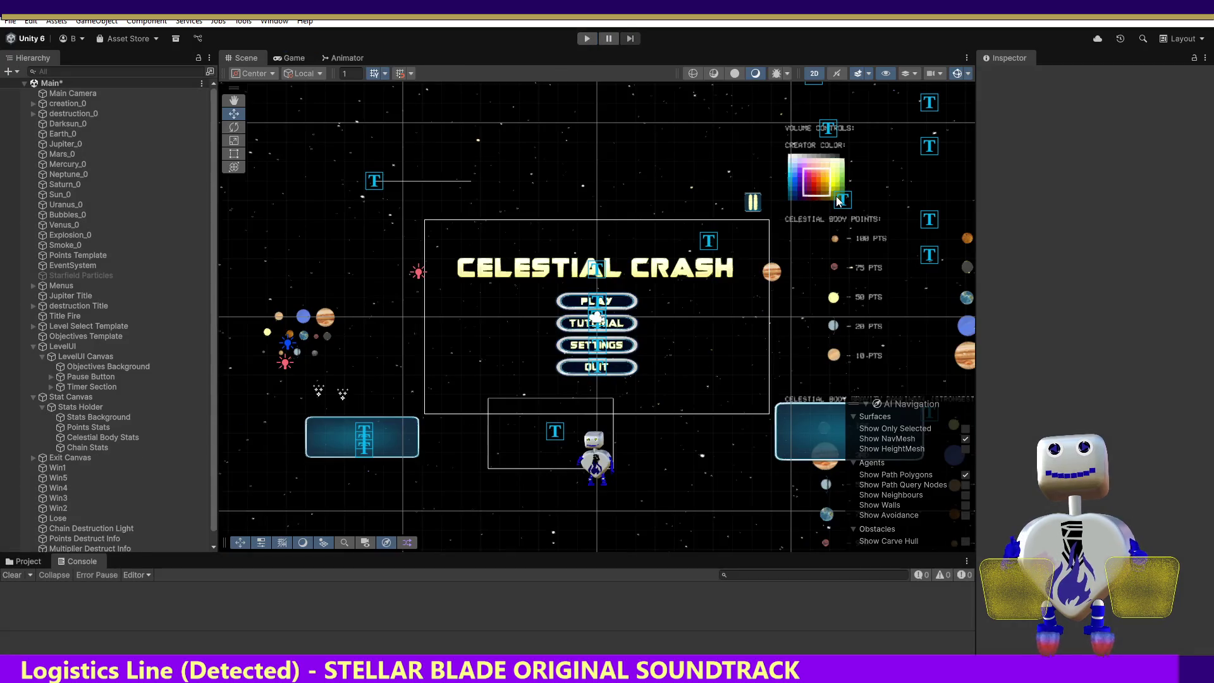
pyautogui.hotkey('alt', 'Tab')
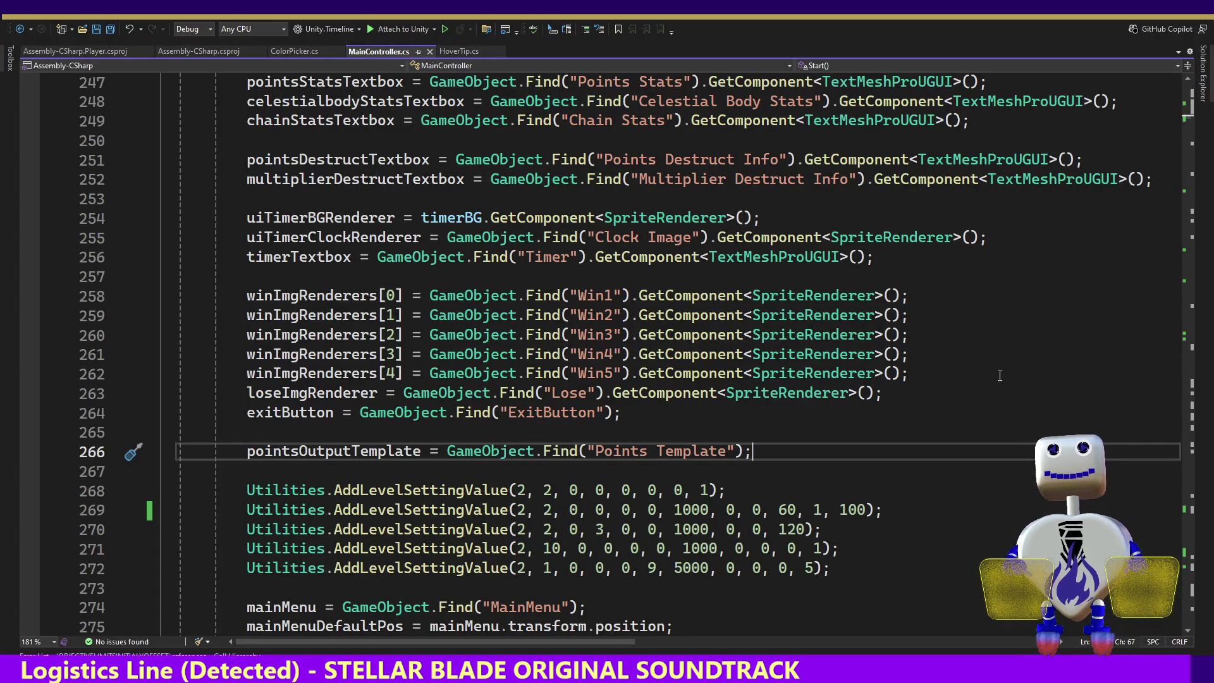
# - Scroll MainController.cs and jump to the CreateObjectivesLimitsSection positioning code
pyautogui.scroll(10, 1186, 119)
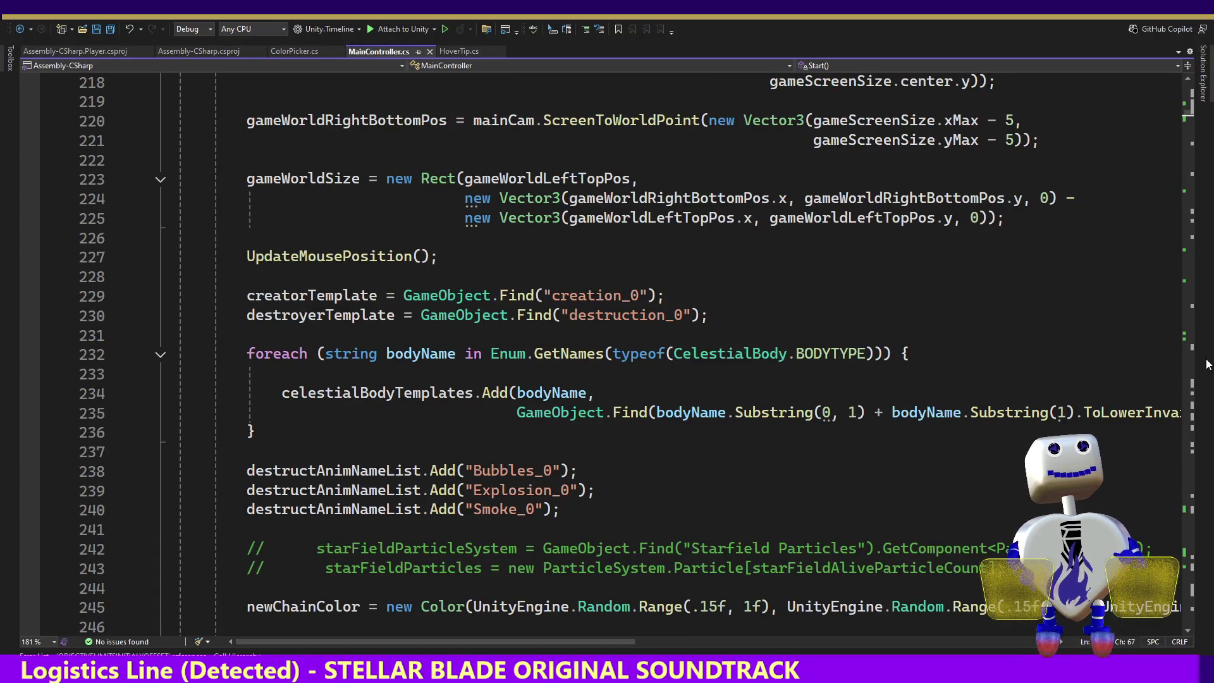
pyautogui.moveTo(1187, 119)
pyautogui.mouseDown()
pyautogui.moveTo(1195, 550)
pyautogui.moveTo(1200, 442)
pyautogui.mouseUp()
pyautogui.moveTo(1200, 441); pyautogui.dragTo(1208, 381)
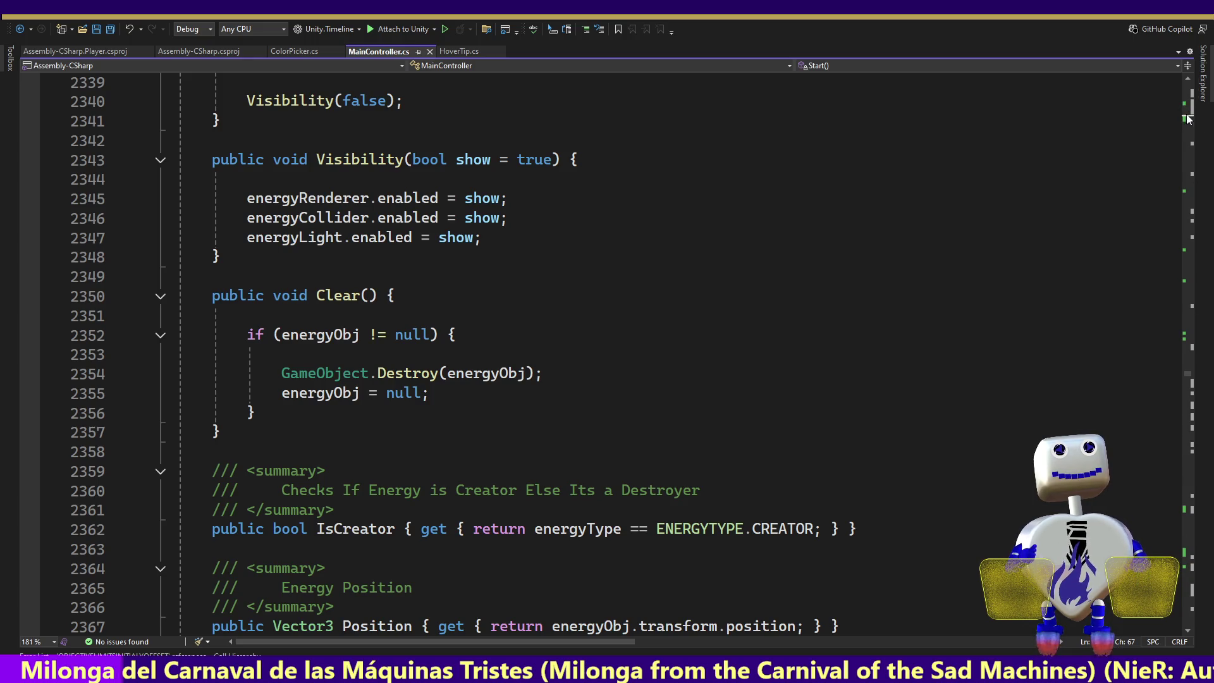
pyautogui.hotkey('ctrl', '-')
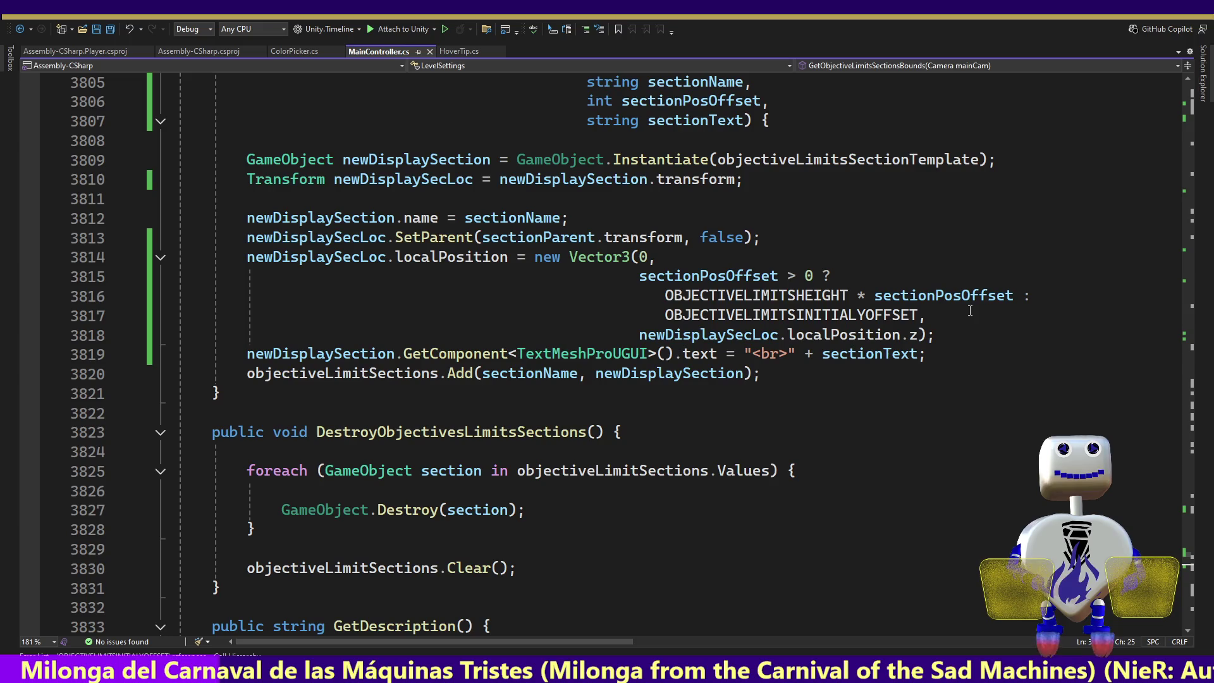
# - Paste OBJECTIVELIMITSINITIALYOFFSET before the height term and wrap OBJECTIVELIMITSHEIGHT * (sectionPosOffset) in parentheses
pyautogui.doubleClick(771, 315)
pyautogui.hotkey('ctrl', 'c')
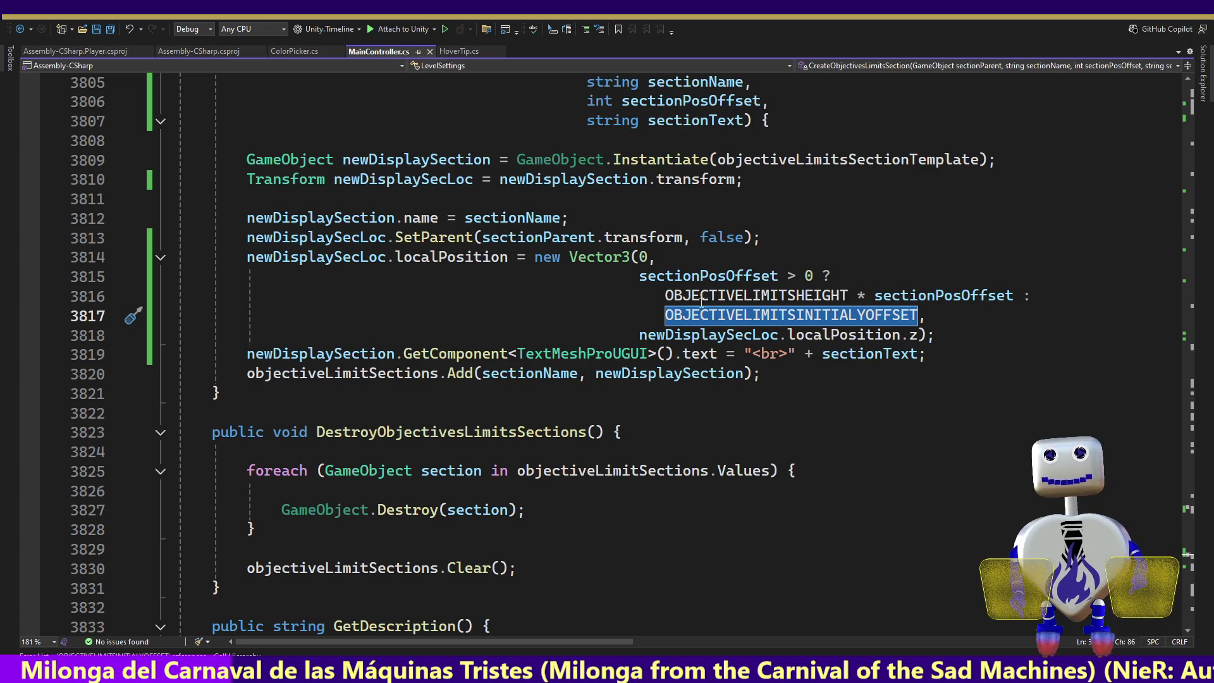
pyautogui.click(661, 296)
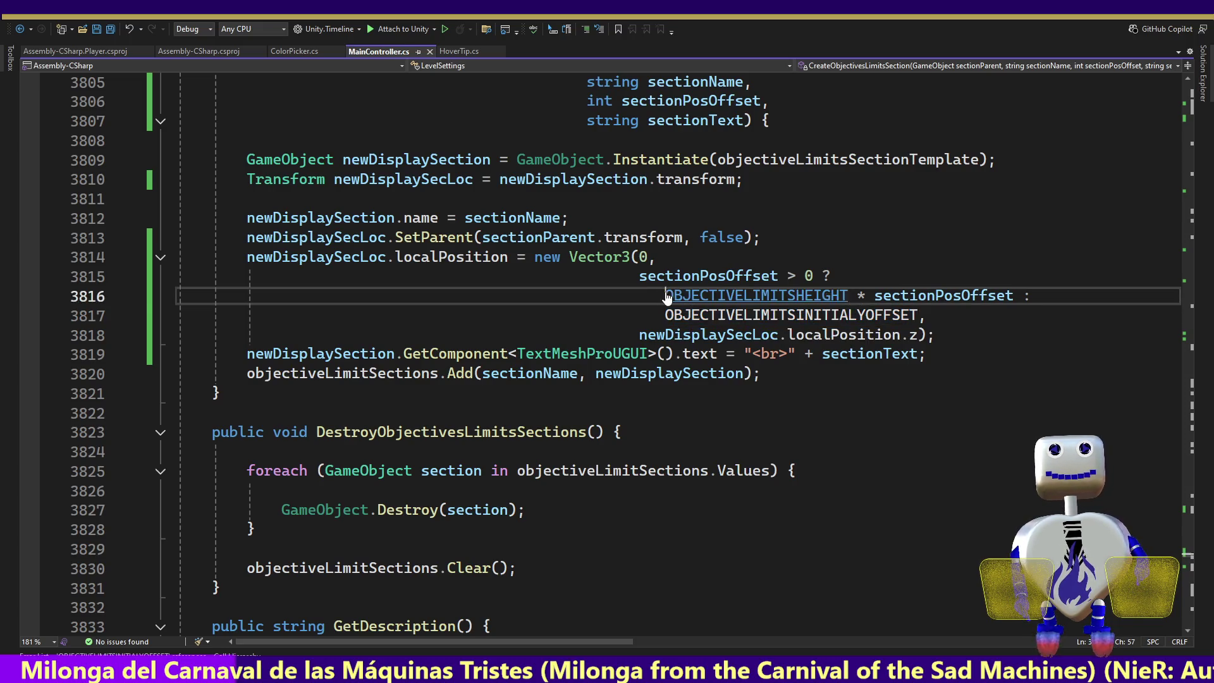
pyautogui.hotkey('ctrl', 'v')
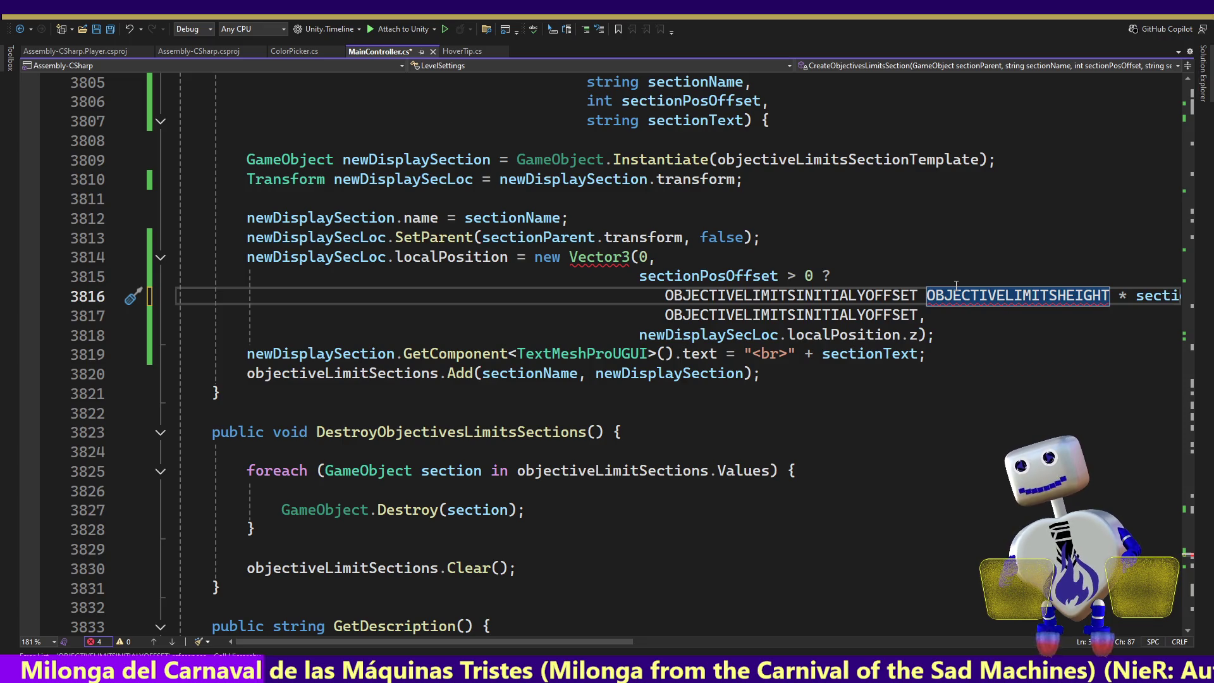
pyautogui.write('+')
pyautogui.press('Return')
pyautogui.write('(')
pyautogui.press('Left')
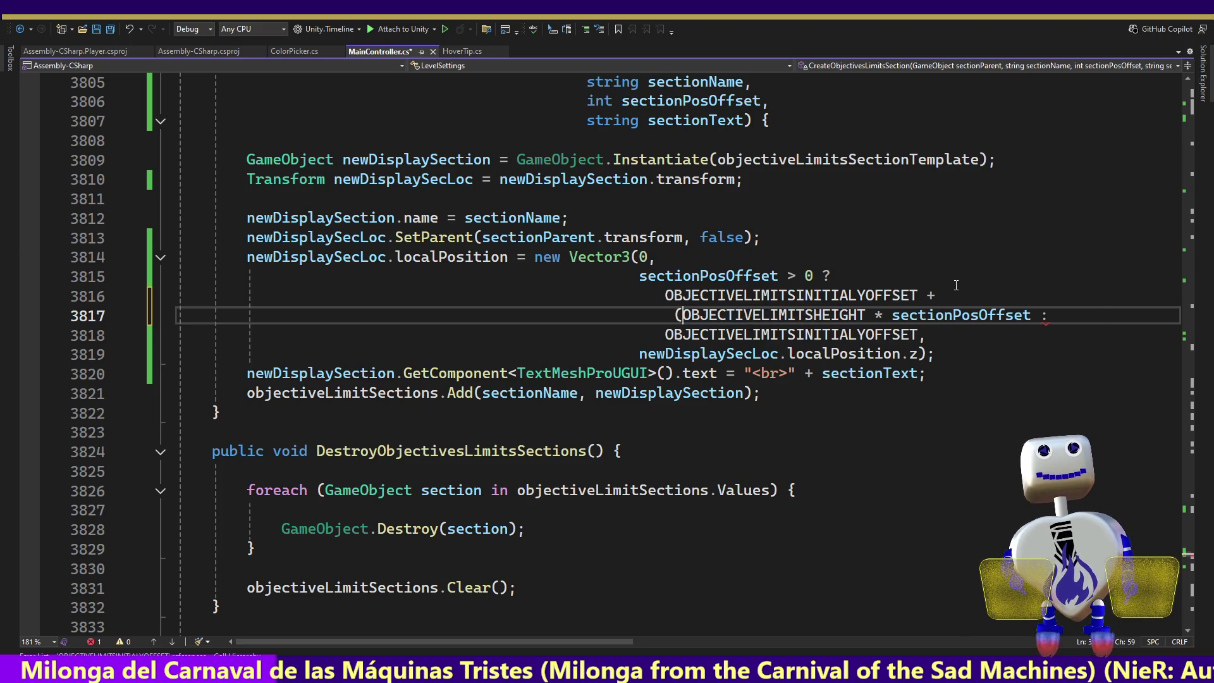
pyautogui.press('Tab')
pyautogui.write(')')
pyautogui.press('Left')
pyautogui.press('Left')
pyautogui.press('Left')
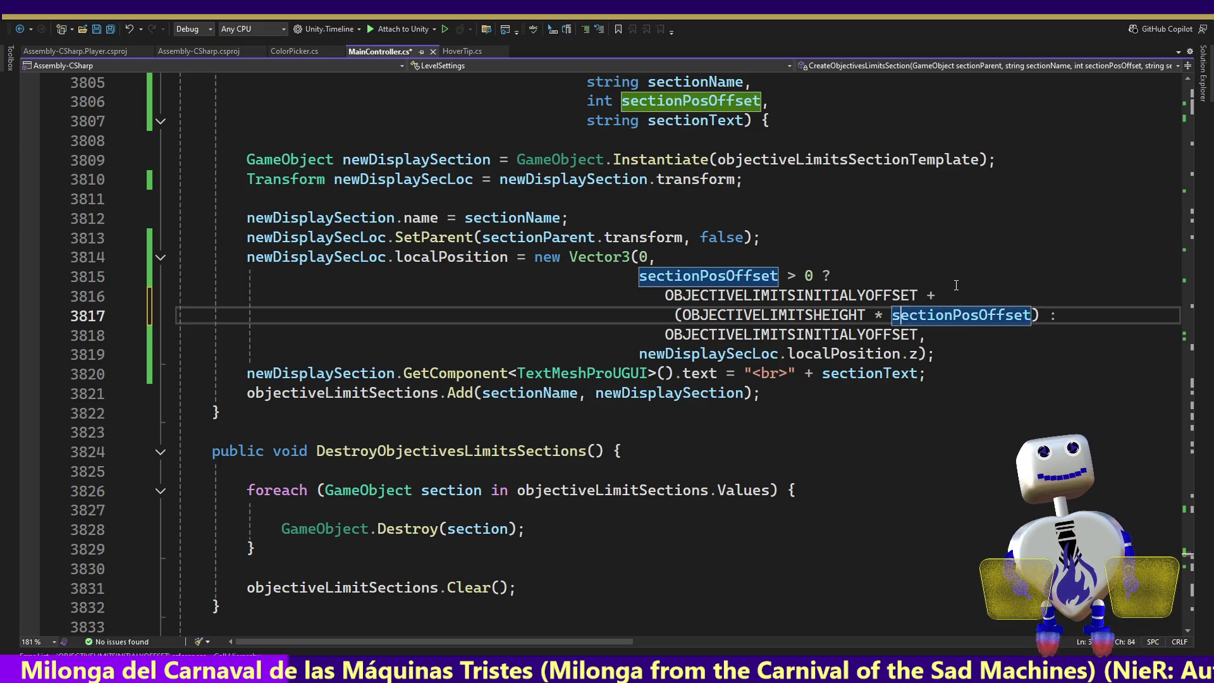
pyautogui.write('(')
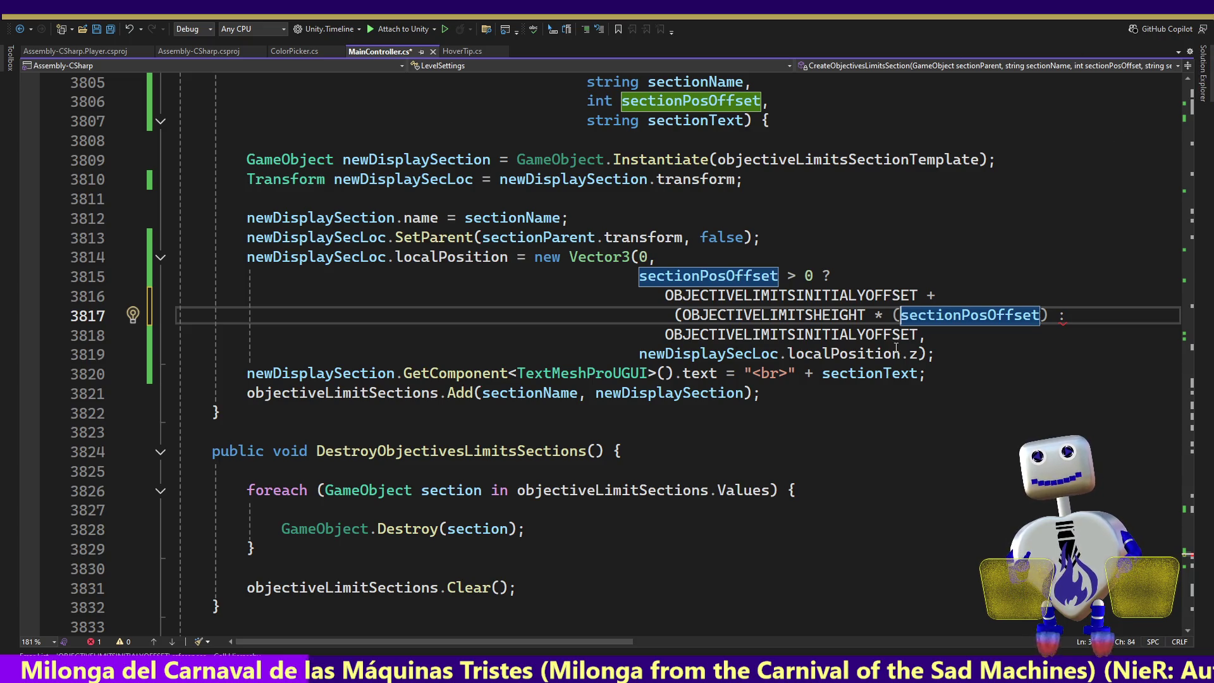
# - Turn the added plus into a minus and complete the term as sectionPosOffset + 1
pyautogui.click(936, 296)
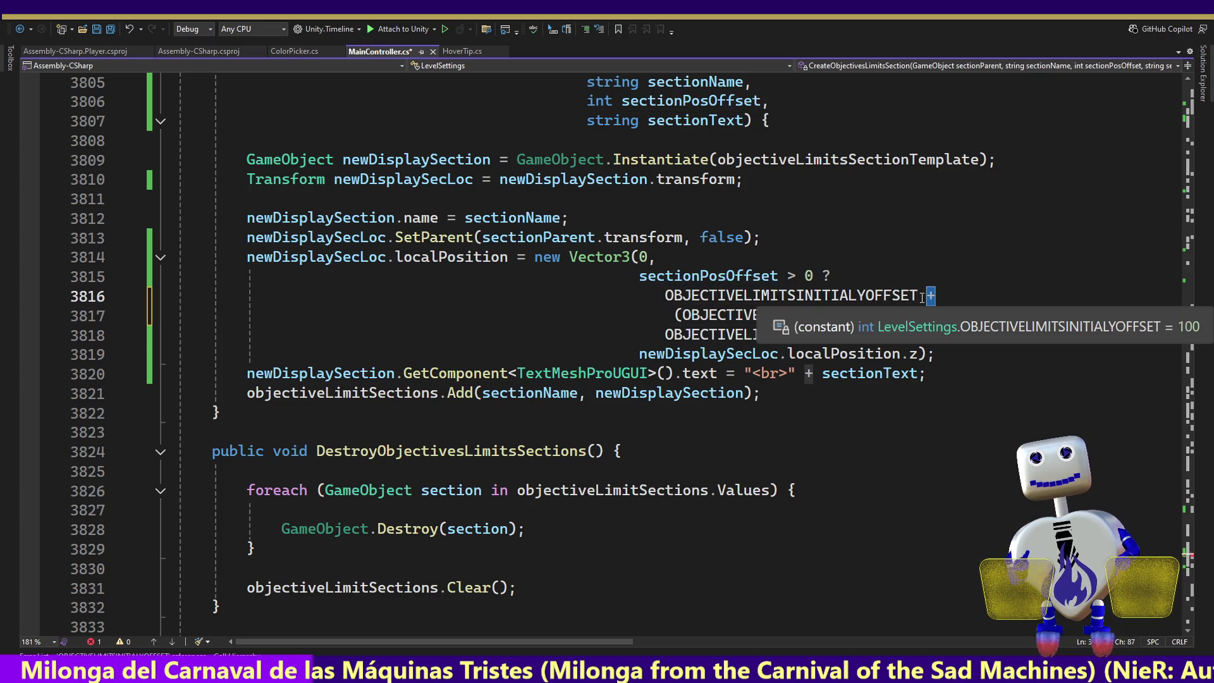
pyautogui.write('-')
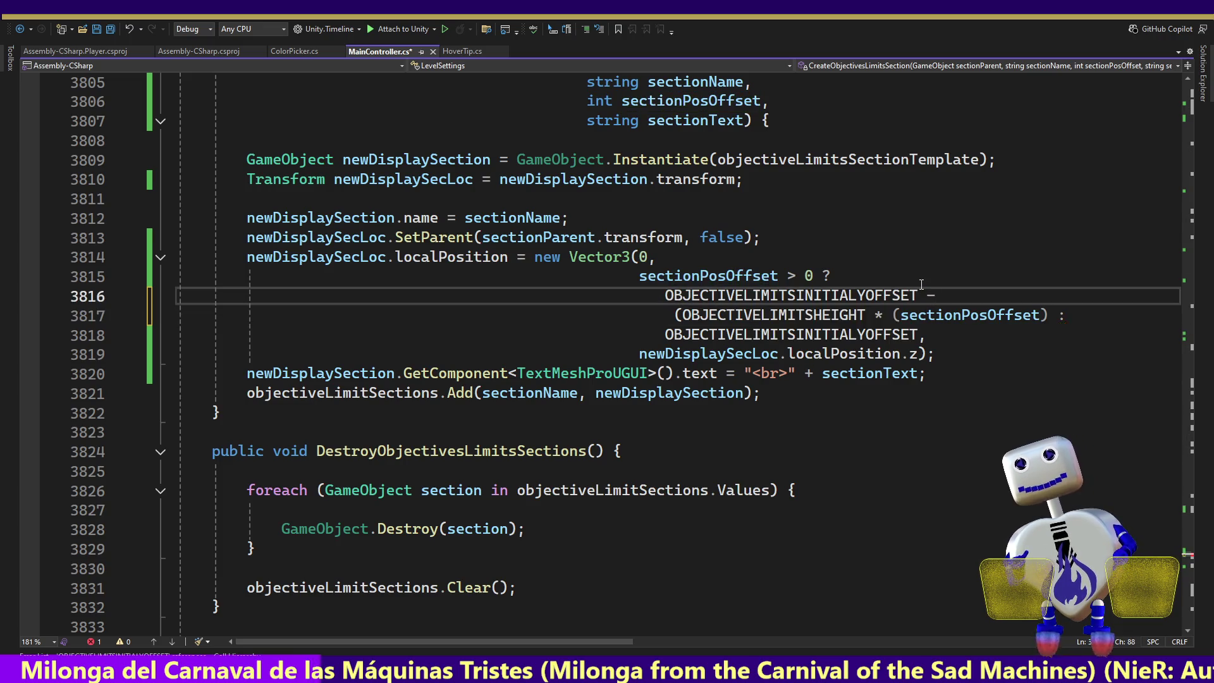
pyautogui.press('Down')
pyautogui.hotkey('ctrl', 'Right')
pyautogui.hotkey('ctrl', 'Right')
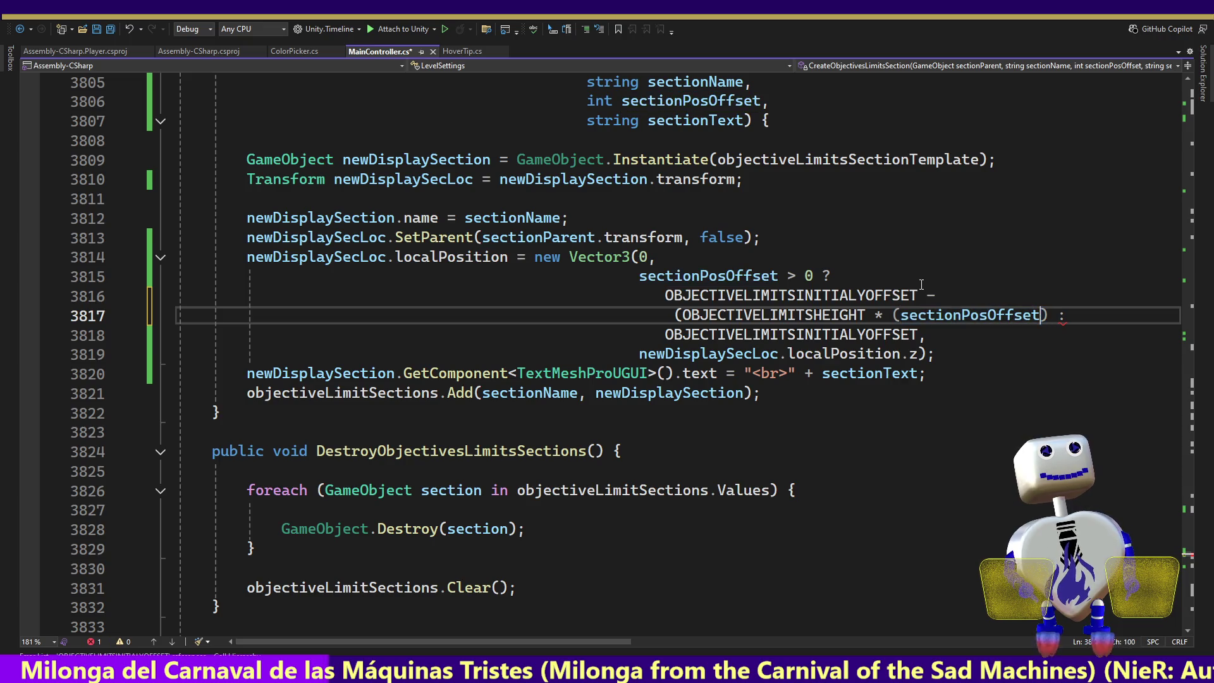
pyautogui.write('*')
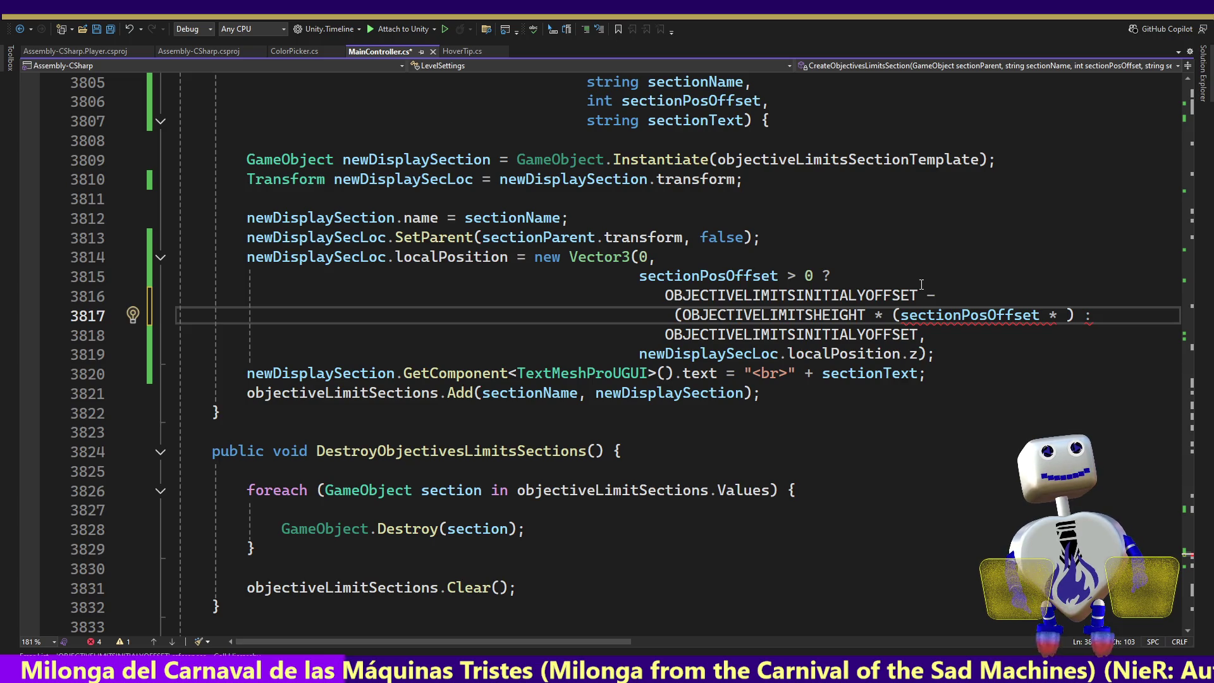
pyautogui.write('1')
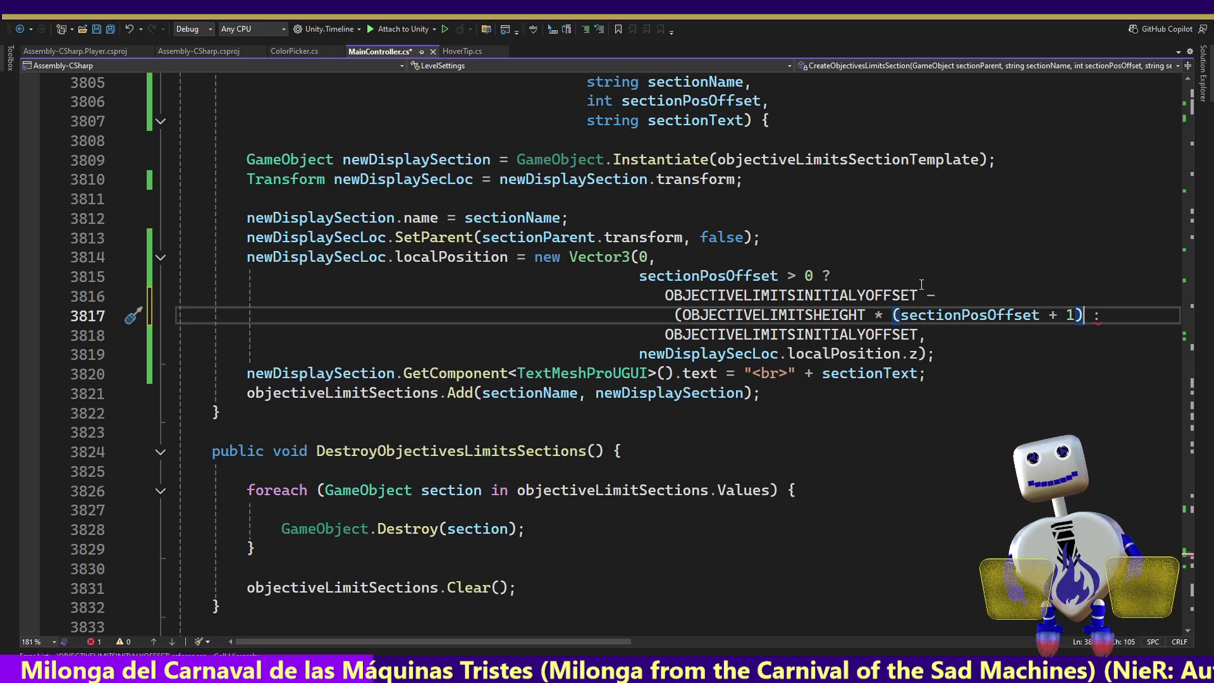
# - Save MainController.cs and relaunch the game in Unity's play mode
pyautogui.hotkey('ctrl', 's')
pyautogui.hotkey('alt', 'Tab')
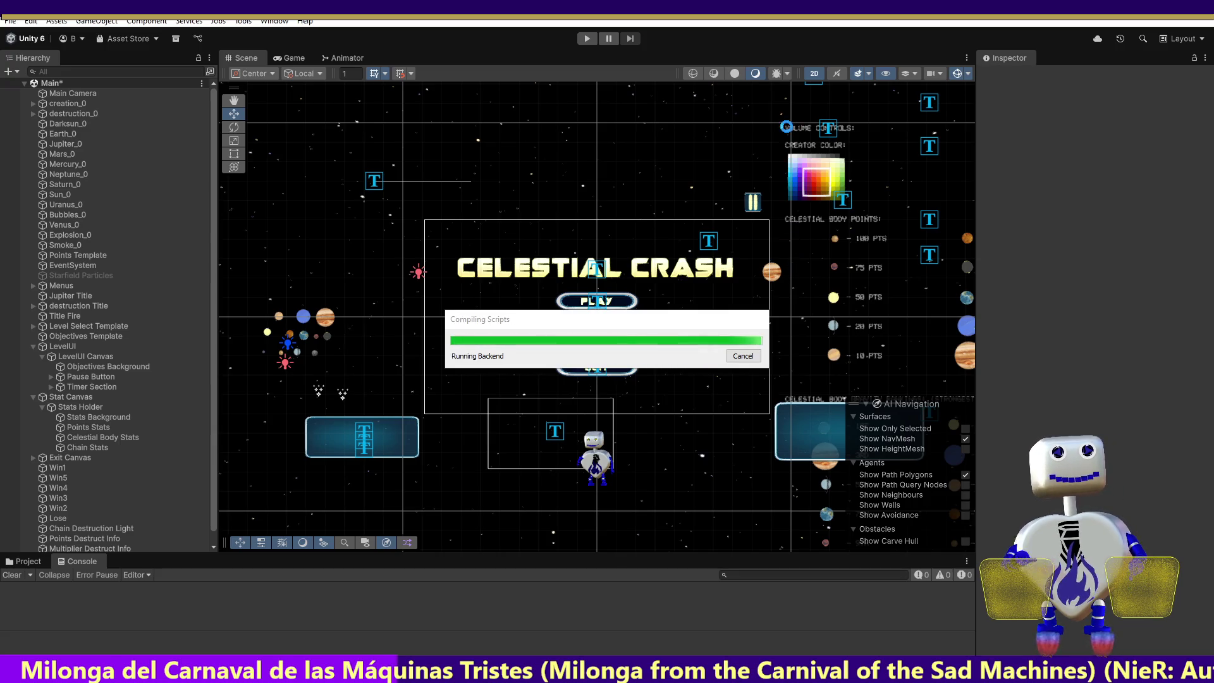
pyautogui.click(586, 41)
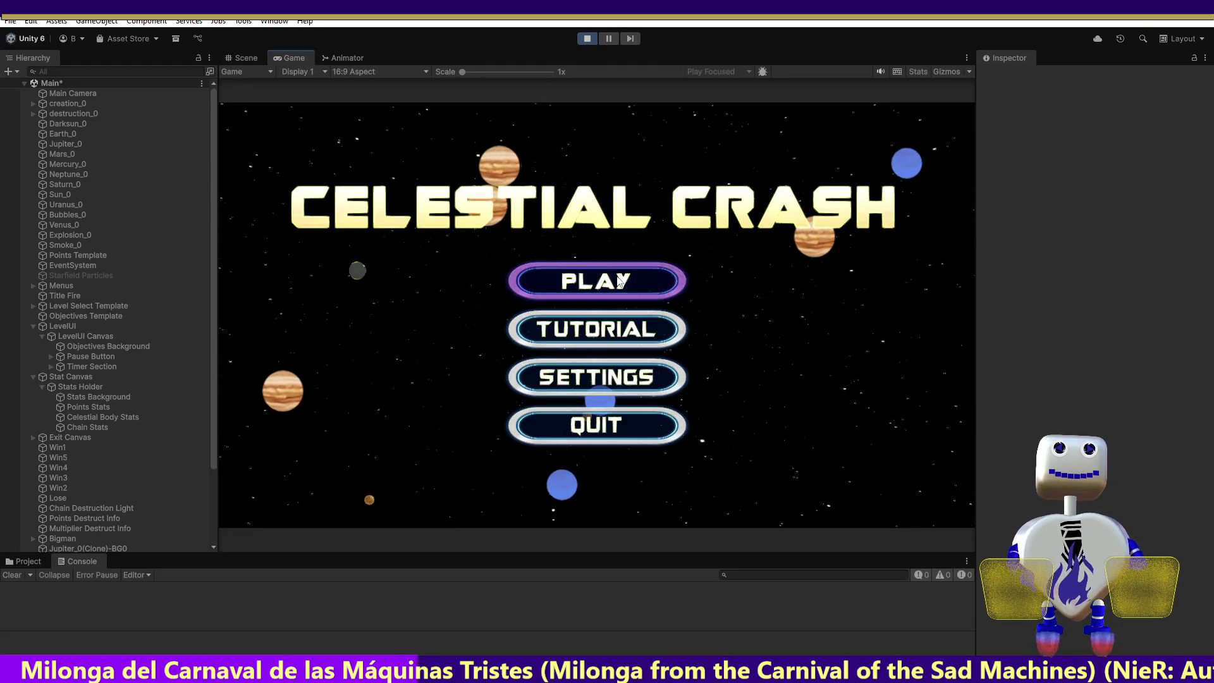
# - Start the Skill Challenge level from level select to view its objective
pyautogui.click(619, 280)
pyautogui.click(616, 278)
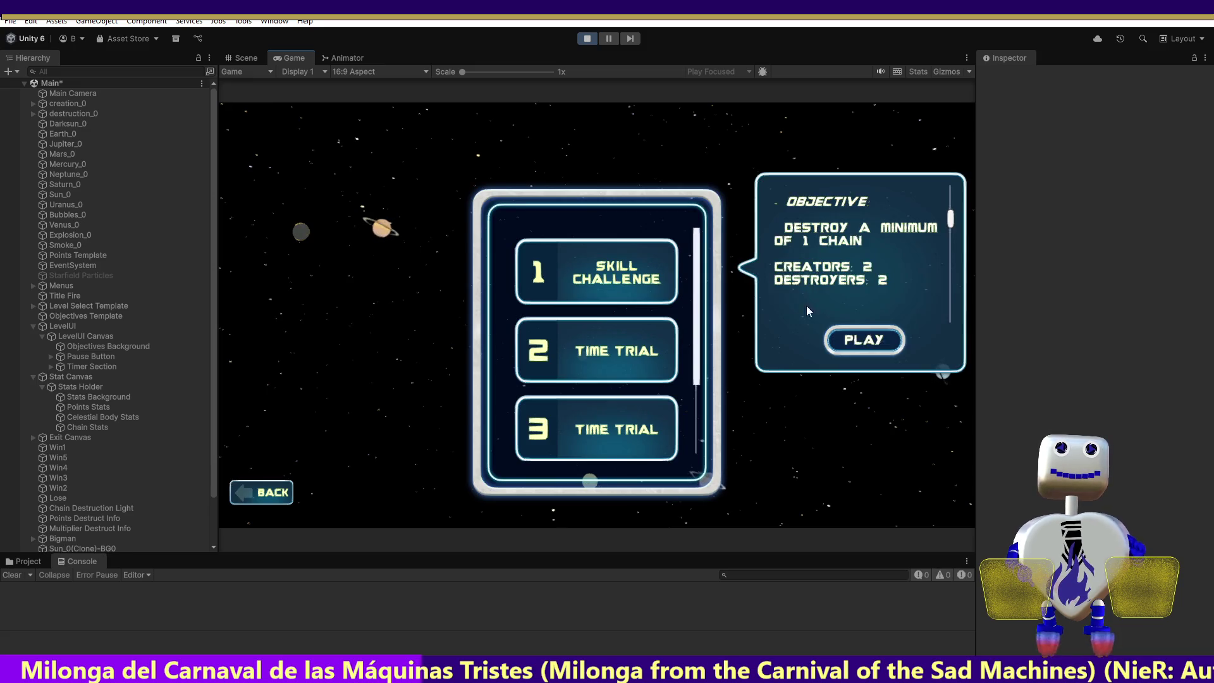
pyautogui.click(861, 344)
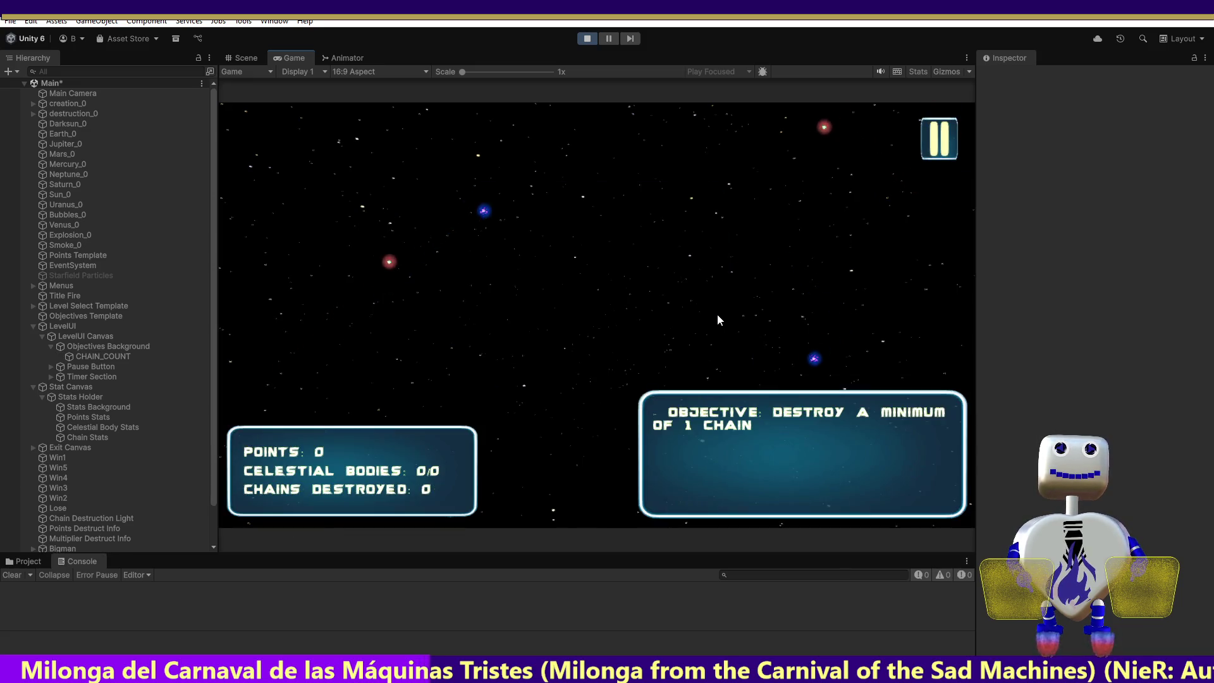
# - Restart play mode and launch the score-1000 level to check its objective and limit entries
pyautogui.click(585, 40)
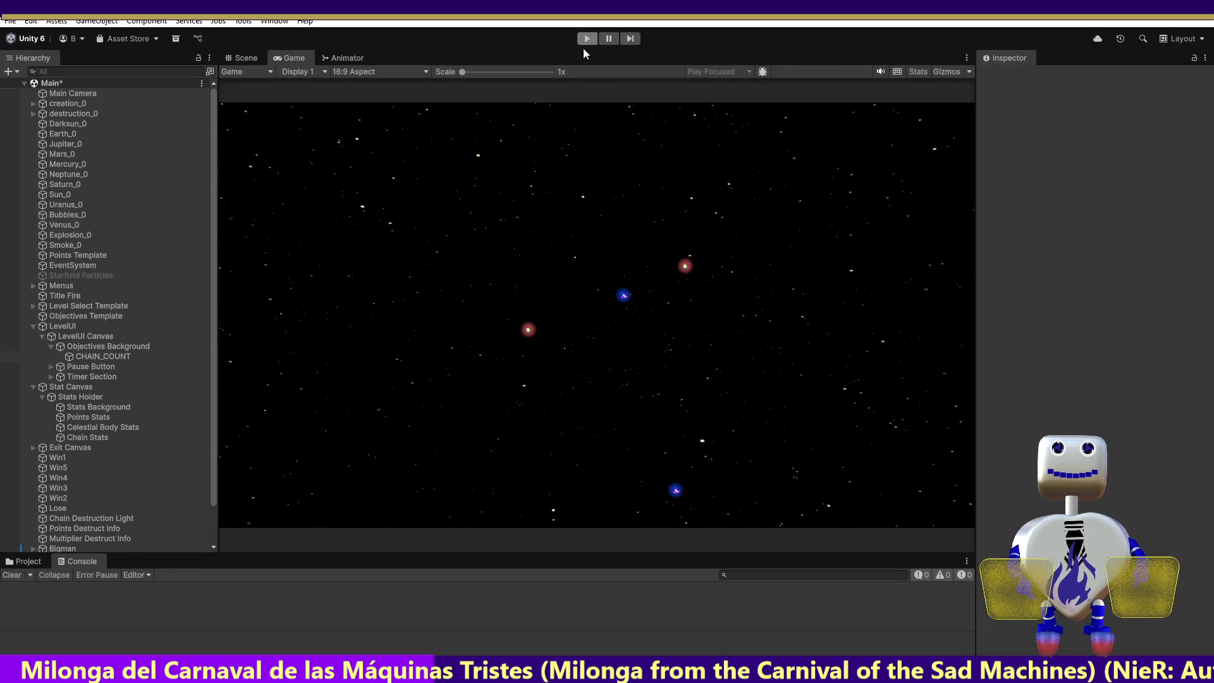
pyautogui.click(584, 40)
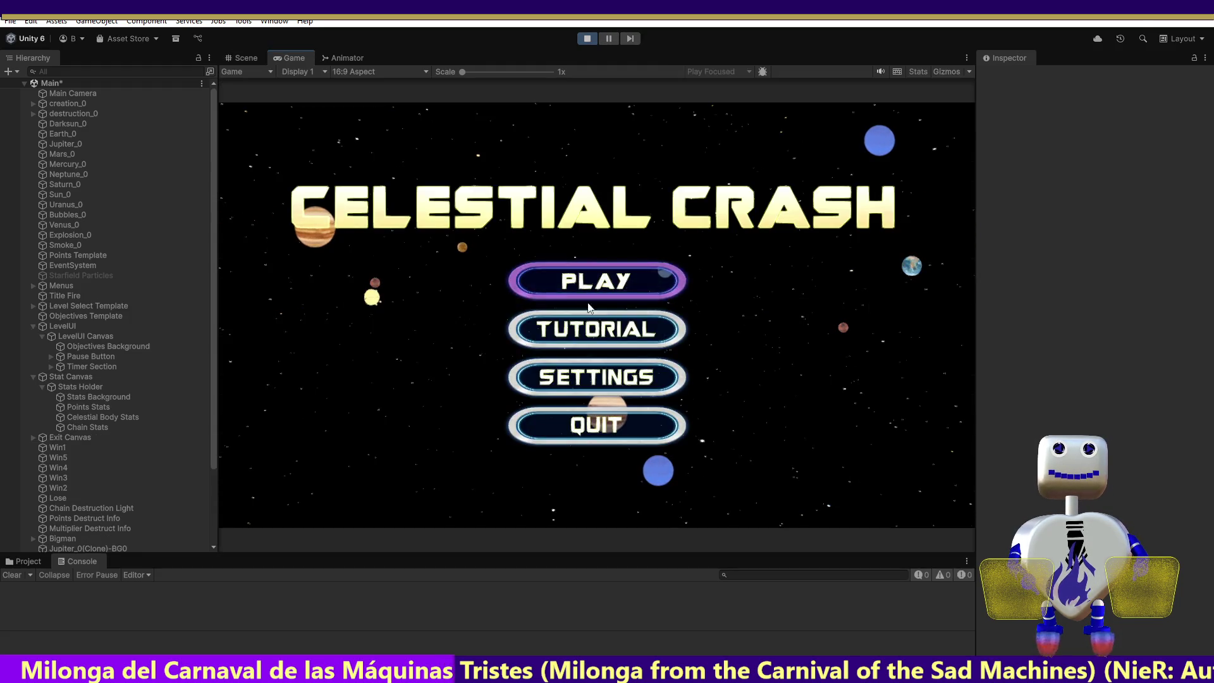
pyautogui.click(591, 285)
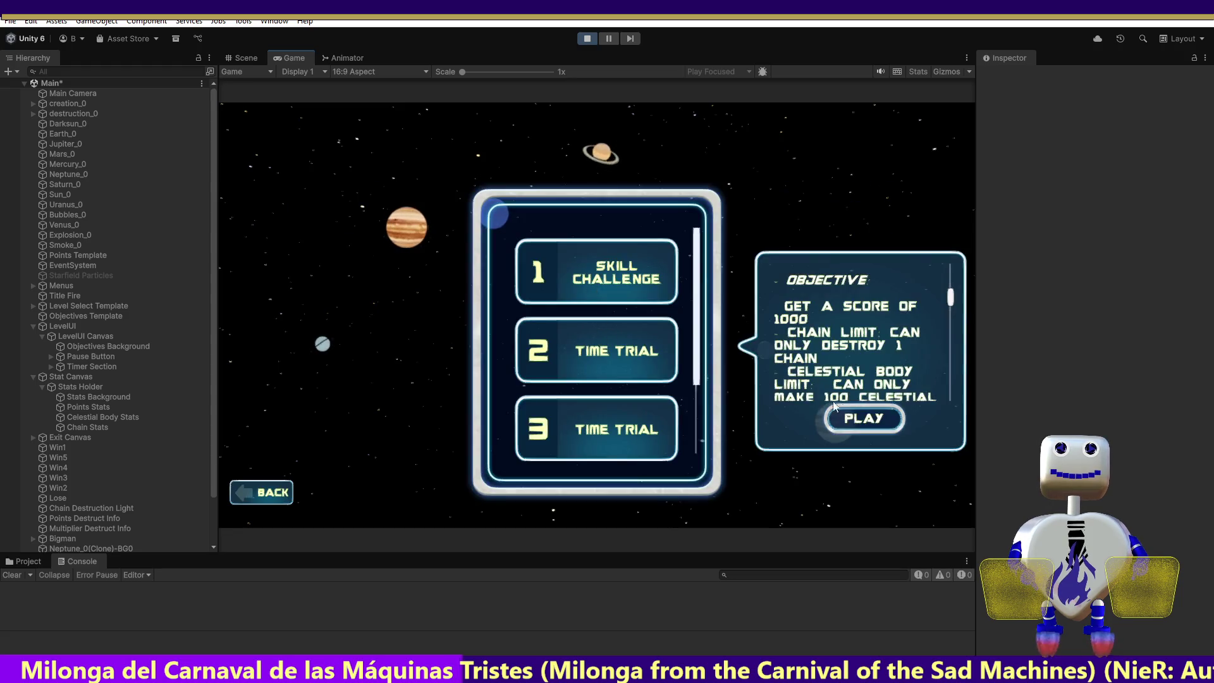
pyautogui.click(836, 409)
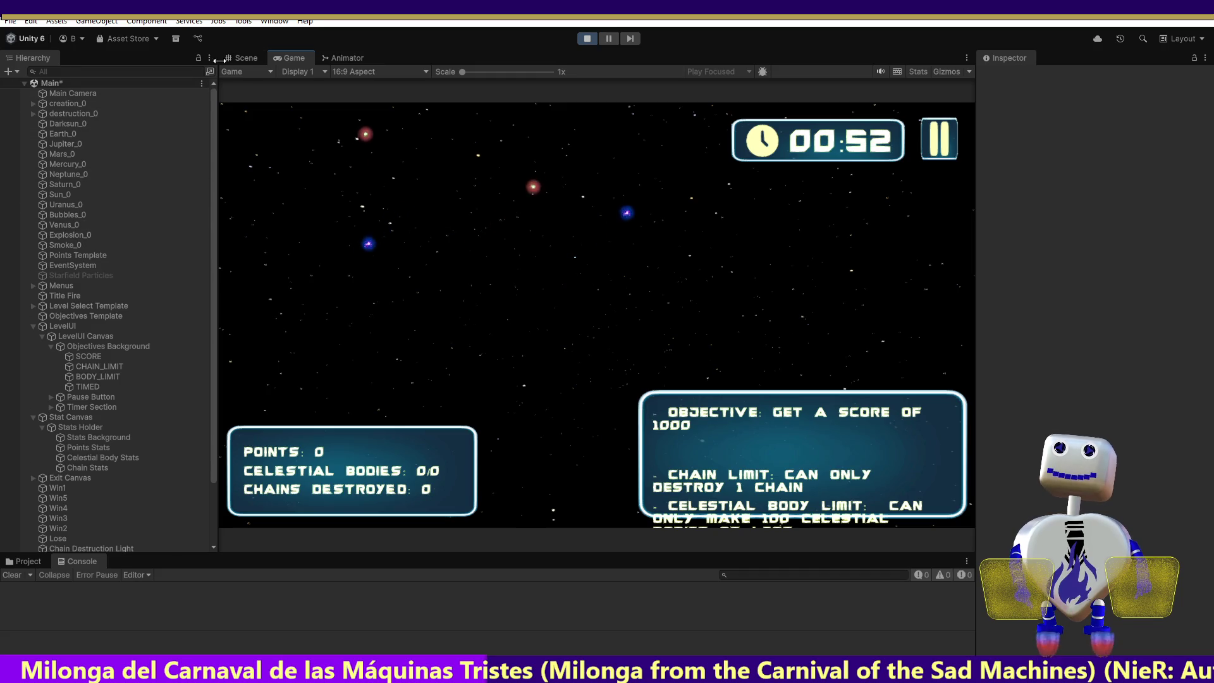
pyautogui.click(242, 58)
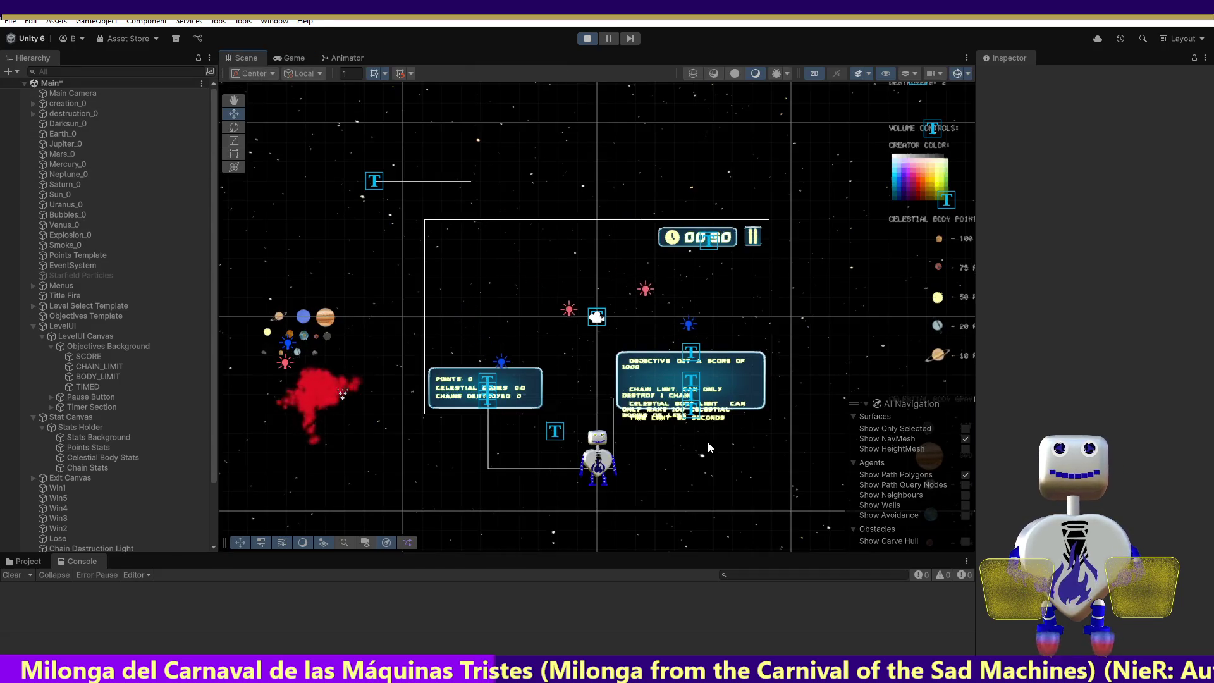
# - Select and frame the LevelUI Canvas, then frame its Objectives Background panel
pyautogui.click(105, 338)
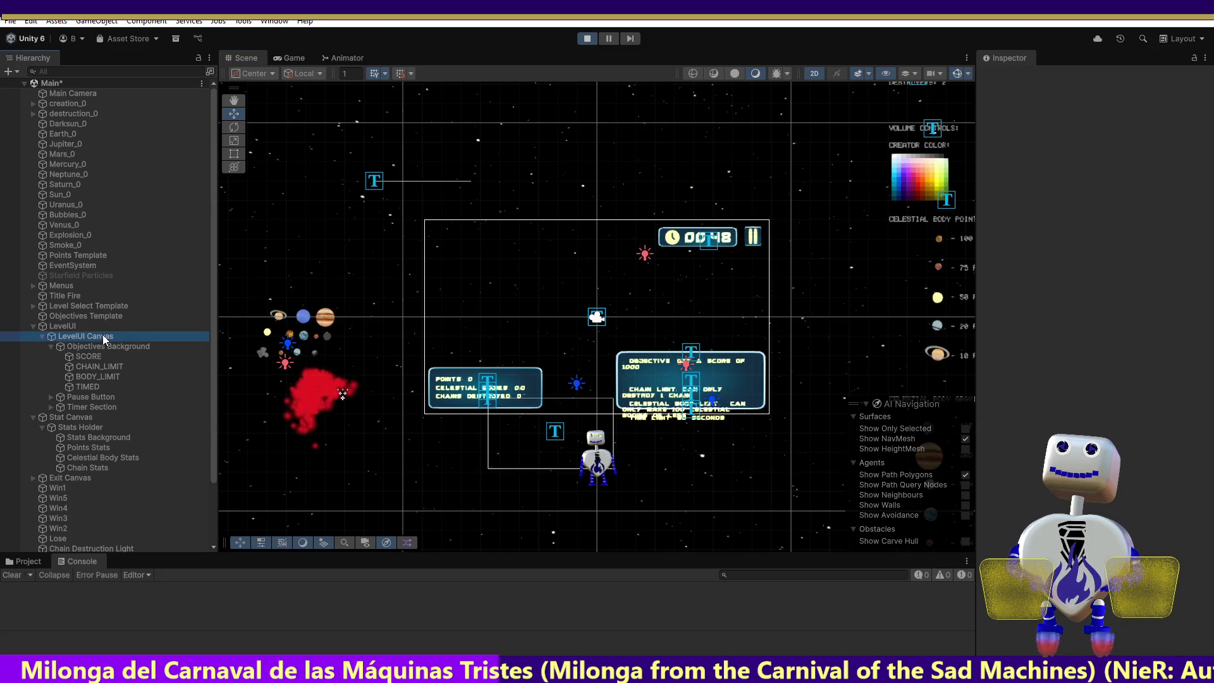
pyautogui.doubleClick(105, 339)
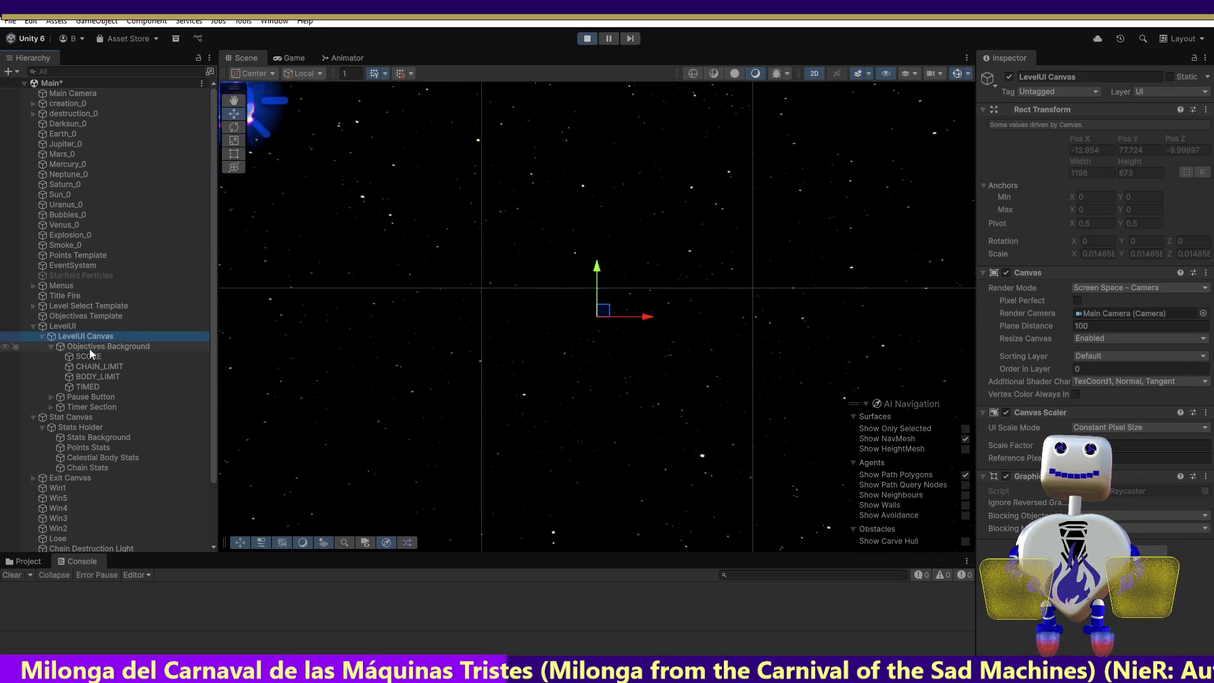
pyautogui.doubleClick(89, 347)
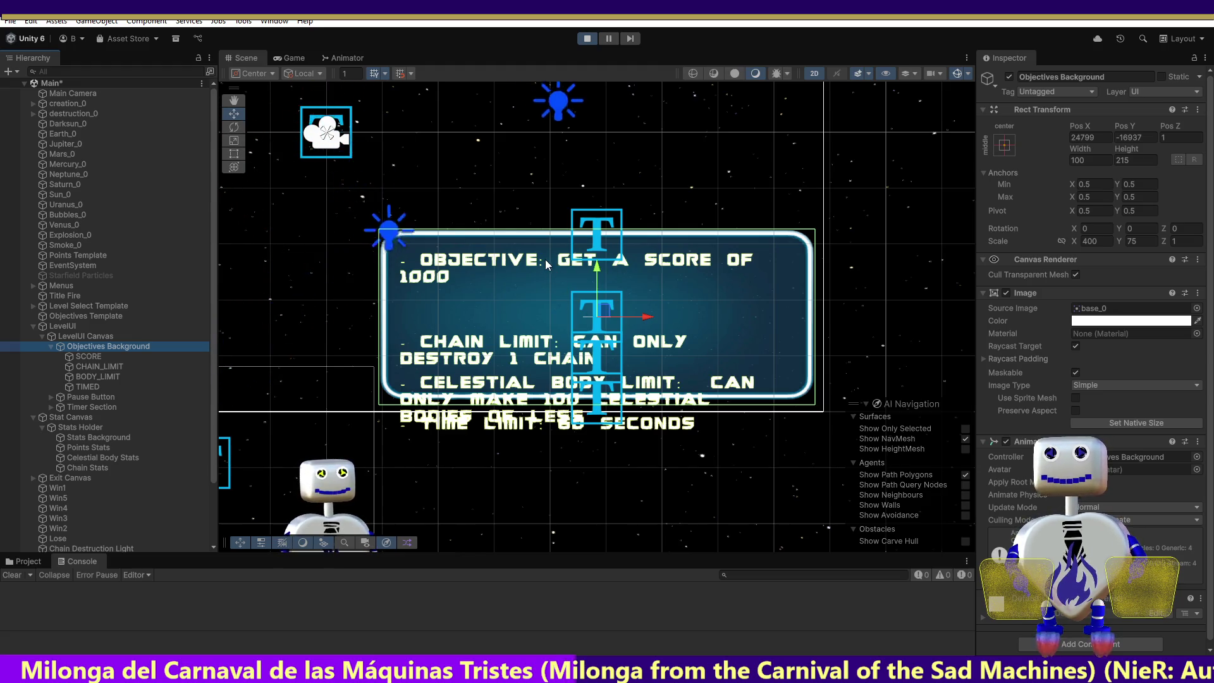
# - Inspect the CHAIN_LIMIT and SCORE entries, test-moving CHAIN_LIMIT upward and undoing it
pyautogui.click(595, 269)
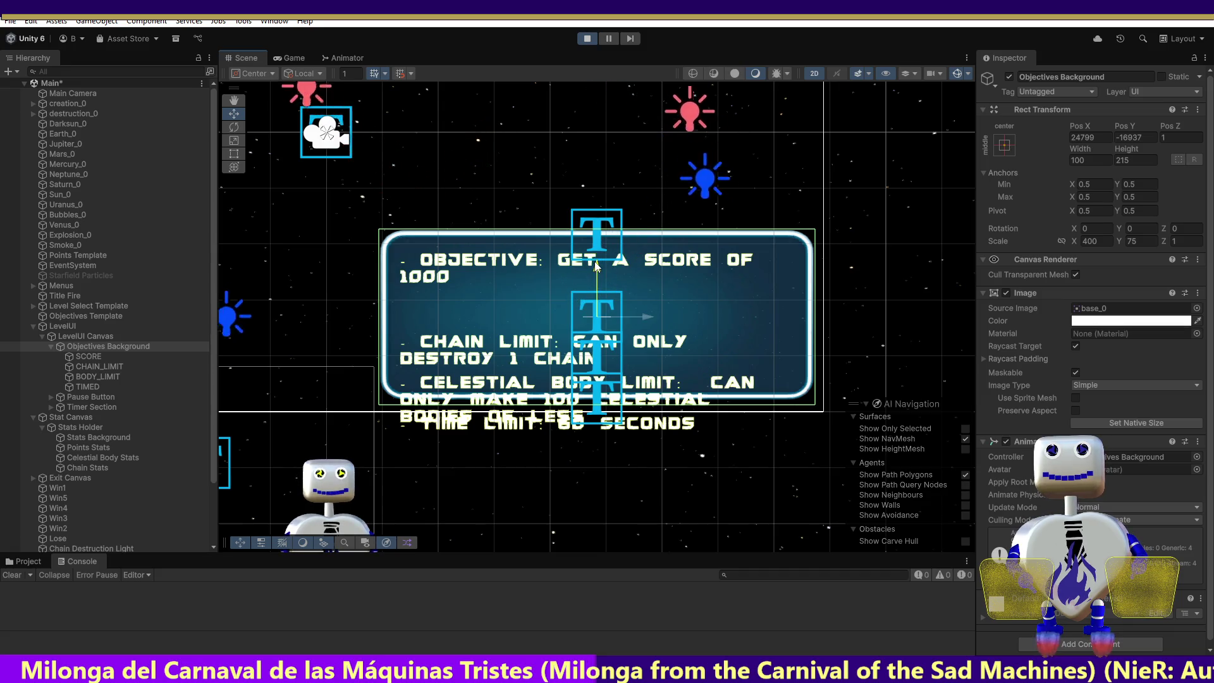
pyautogui.click(125, 366)
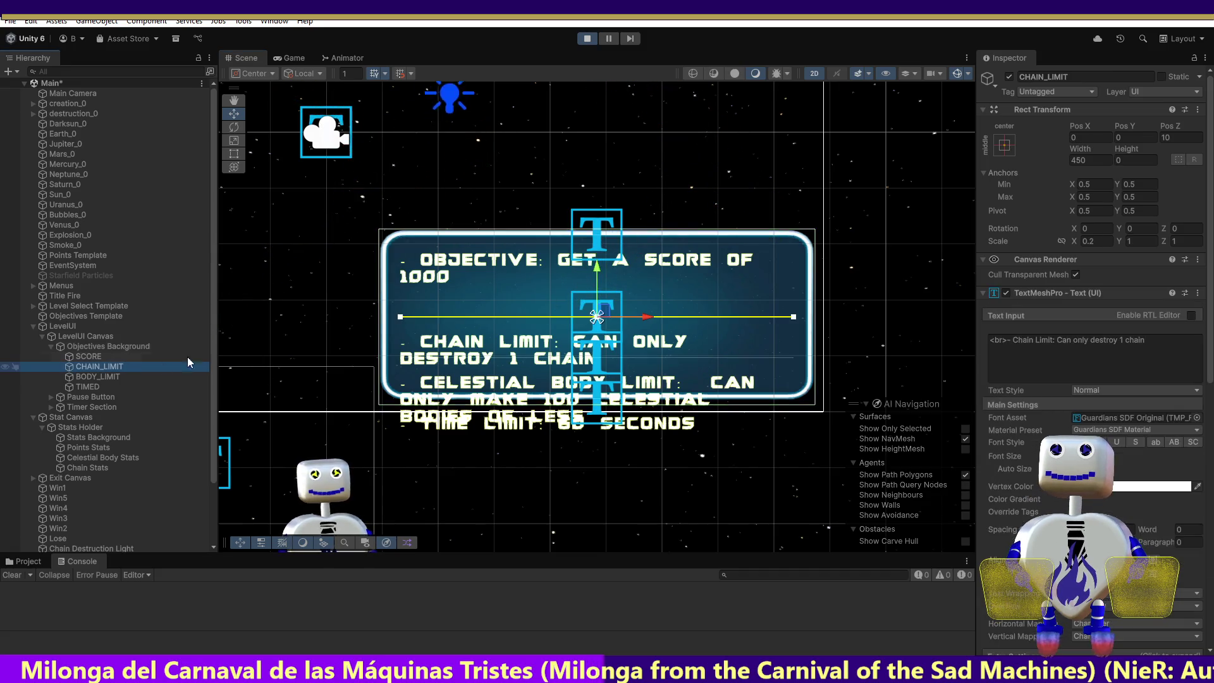
pyautogui.click(156, 356)
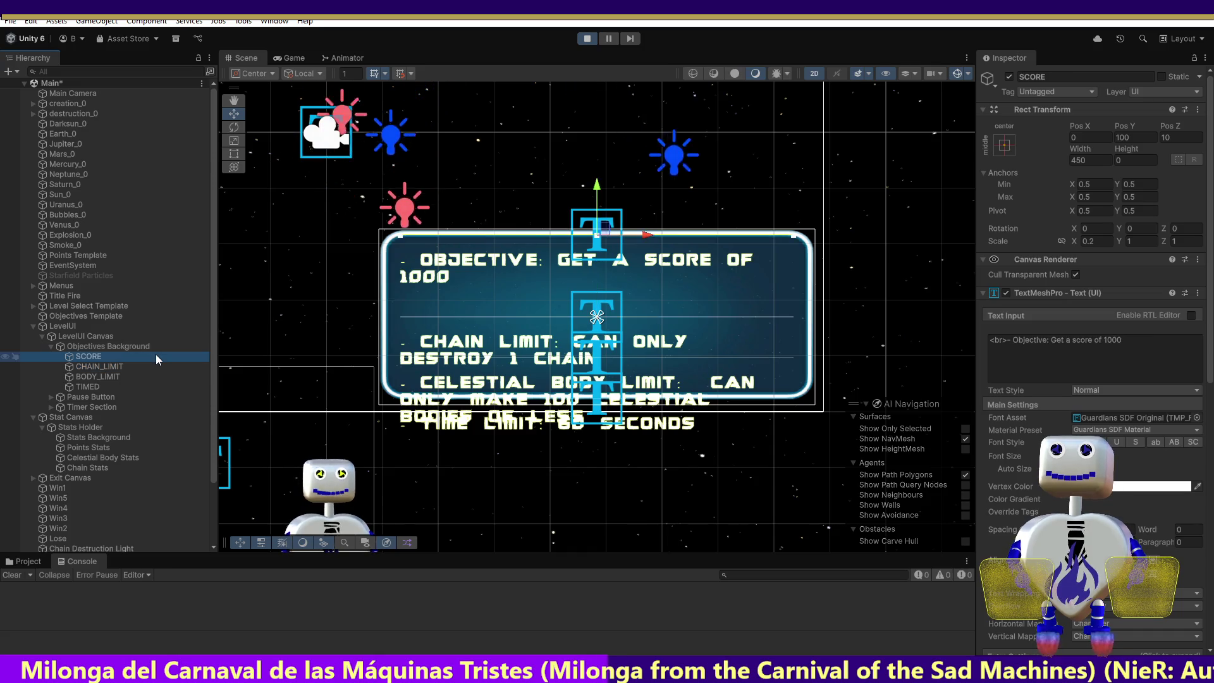
pyautogui.click(154, 366)
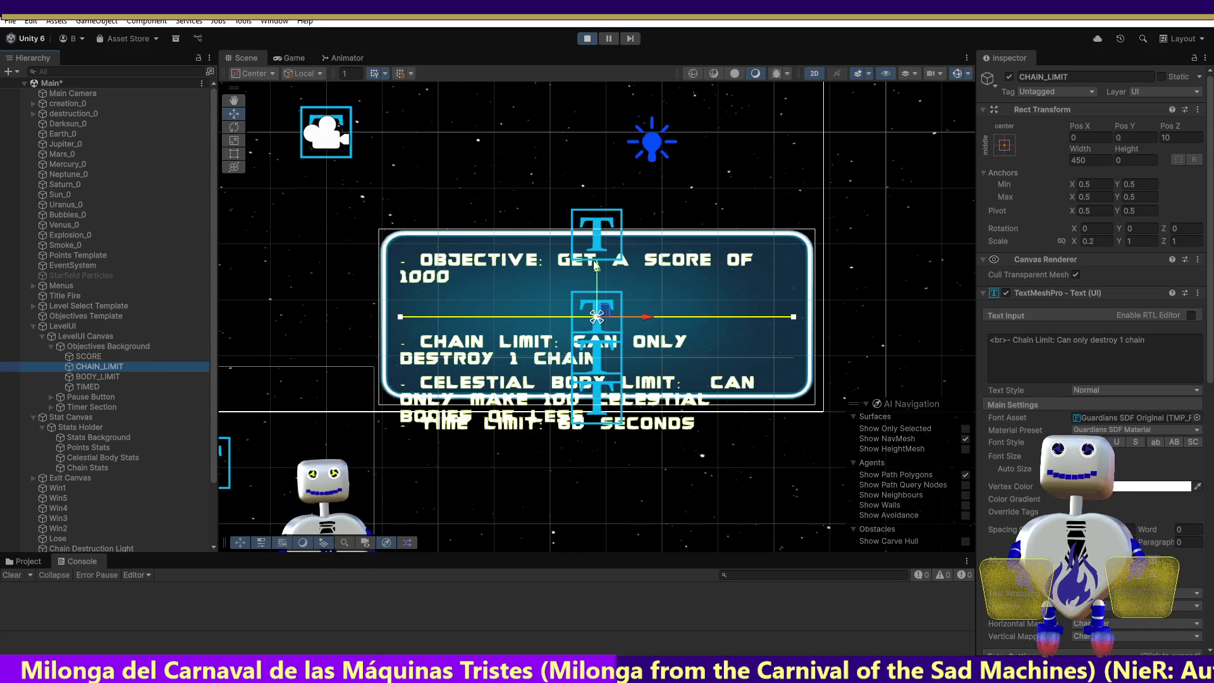
pyautogui.moveTo(596, 264); pyautogui.dragTo(596, 231)
pyautogui.hotkey('ctrl', 'z')
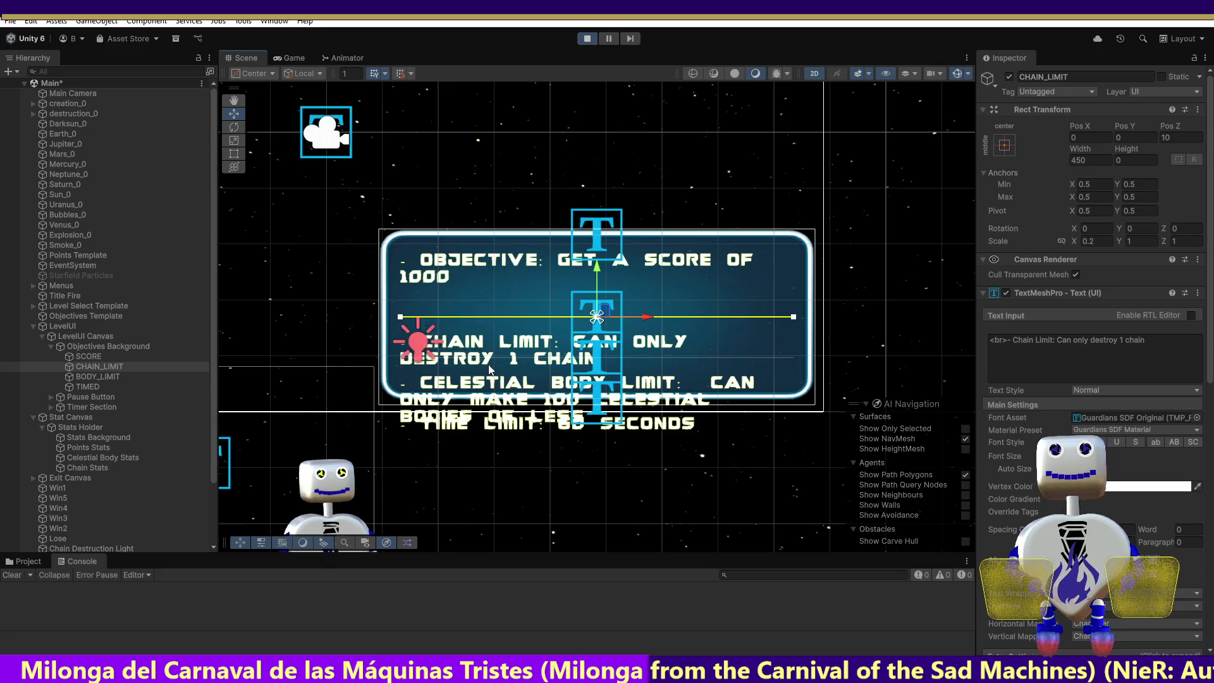
# - Compare the SCORE, CHAIN_LIMIT, BODY_LIMIT and TIMED entry positions, then stop play mode
pyautogui.click(92, 358)
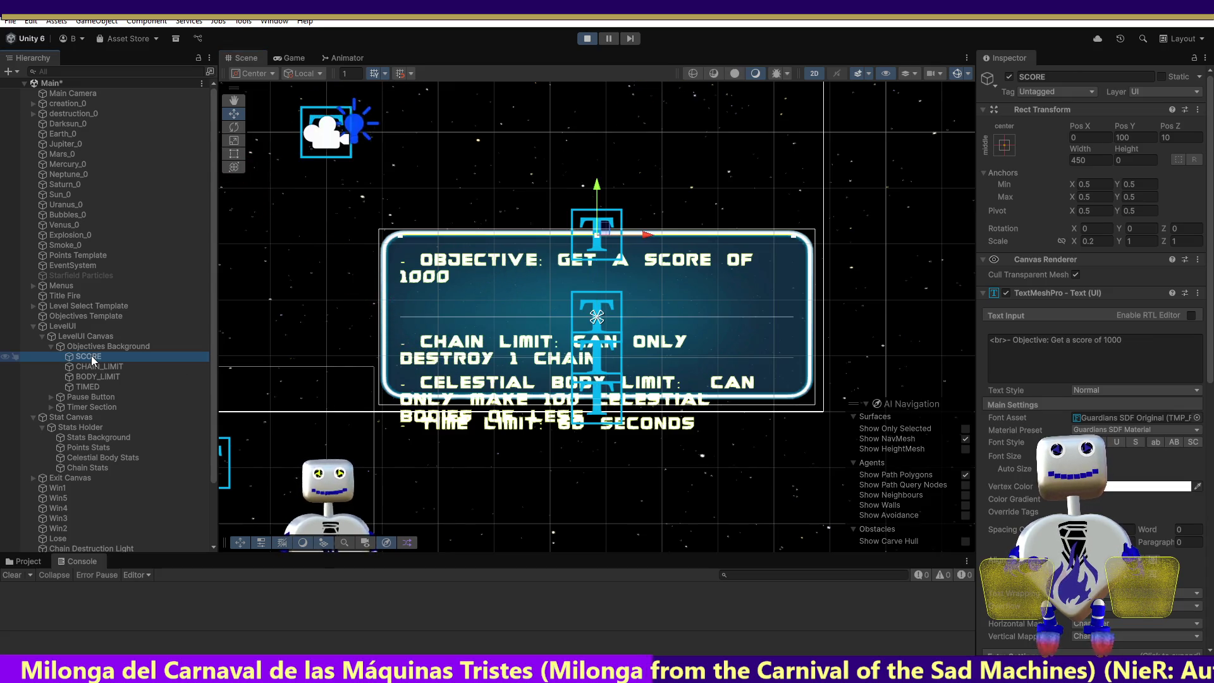
pyautogui.click(90, 369)
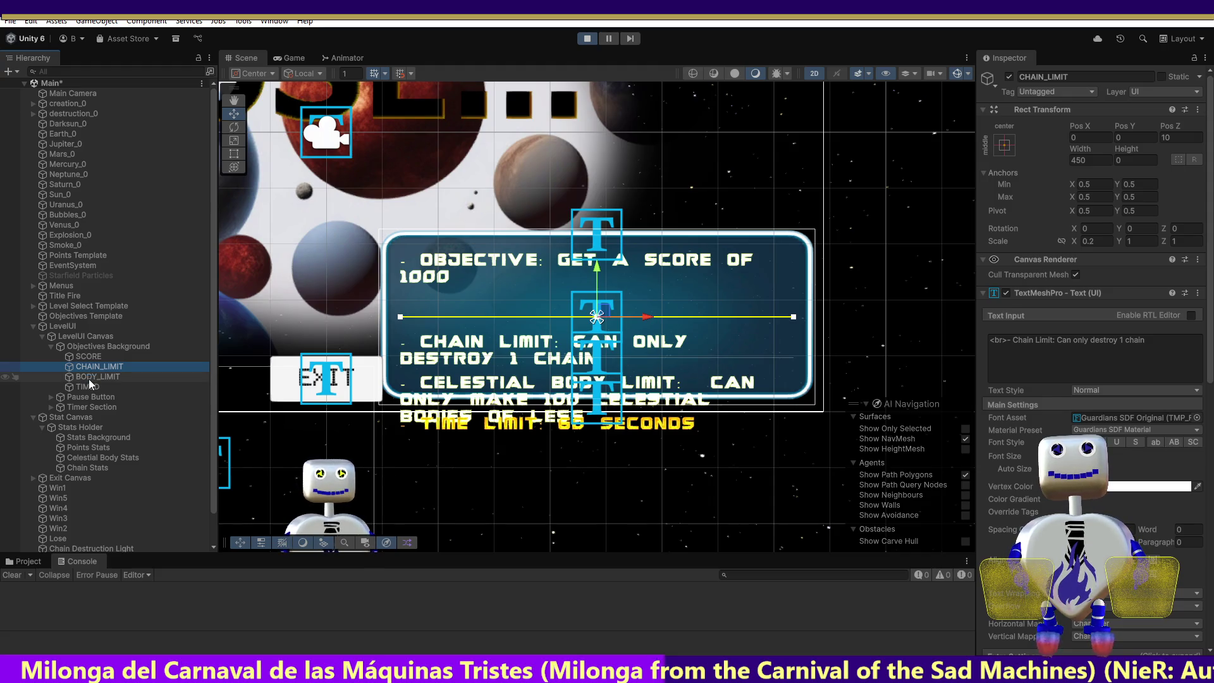
pyautogui.click(89, 378)
pyautogui.click(89, 387)
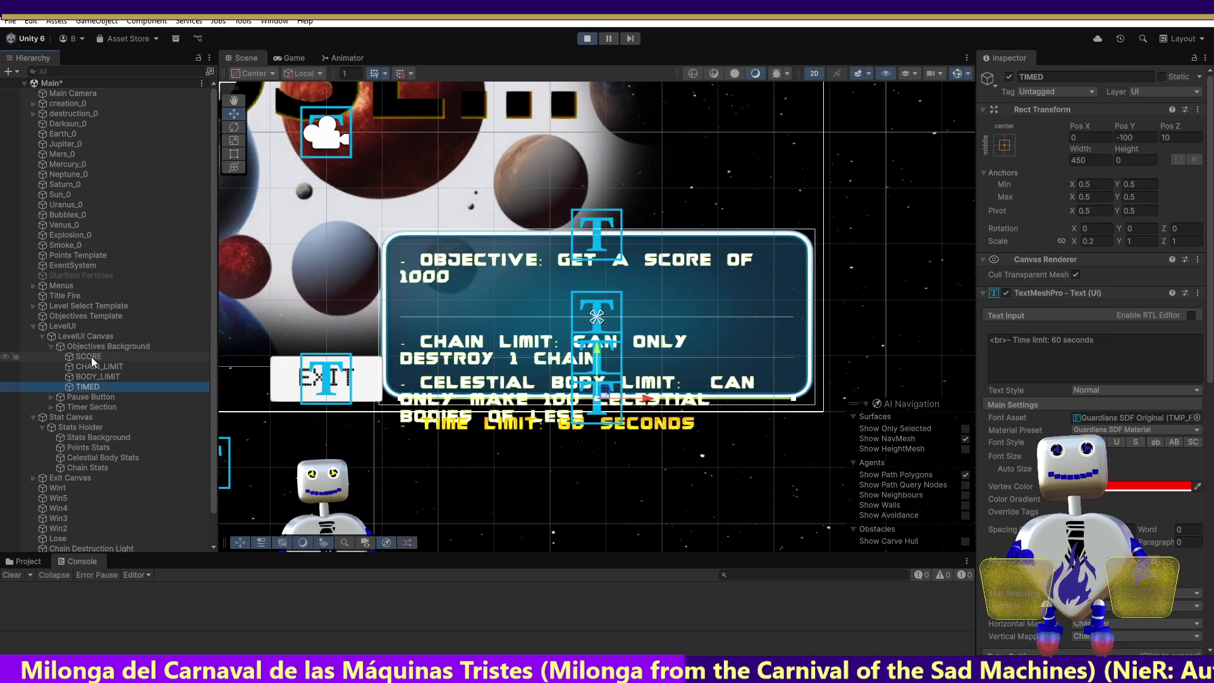
pyautogui.click(91, 357)
pyautogui.click(90, 366)
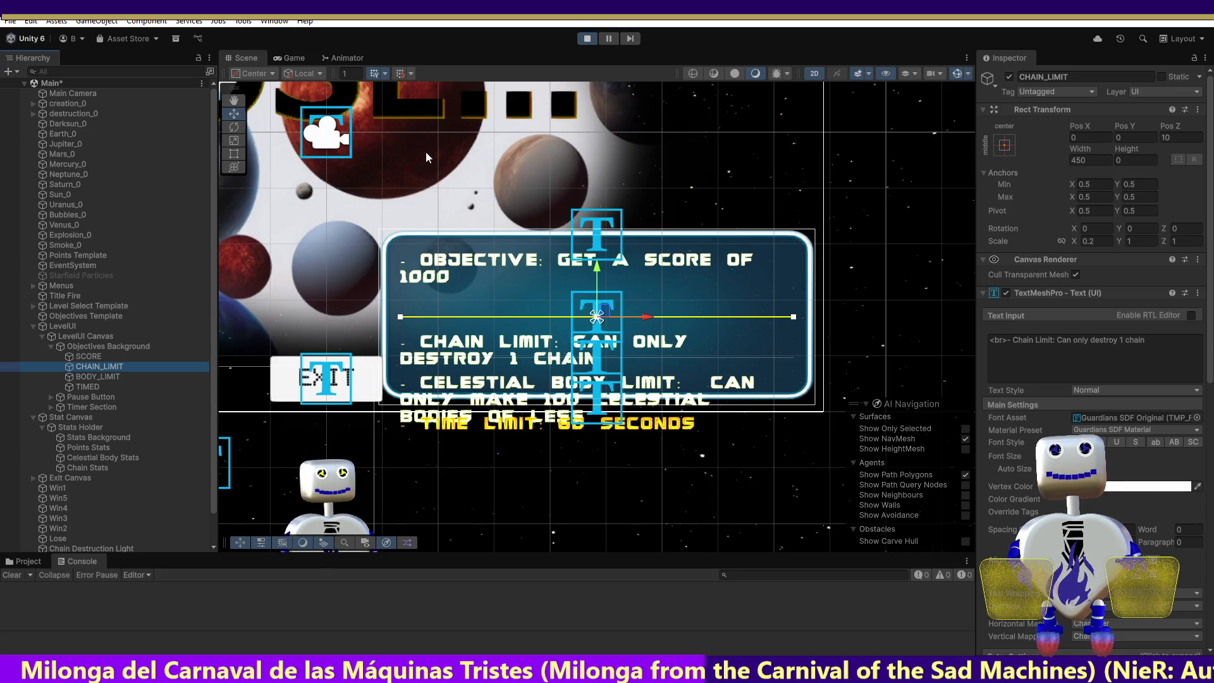
pyautogui.click(587, 39)
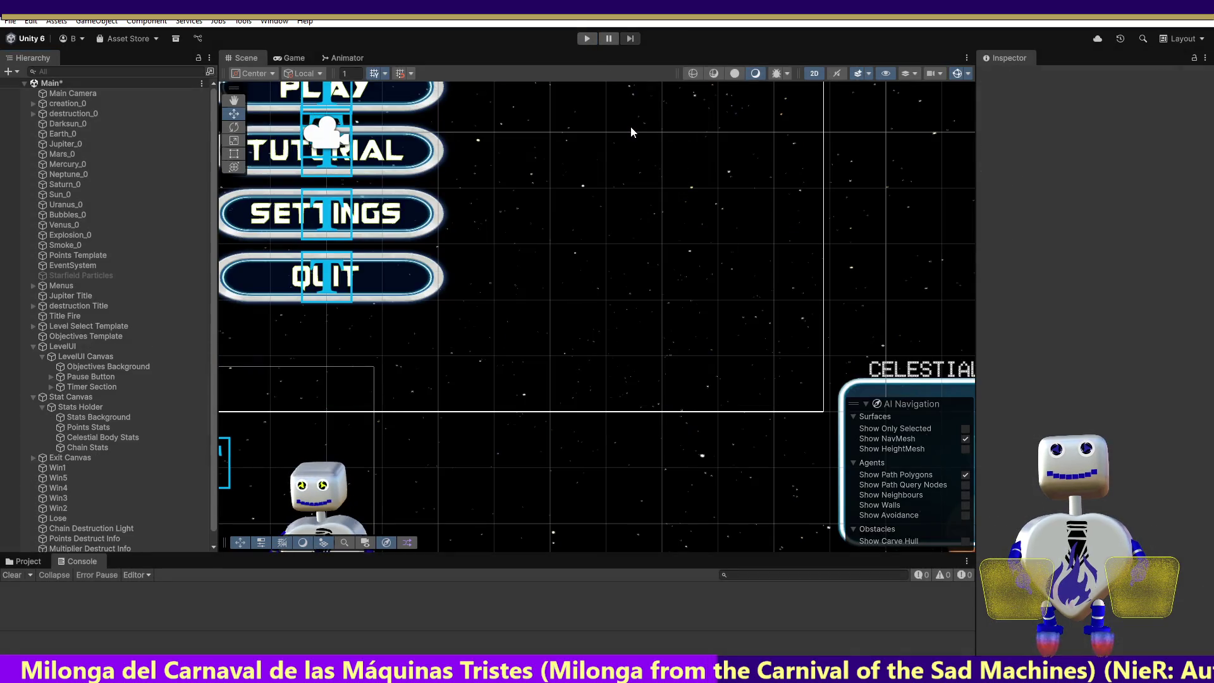
# - Delete the '(' and '+ 1)' around sectionPosOffset on the offset line, then return to Unity
pyautogui.hotkey('alt', 'Tab')
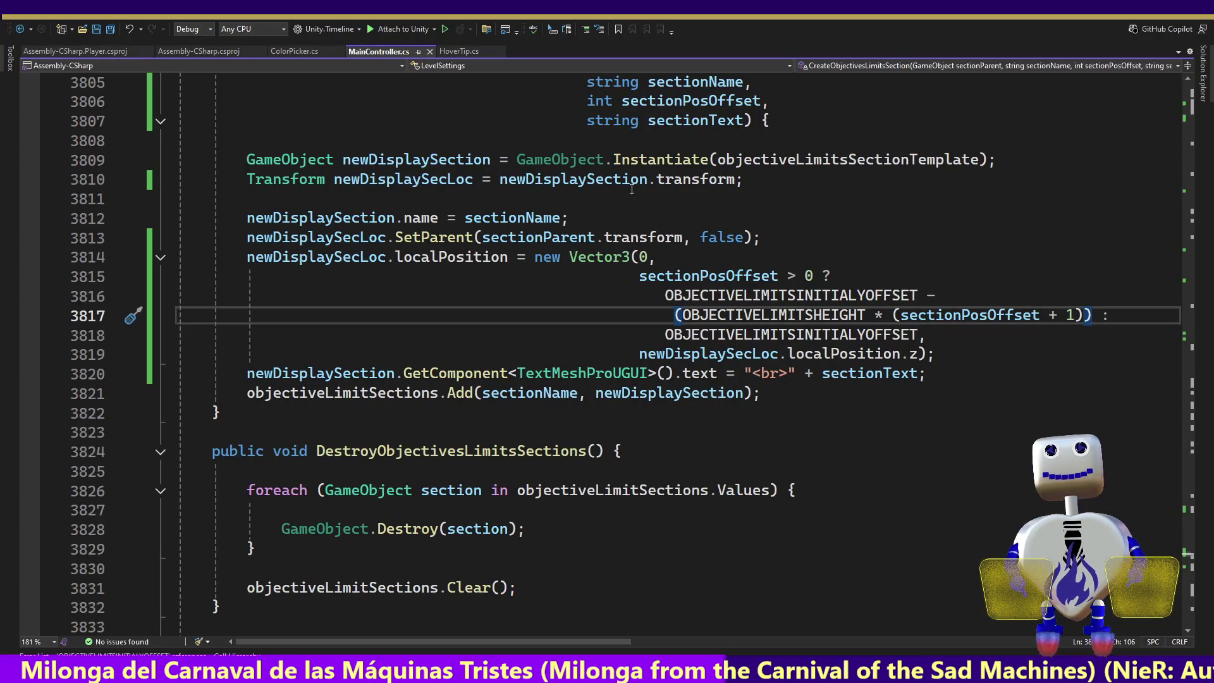
pyautogui.click(809, 263)
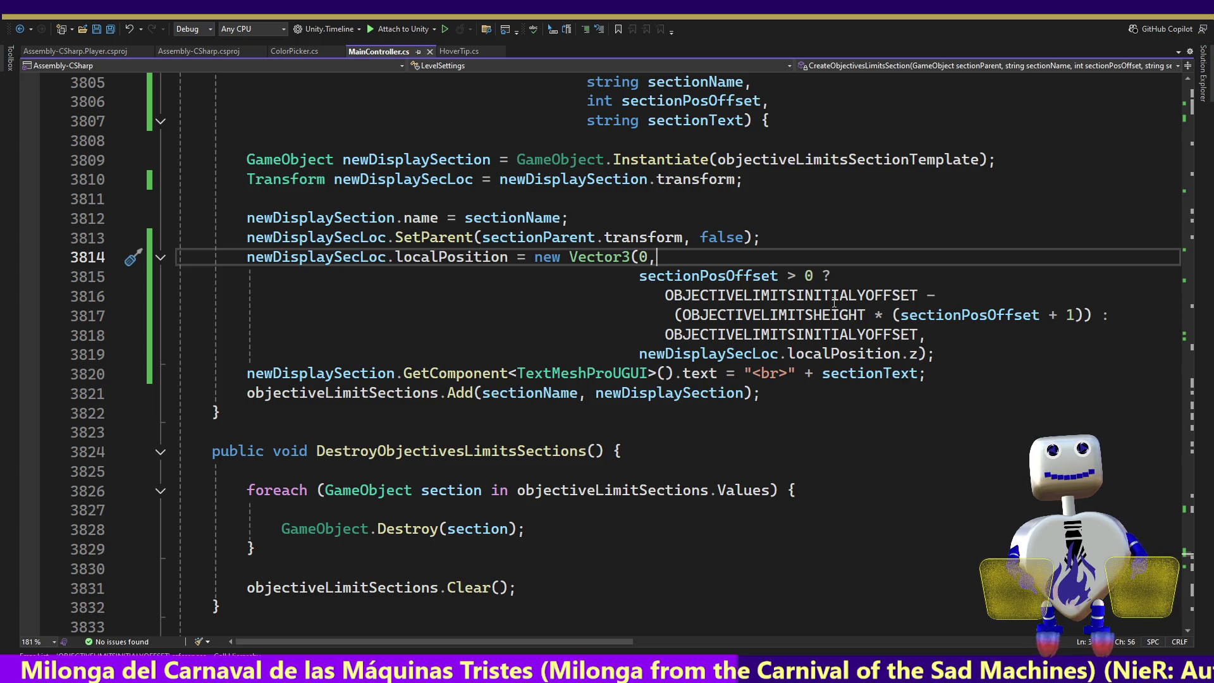
pyautogui.moveTo(814, 322)
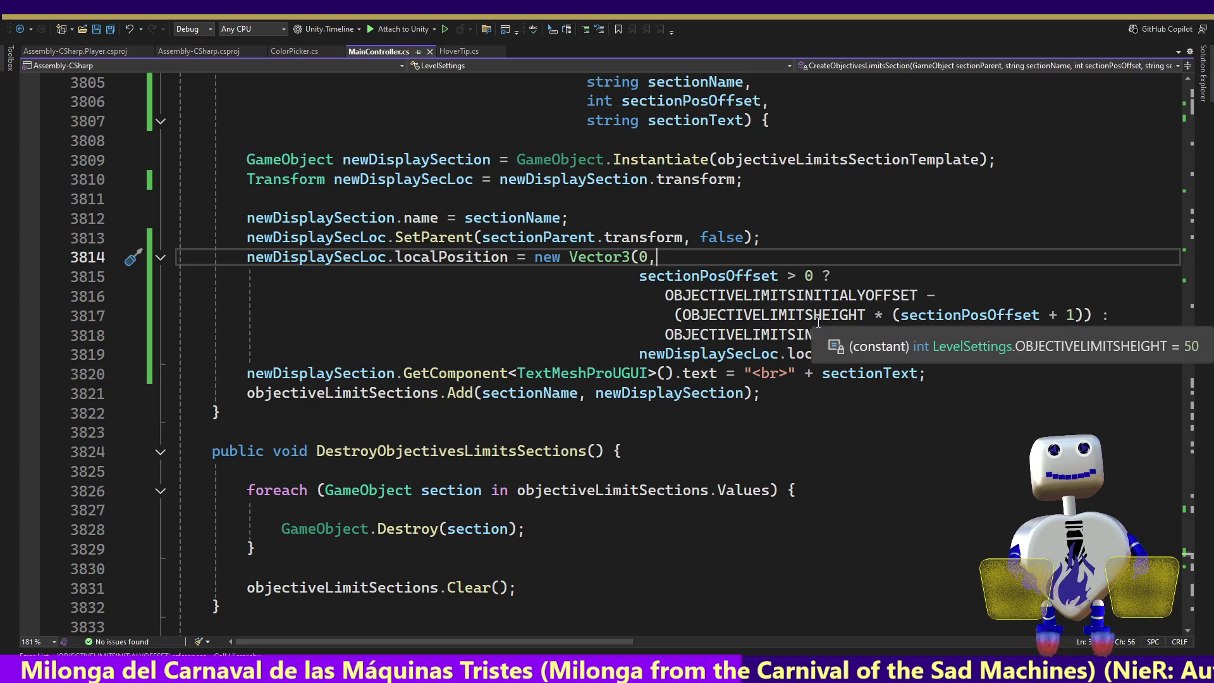
pyautogui.moveTo(928, 318)
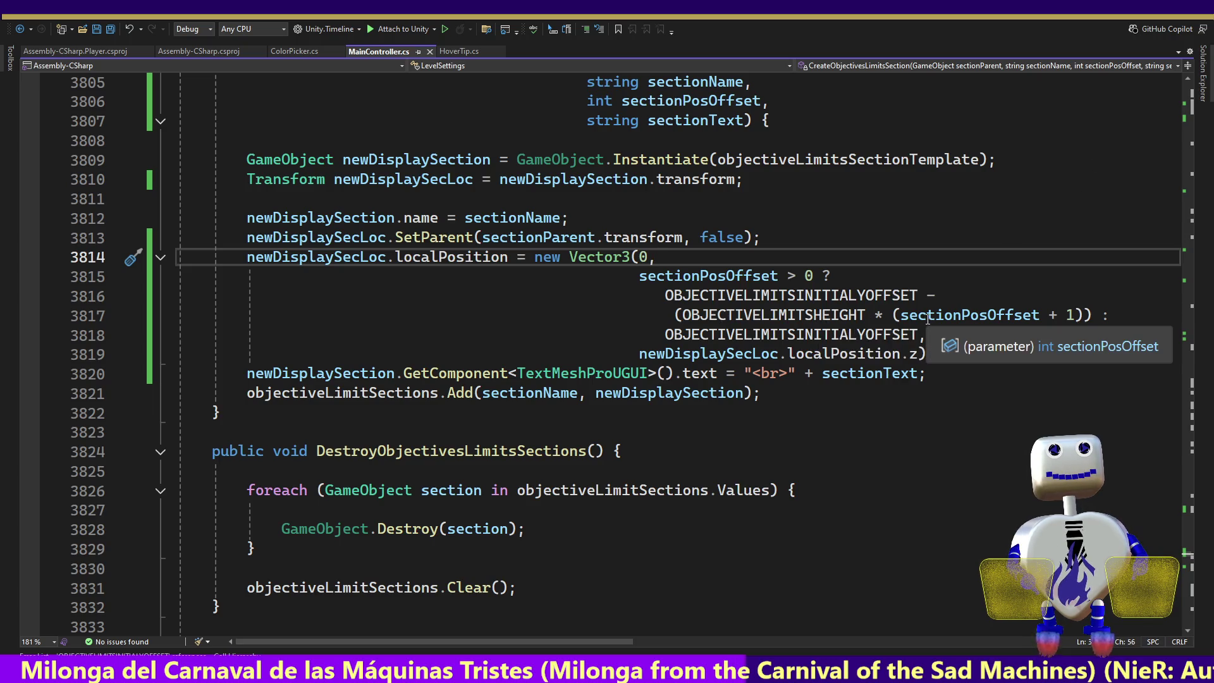
pyautogui.click(896, 314)
pyautogui.press('BackSpace')
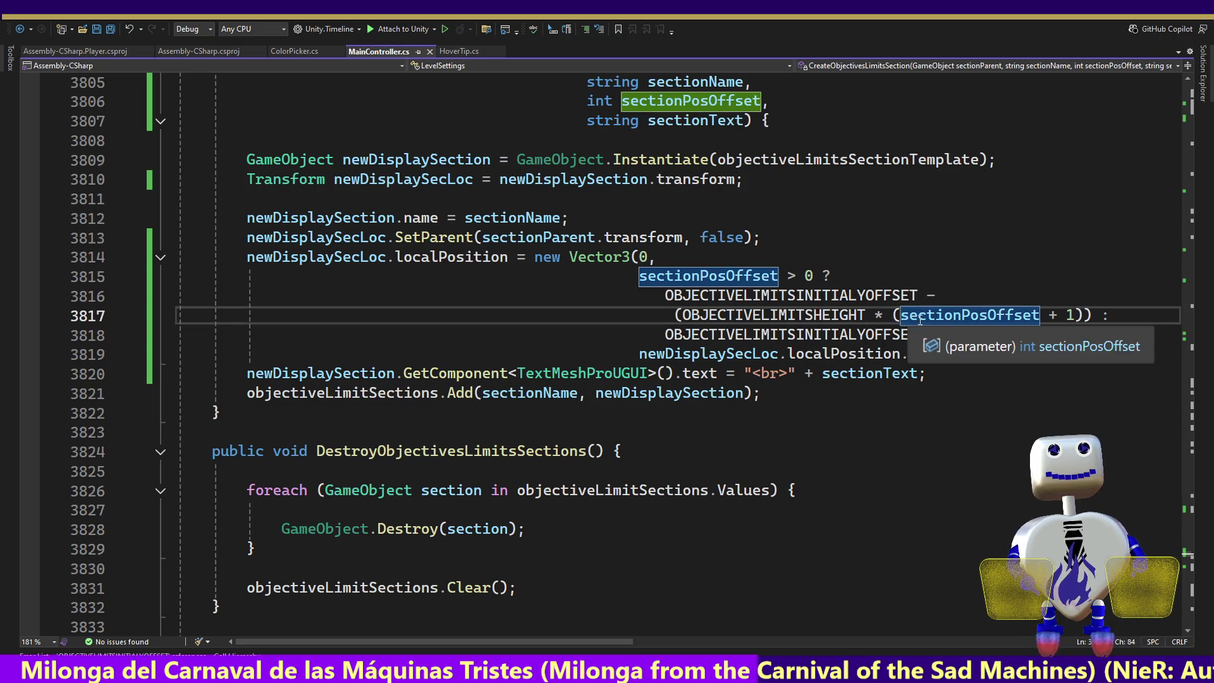
pyautogui.moveTo(1079, 315); pyautogui.dragTo(1042, 315)
pyautogui.press('BackSpace')
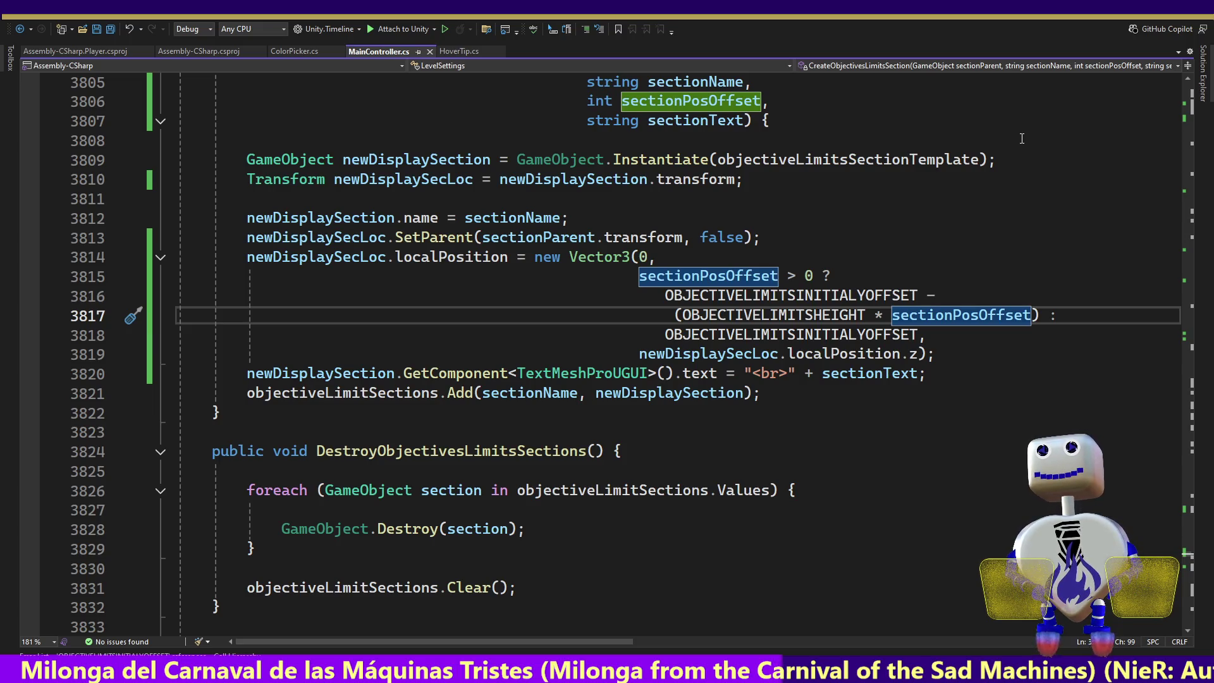
pyautogui.hotkey('alt', 'Tab')
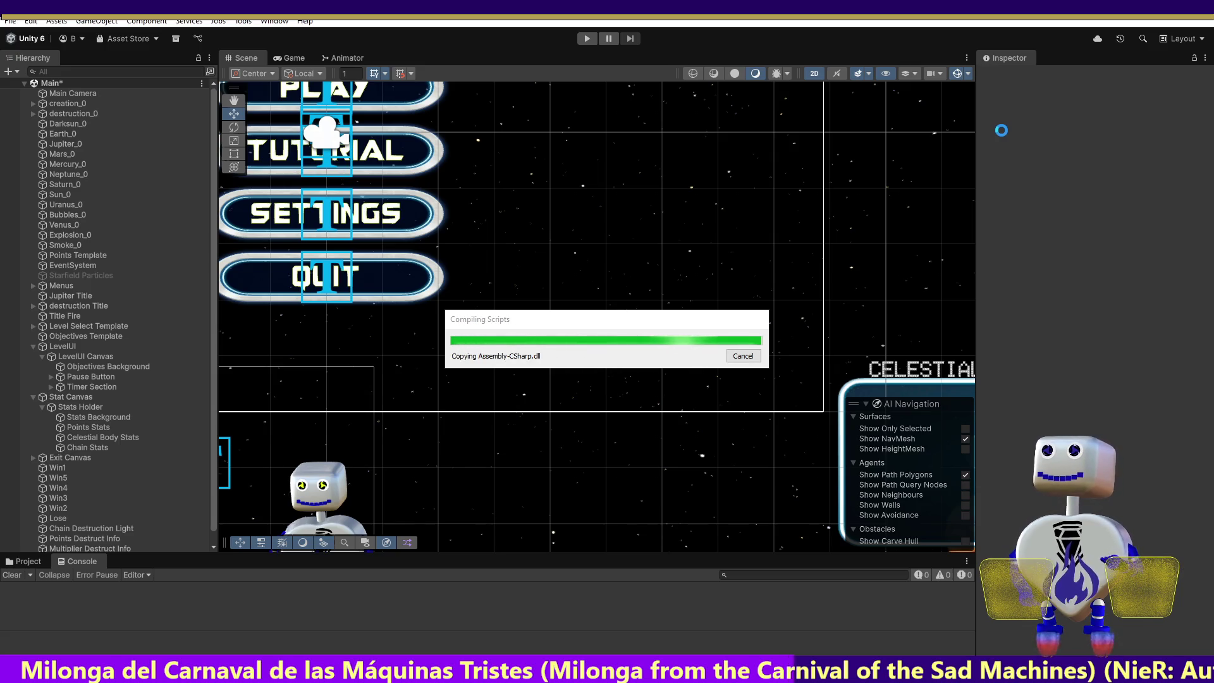
# - Enter play mode and open the level-select list from the title menu
pyautogui.click(587, 39)
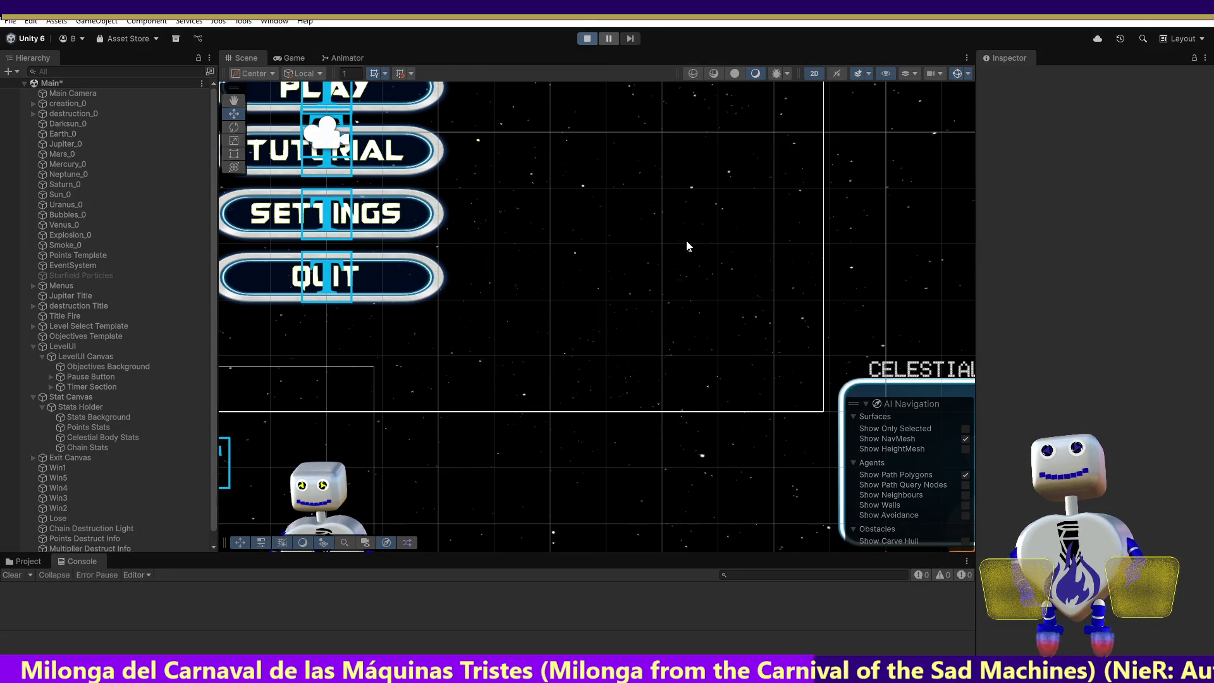
pyautogui.click(630, 279)
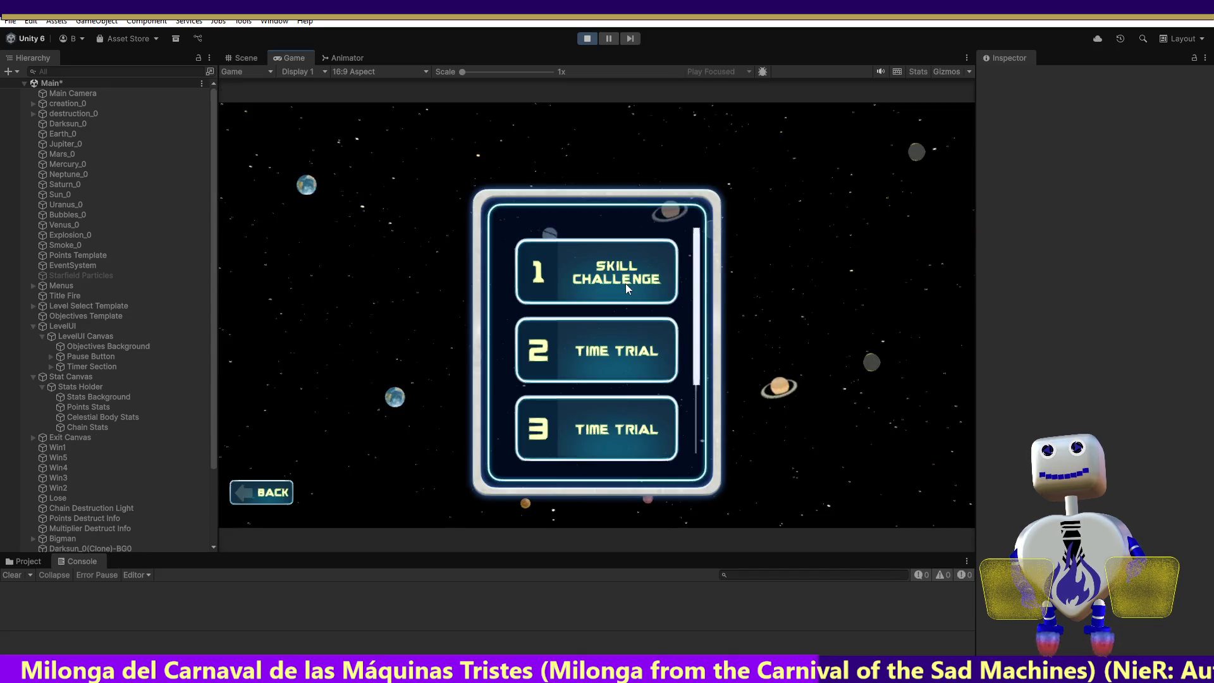
# - Start the Skill Challenge level, then stop play mode
pyautogui.click(630, 279)
pyautogui.click(884, 347)
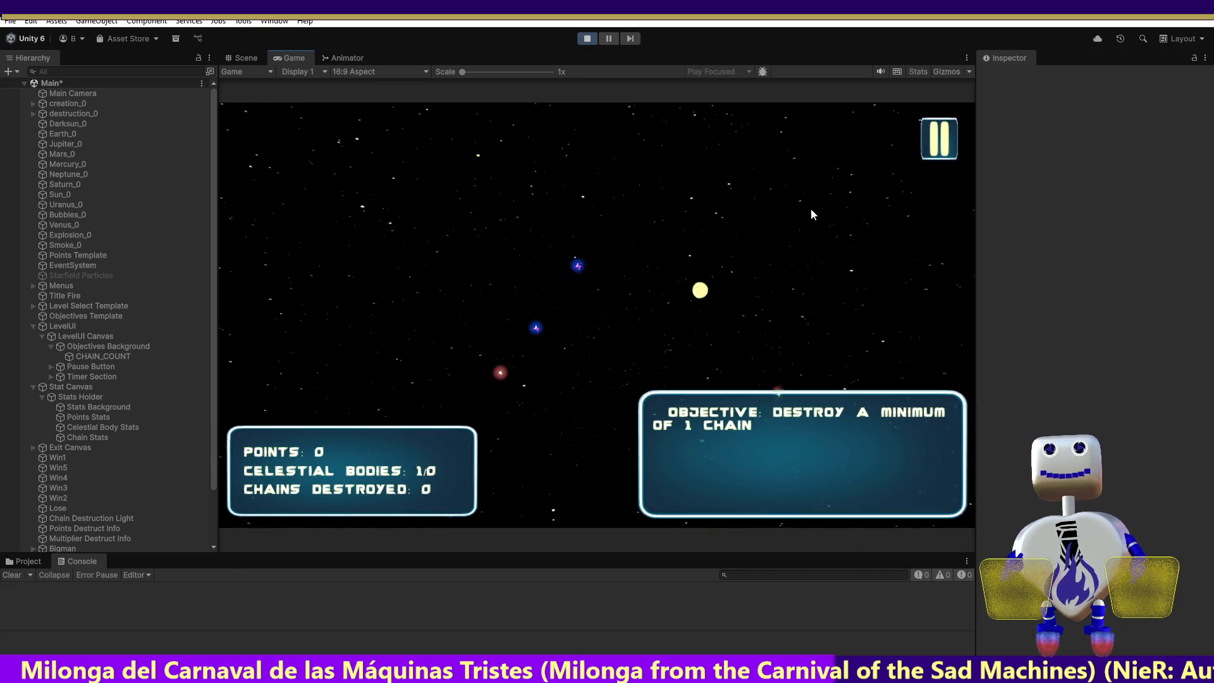
pyautogui.click(588, 40)
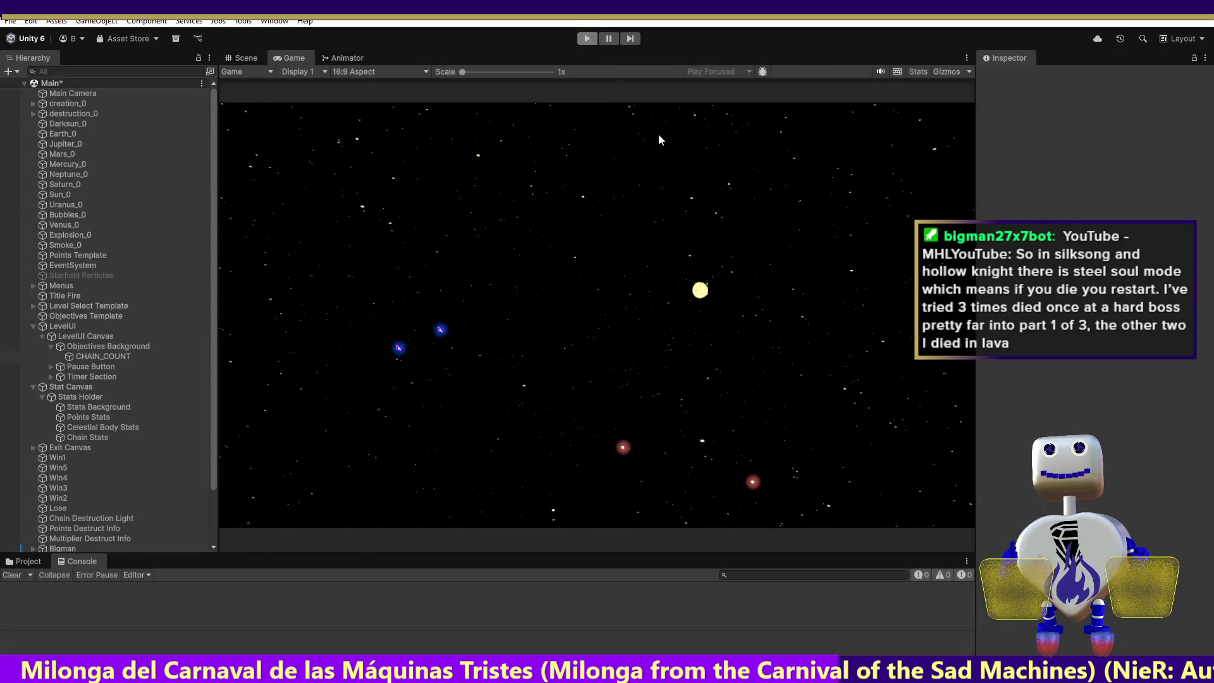
# - Restart play mode and launch level 2 Time Trial from level select
pyautogui.click(579, 39)
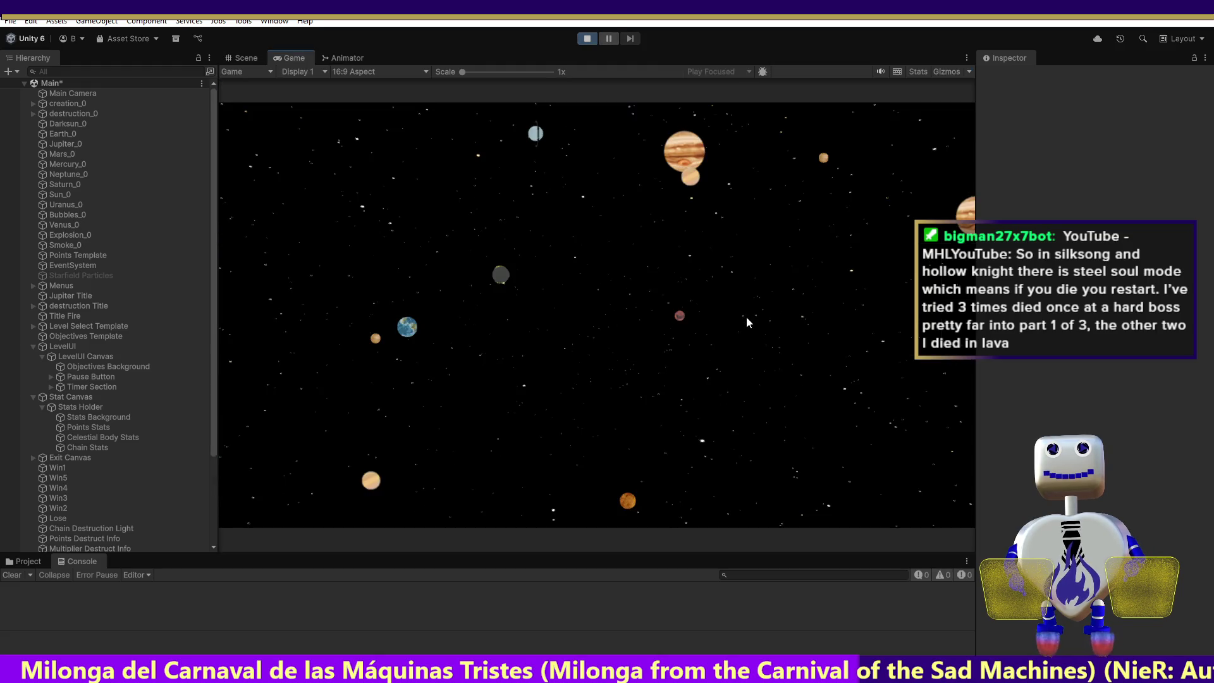
pyautogui.click(601, 281)
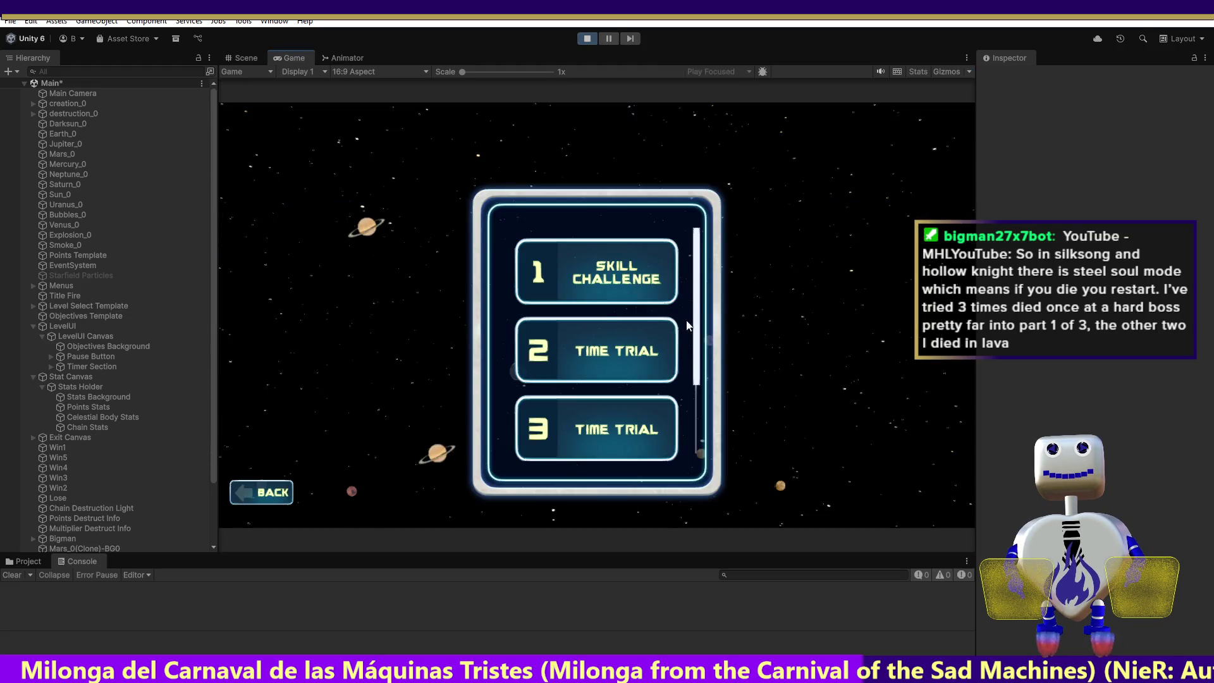
pyautogui.click(650, 353)
pyautogui.click(831, 412)
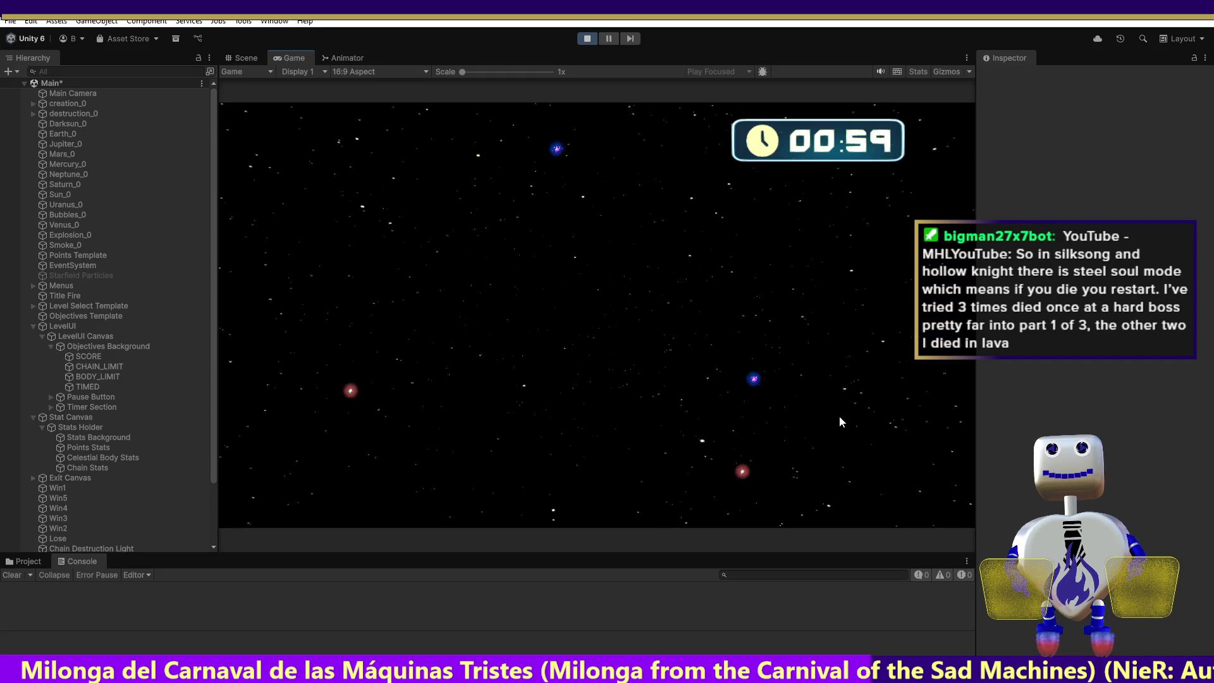
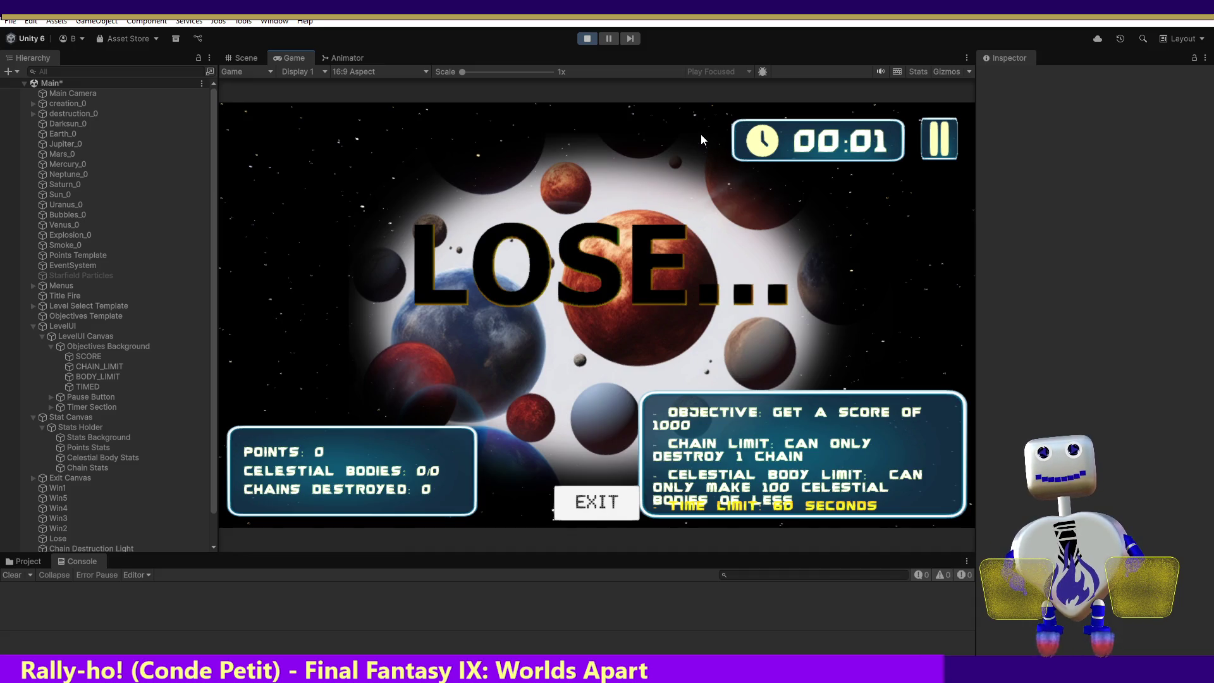
# - Stop the running playtest in Unity and switch to the code editor
pyautogui.click(588, 39)
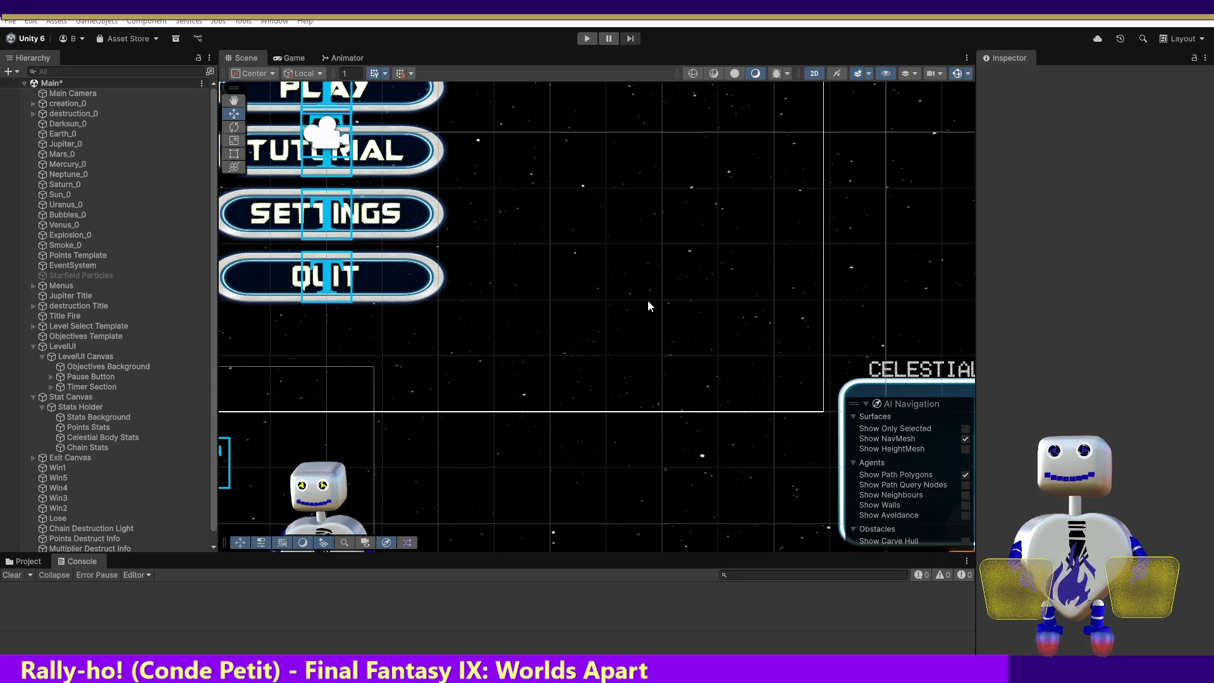
pyautogui.hotkey('alt', 'Tab')
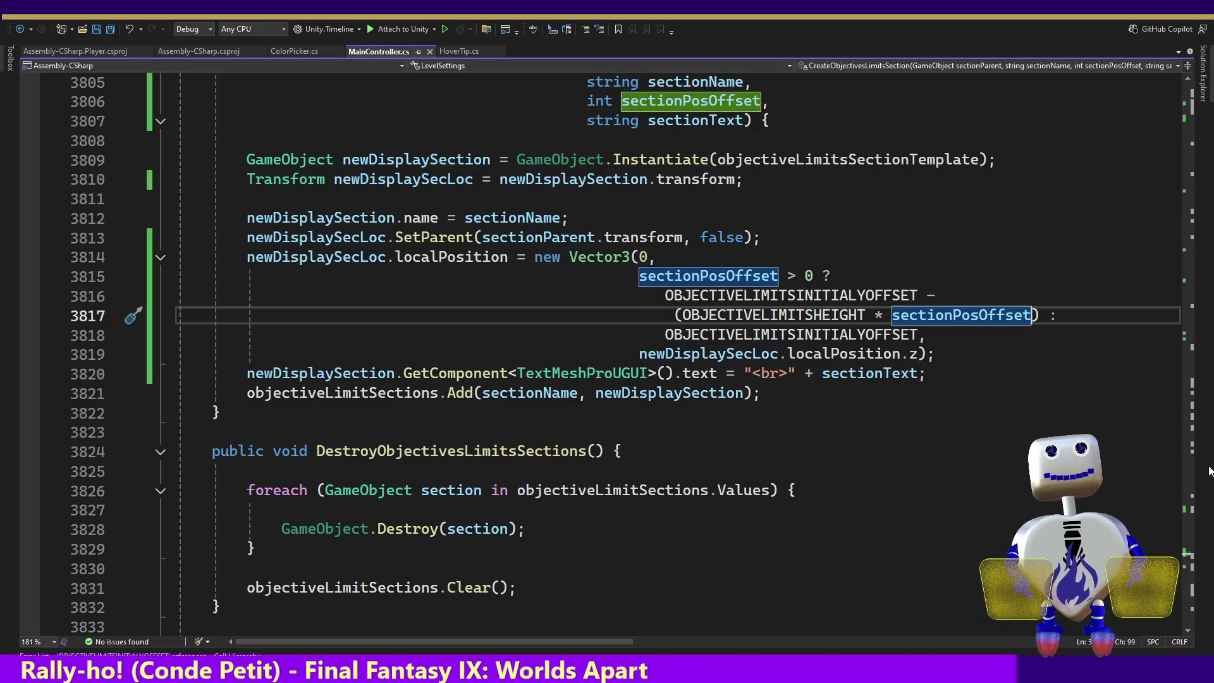
# - Scroll MainController.cs up to the AddLevelSettingValue calls and select ', 1, 100' on line 269
pyautogui.scroll(20, 1212, 306)
pyautogui.moveTo(1212, 305)
pyautogui.mouseDown()
pyautogui.moveTo(1204, 89)
pyautogui.moveTo(1192, 123)
pyautogui.mouseUp()
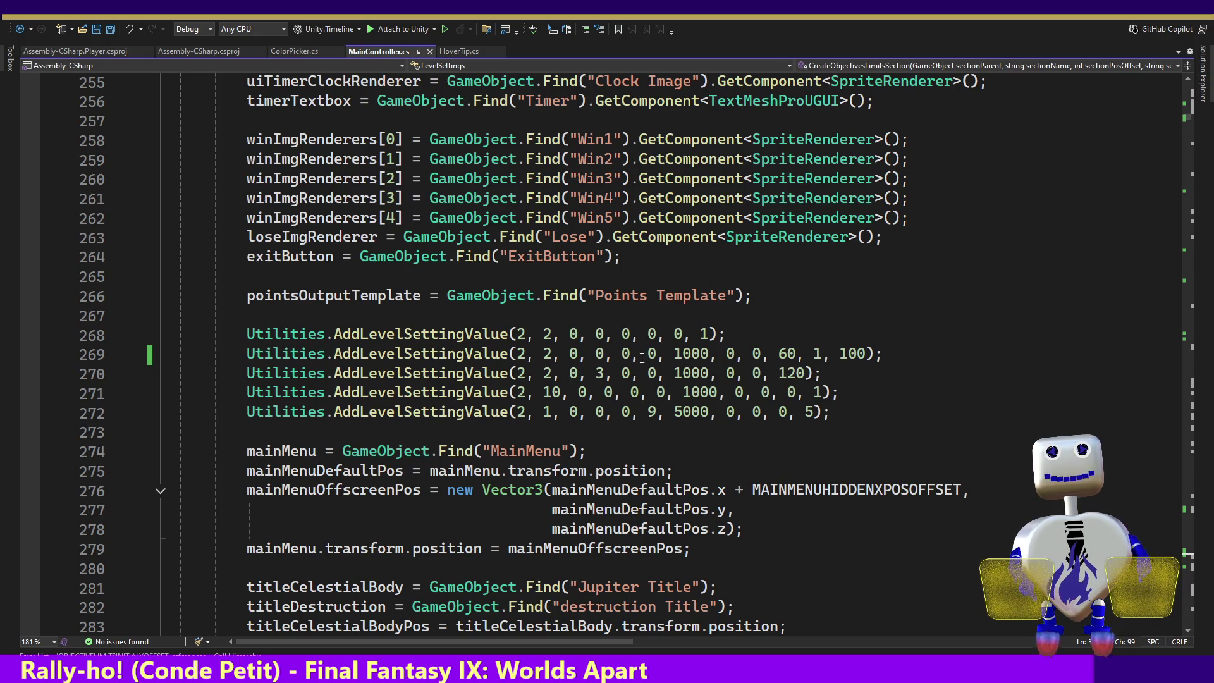
pyautogui.moveTo(420, 331)
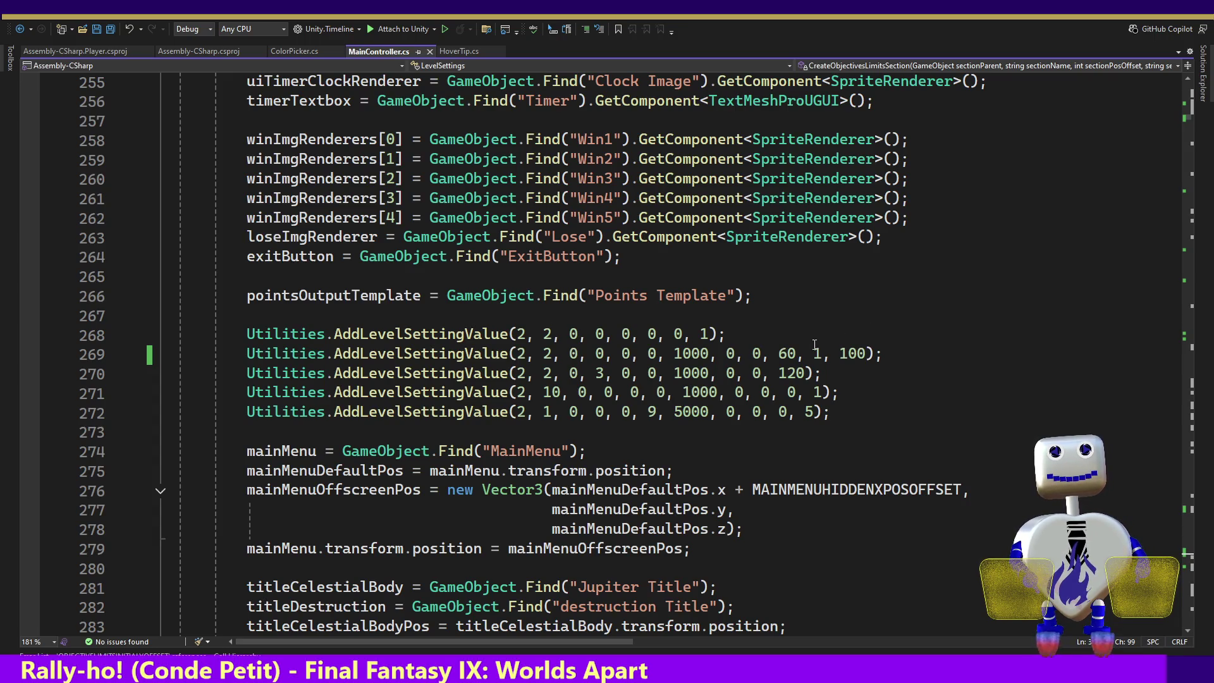
pyautogui.moveTo(468, 355)
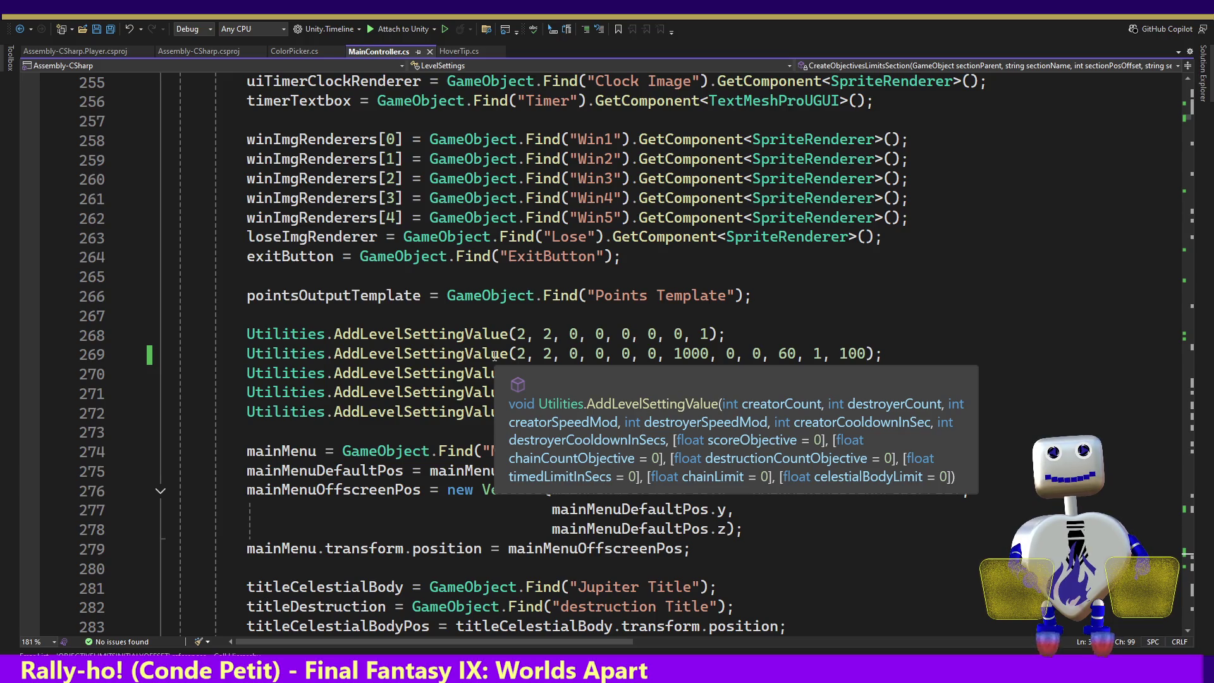
pyautogui.moveTo(864, 353); pyautogui.dragTo(796, 354)
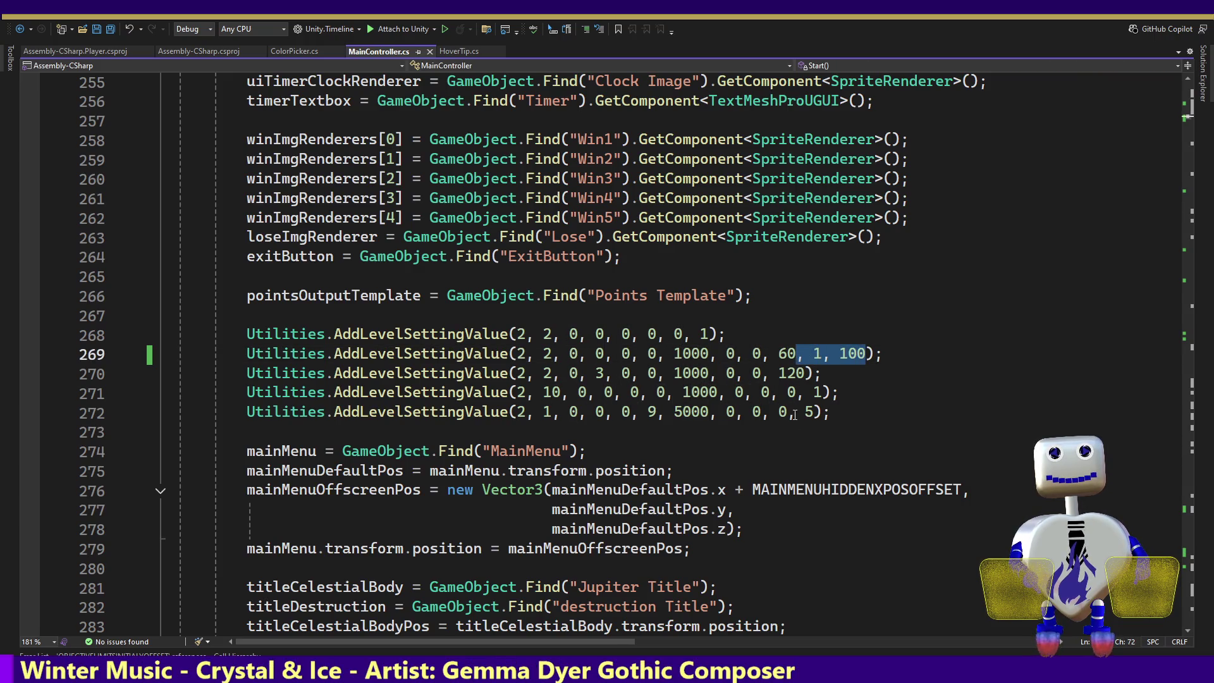
# - Drop the ', 1, 100' limits on line 269, set both values after 1000 to 1, and save
pyautogui.press('Delete')
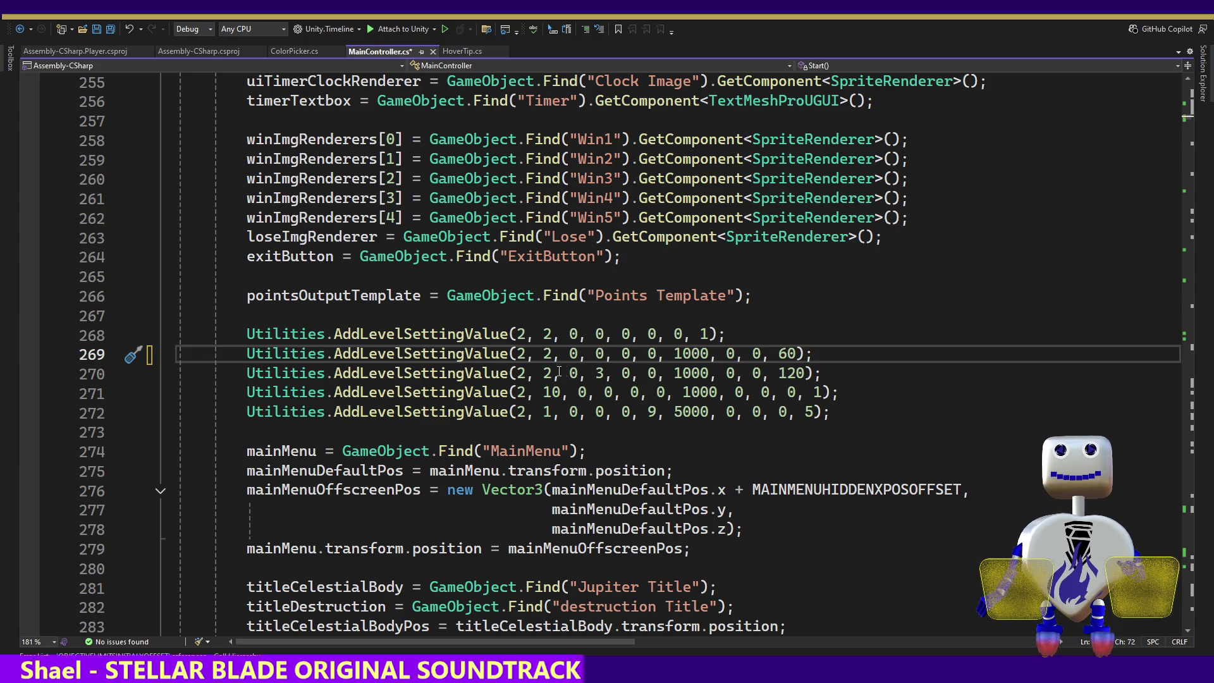
pyautogui.moveTo(441, 352)
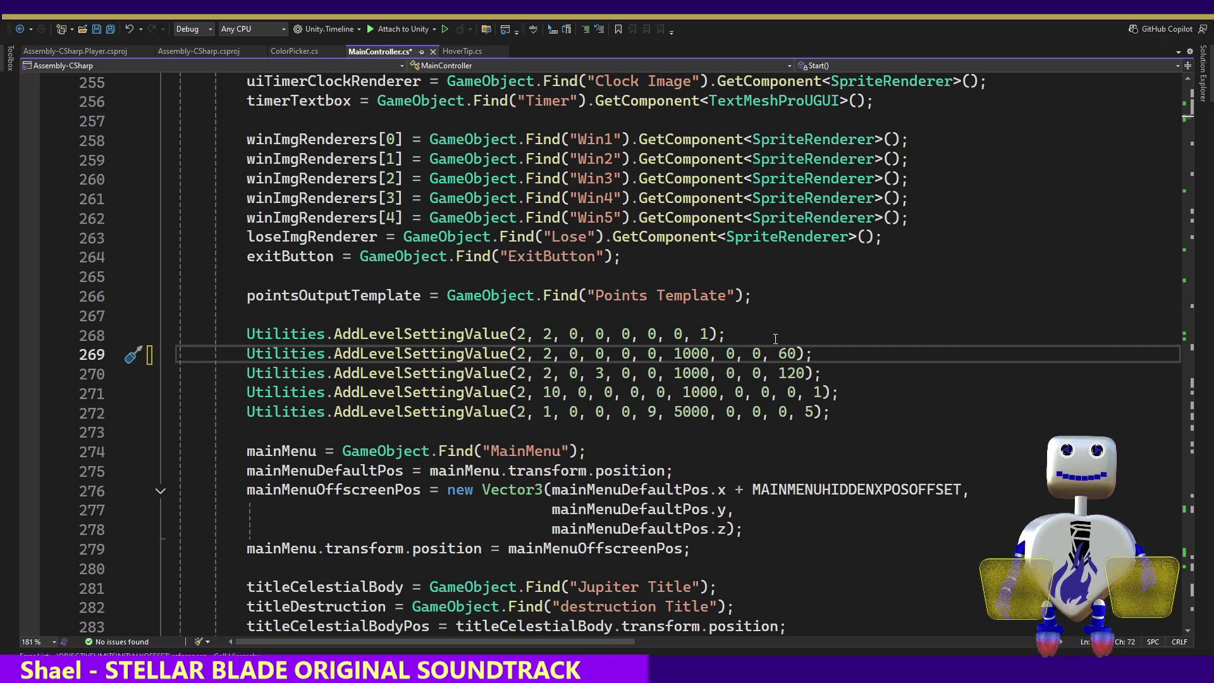
pyautogui.doubleClick(733, 353)
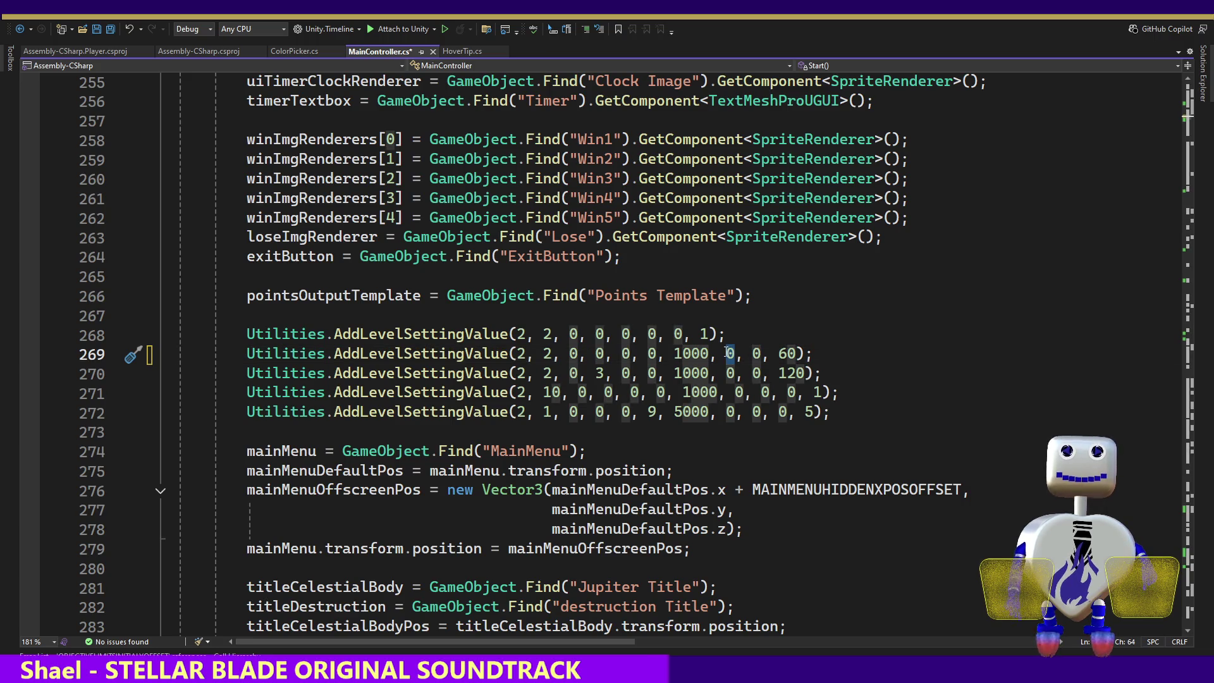
pyautogui.write('1')
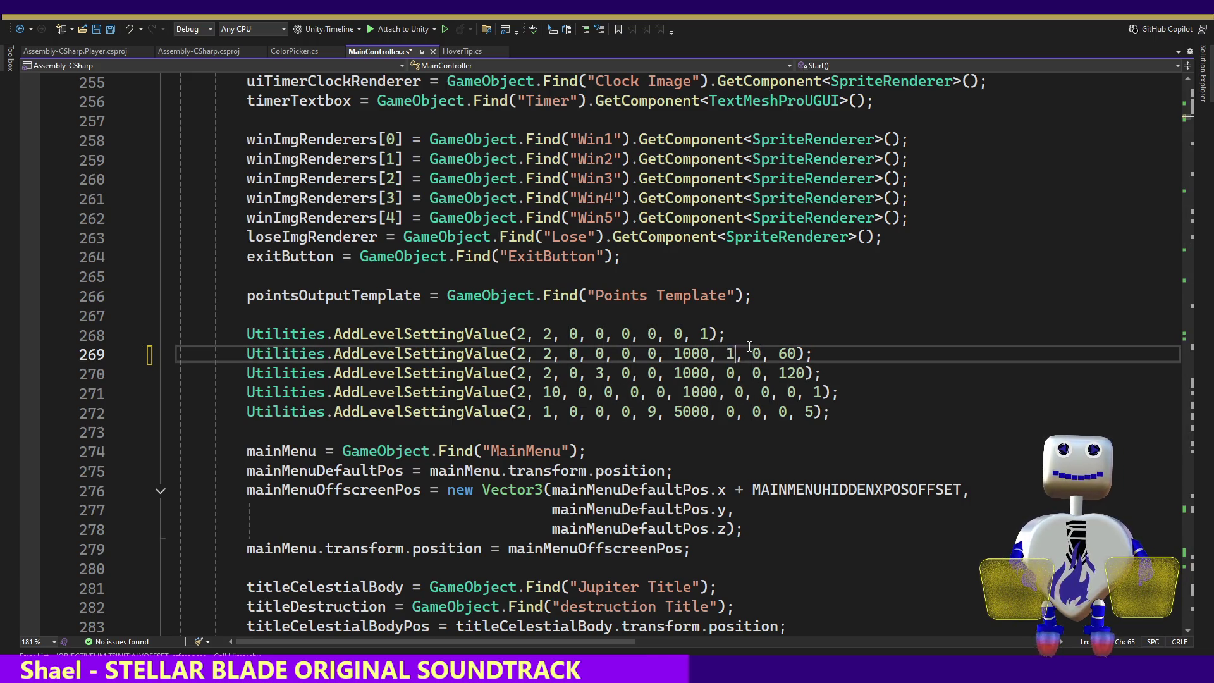
pyautogui.doubleClick(756, 354)
pyautogui.write('1')
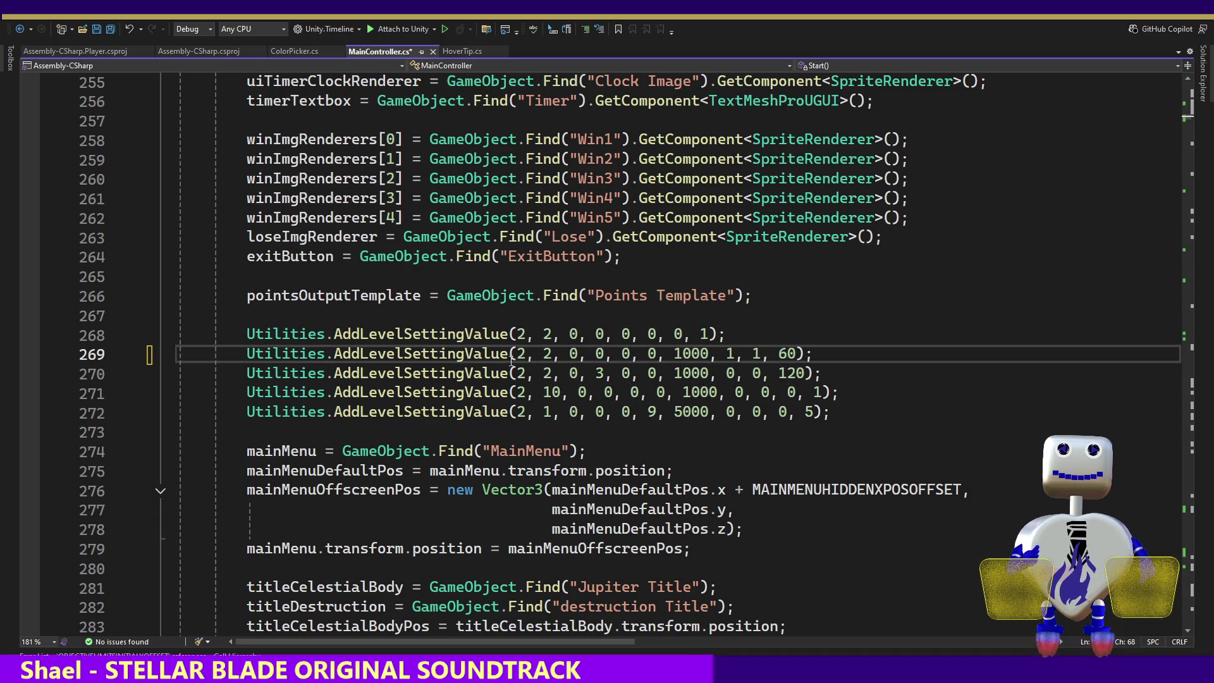
pyautogui.moveTo(513, 355)
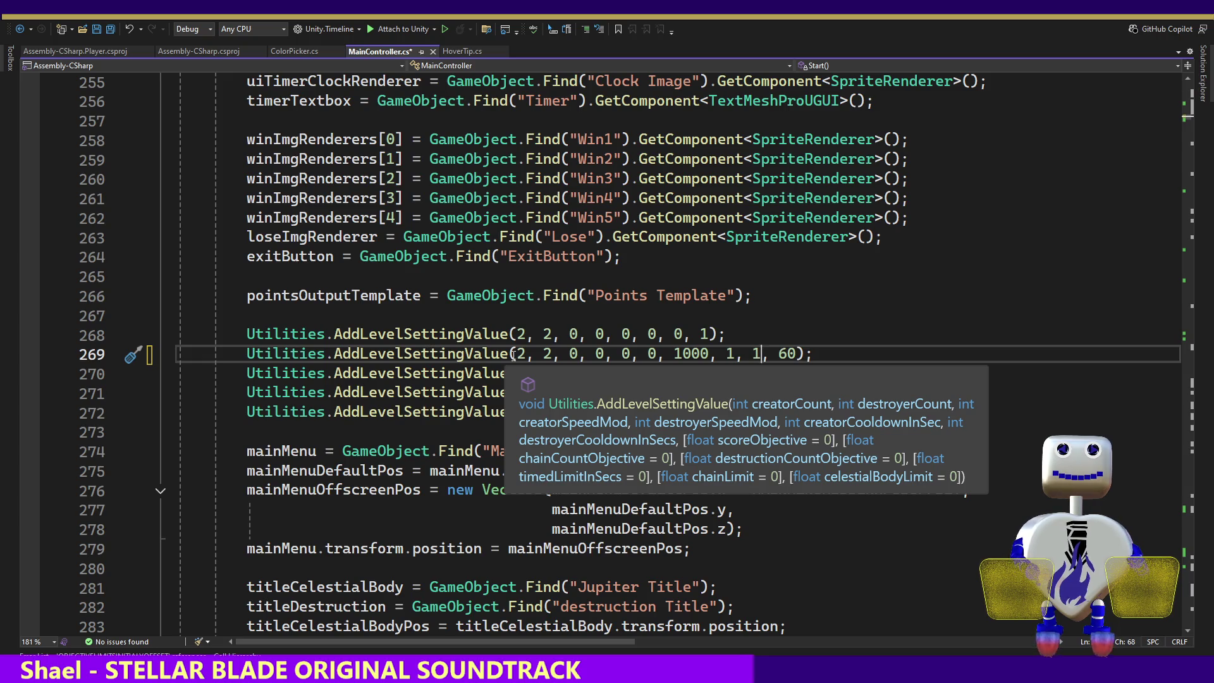
pyautogui.hotkey('ctrl', 's')
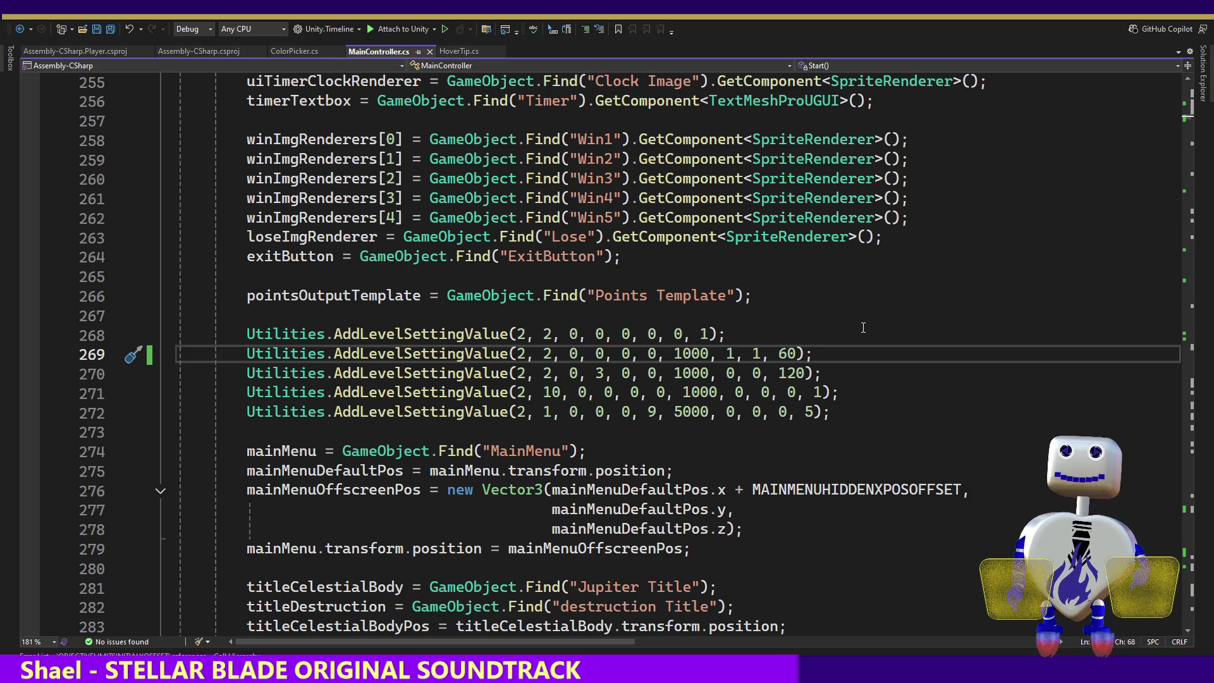
pyautogui.hotkey('alt', 'Tab')
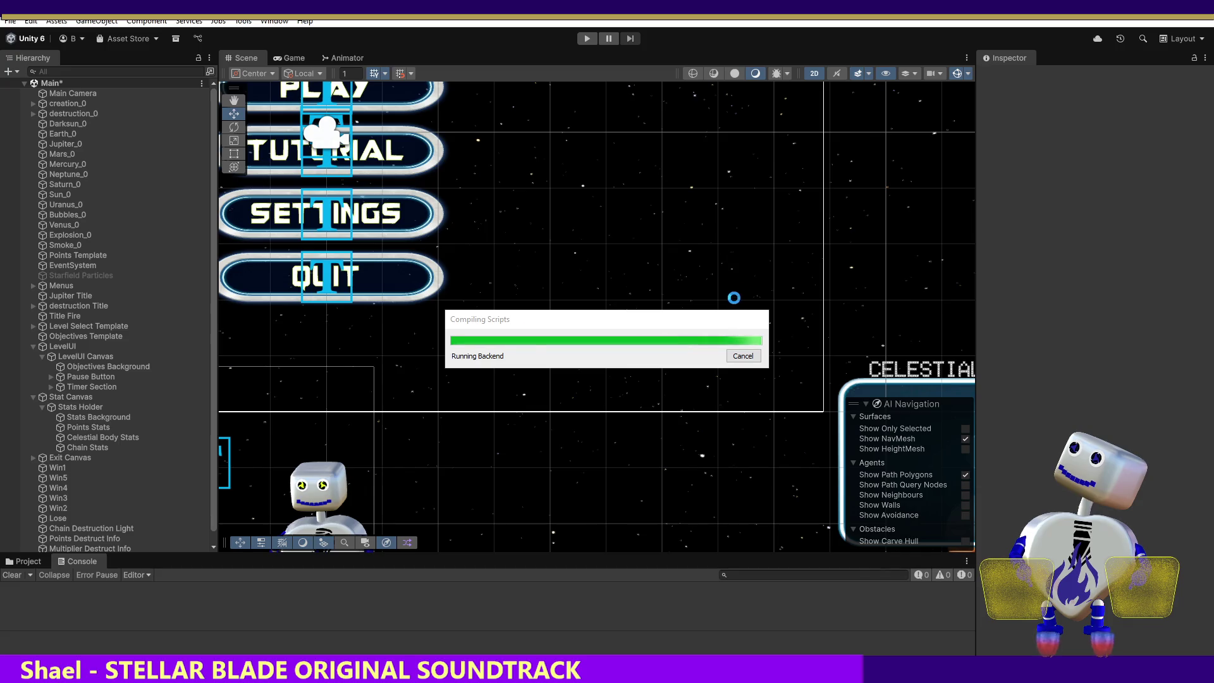
# - Start a playtest, launch the Skill Challenge level from level select, then stop it
pyautogui.click(585, 39)
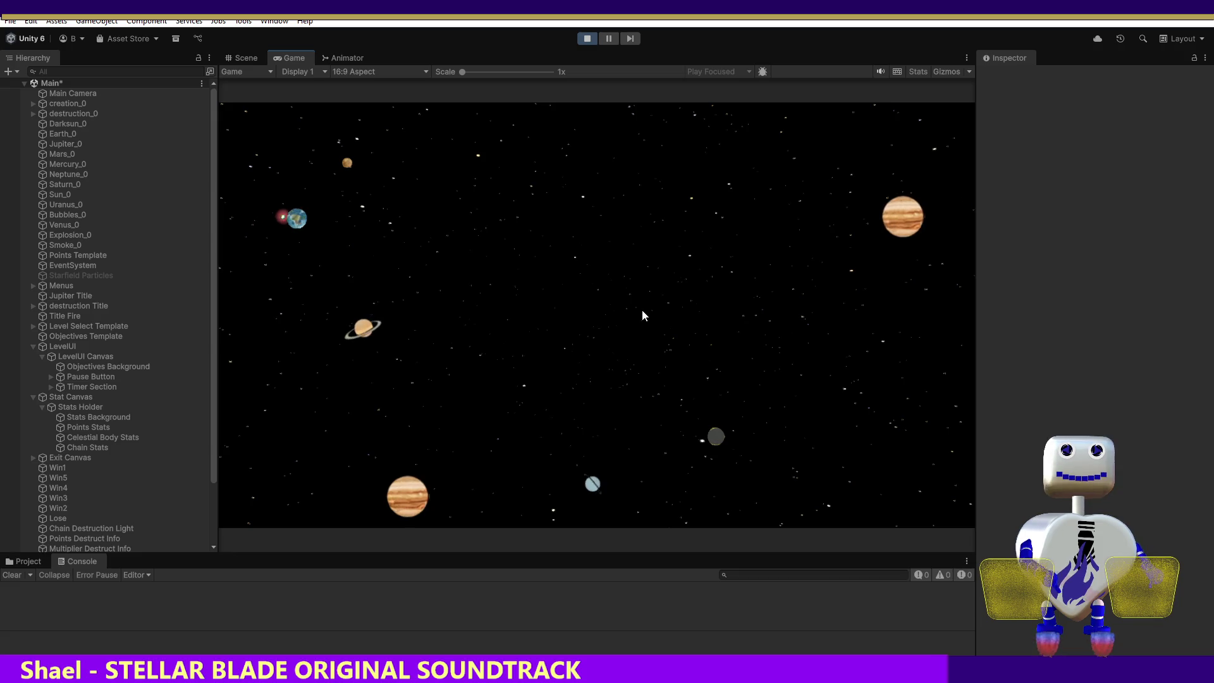
pyautogui.click(626, 291)
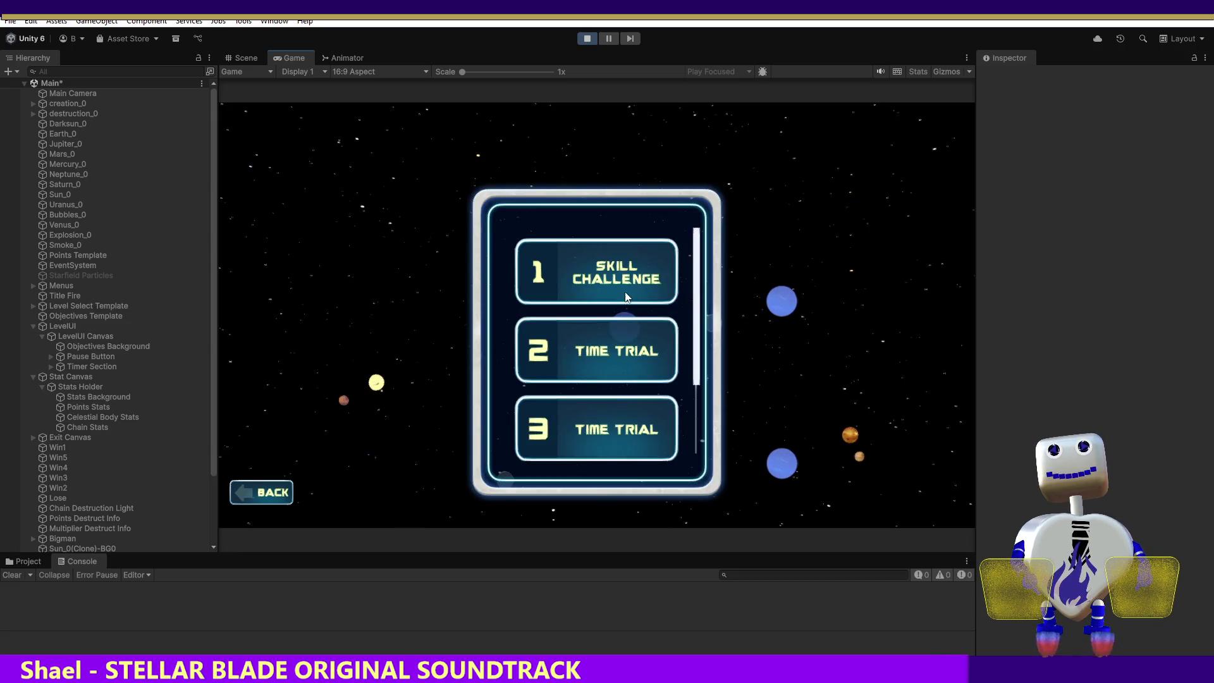
pyautogui.click(625, 297)
pyautogui.click(859, 339)
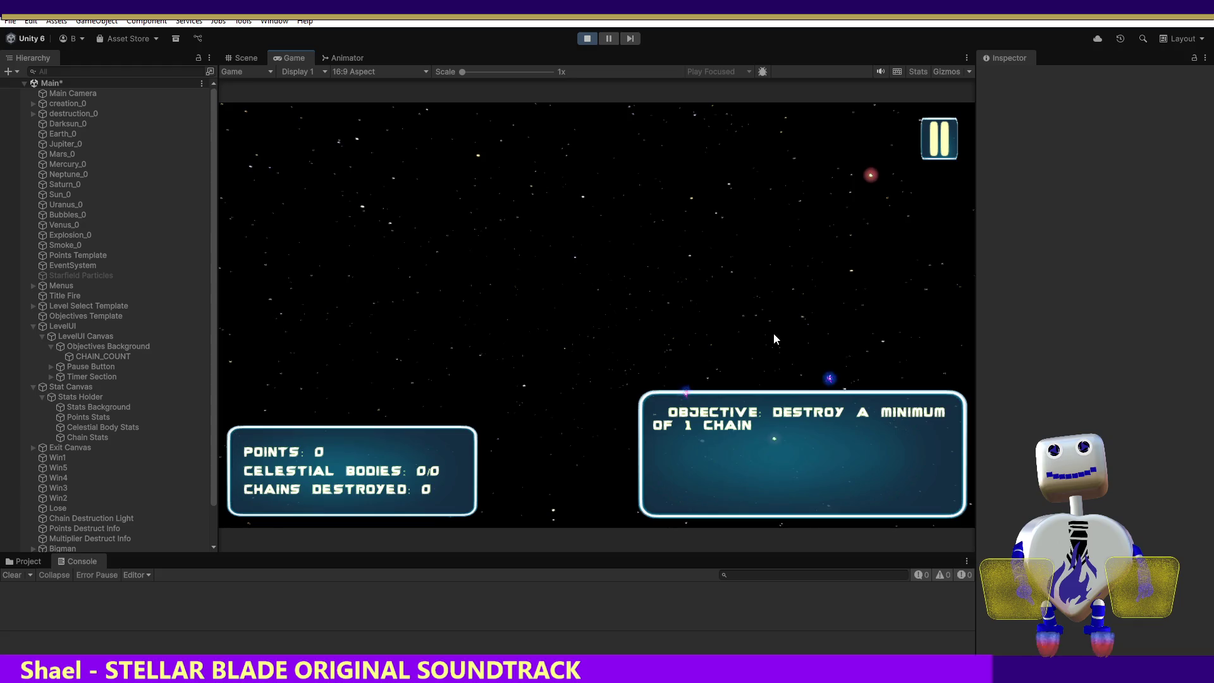
pyautogui.click(587, 39)
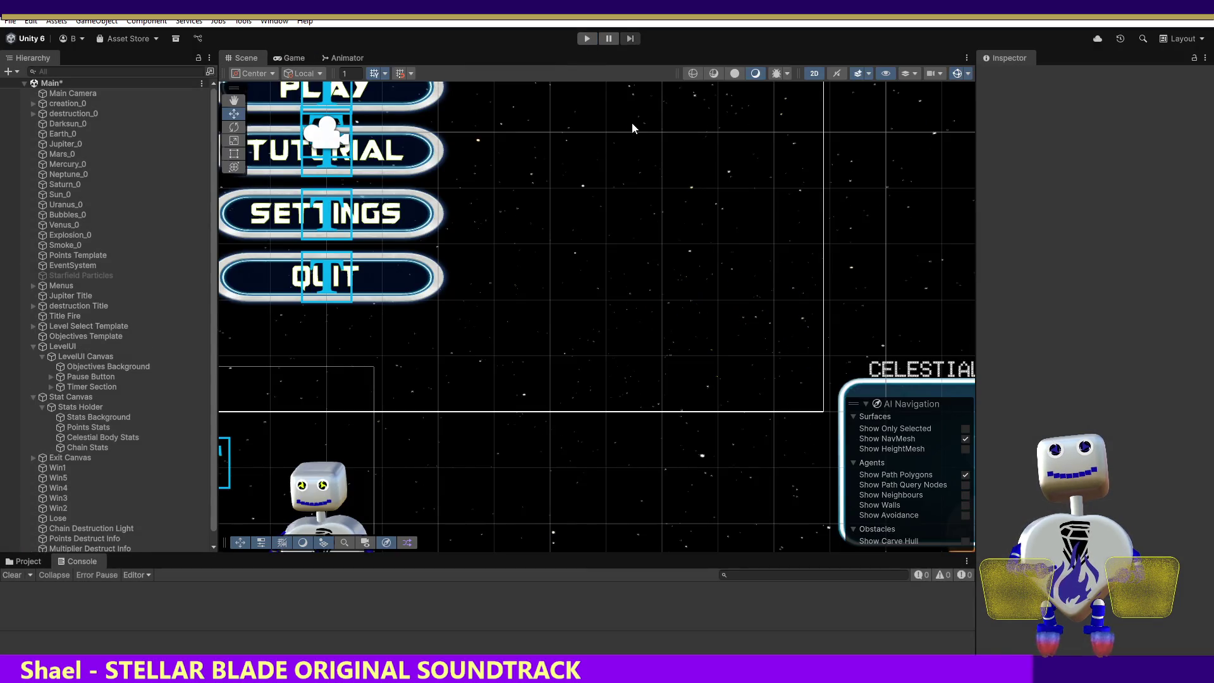
# - Restart the playtest, review level 2's objectives in level select, and launch level 2
pyautogui.click(584, 40)
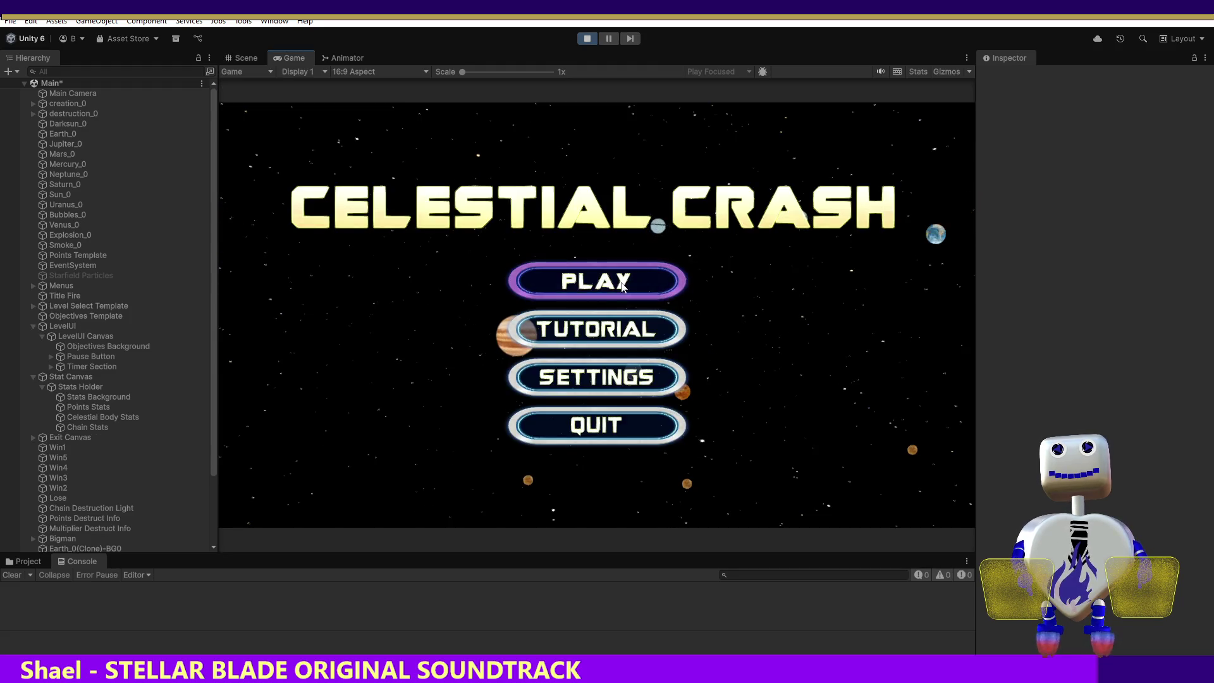
pyautogui.click(622, 284)
pyautogui.click(608, 341)
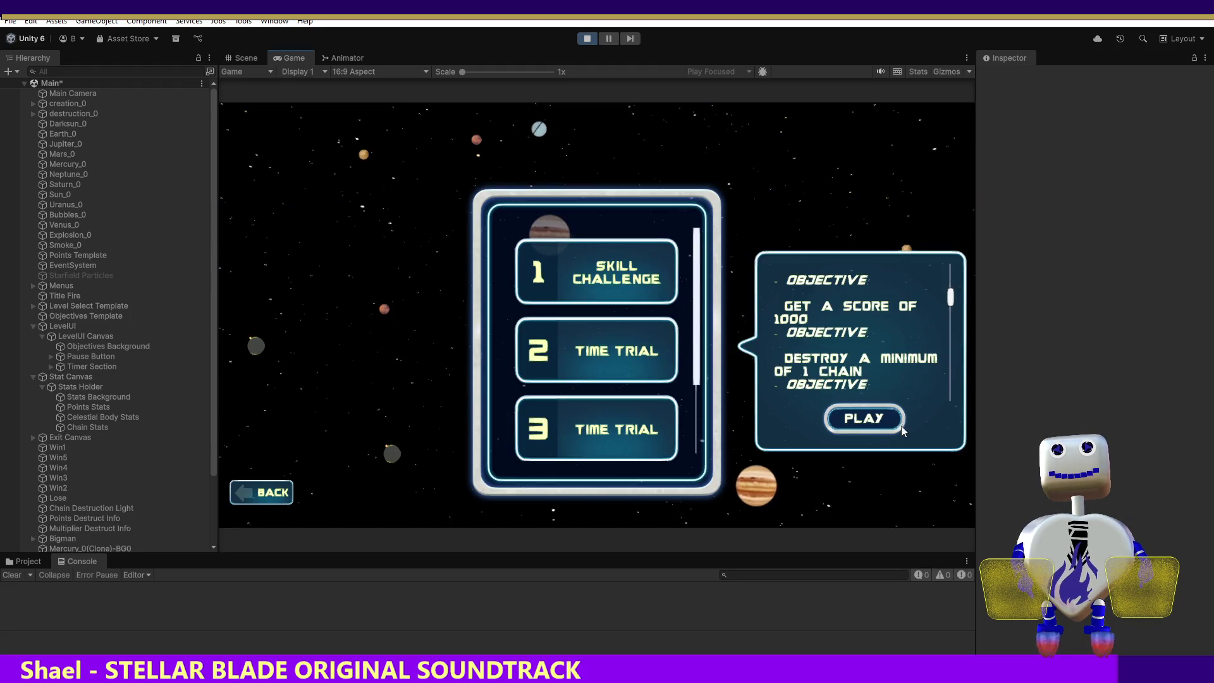
pyautogui.scroll(2, 954, 306)
pyautogui.scroll(-4, 953, 301)
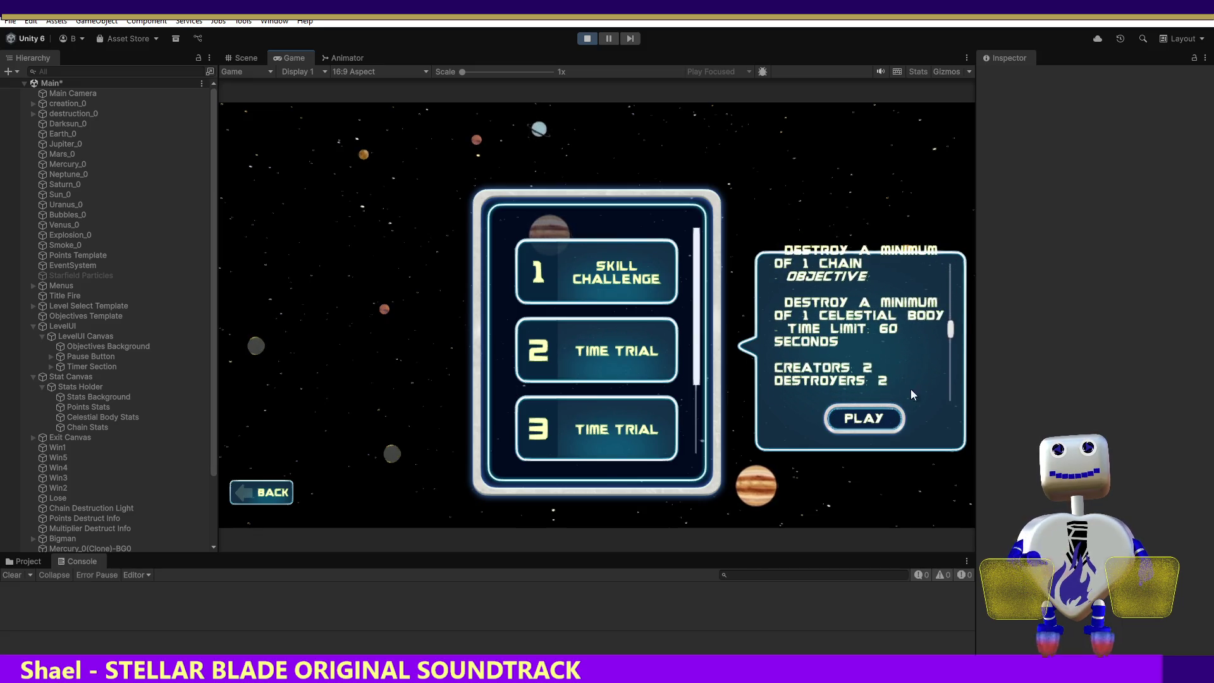
pyautogui.click(861, 417)
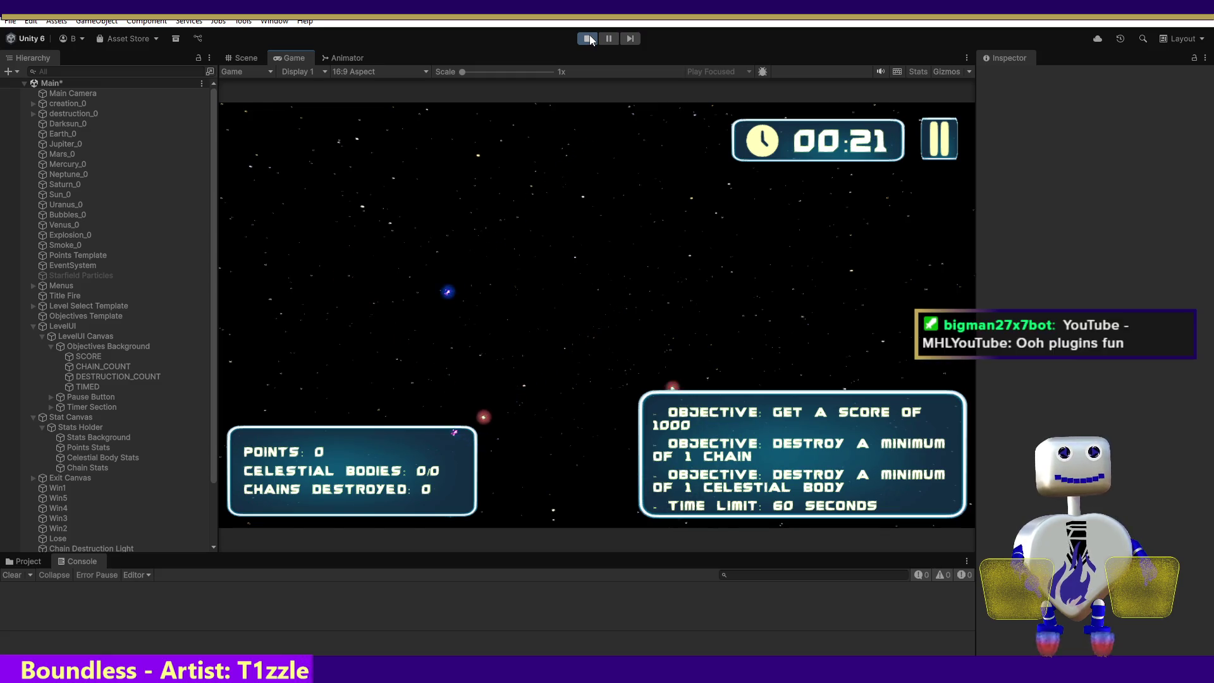
pyautogui.hotkey('alt', 'Tab')
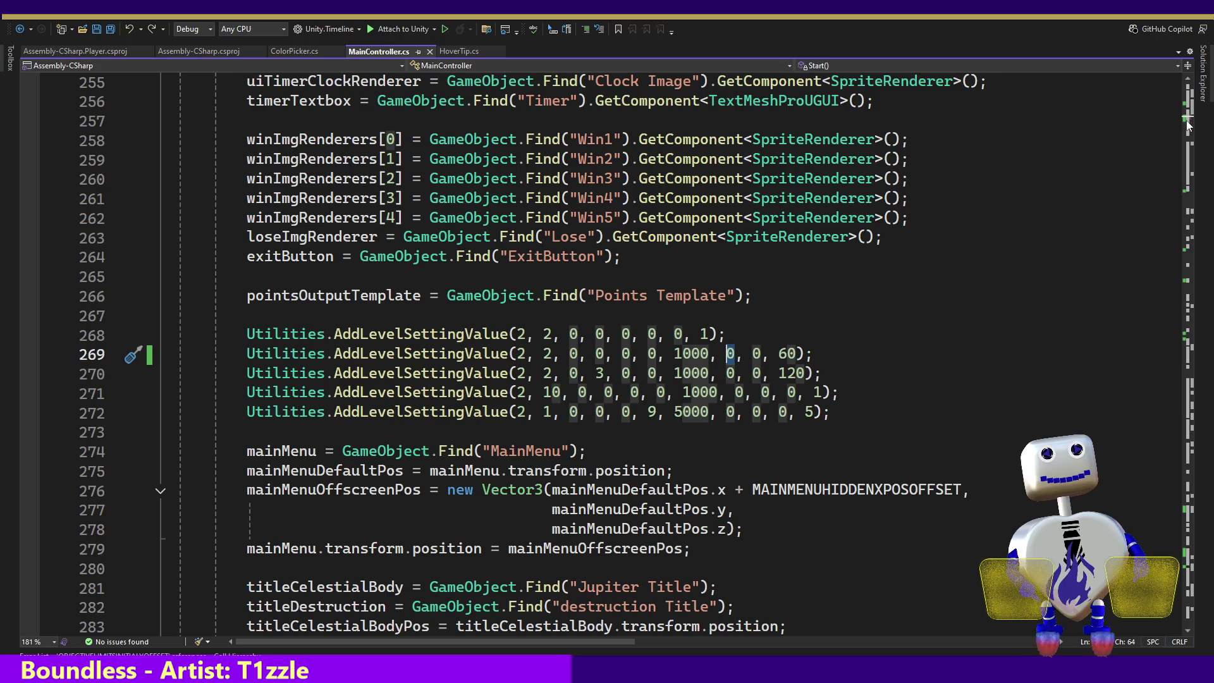
# - Go to the AddLevelSettingValue definition and step through its objective parameters
pyautogui.keyDown('ctrl'); pyautogui.click(430, 355); pyautogui.keyUp('ctrl')
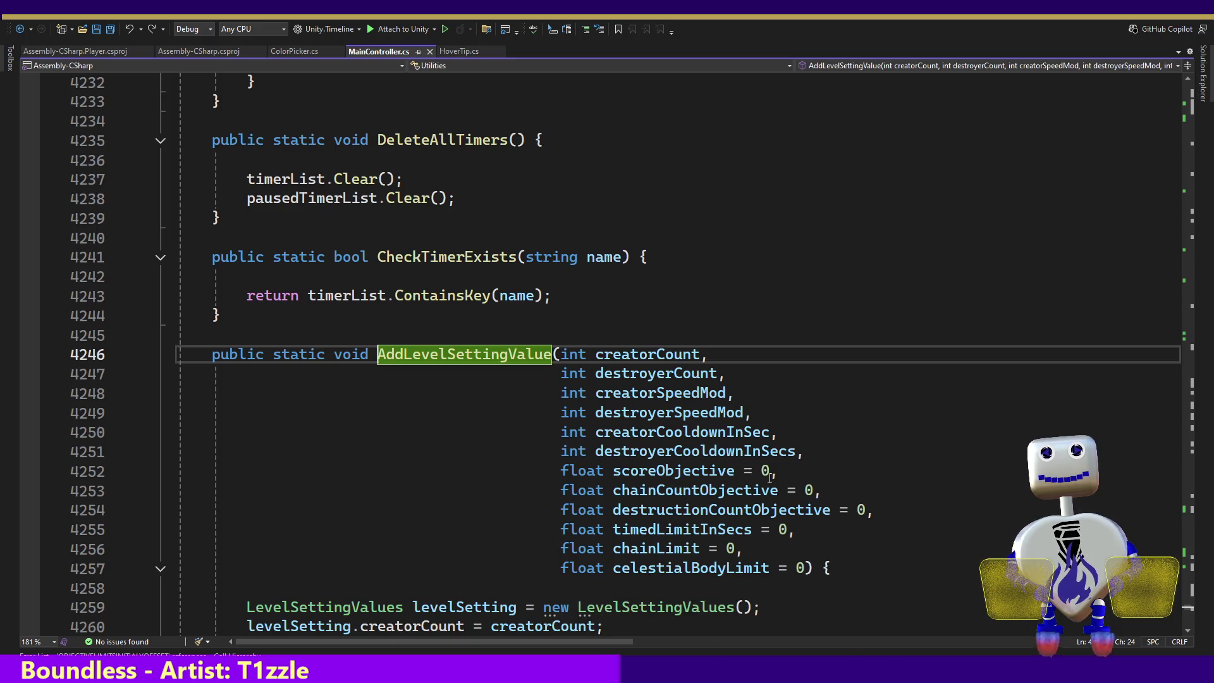
pyautogui.click(885, 479)
pyautogui.press('Down')
pyautogui.press('Down')
pyautogui.press('Down')
pyautogui.press('Down')
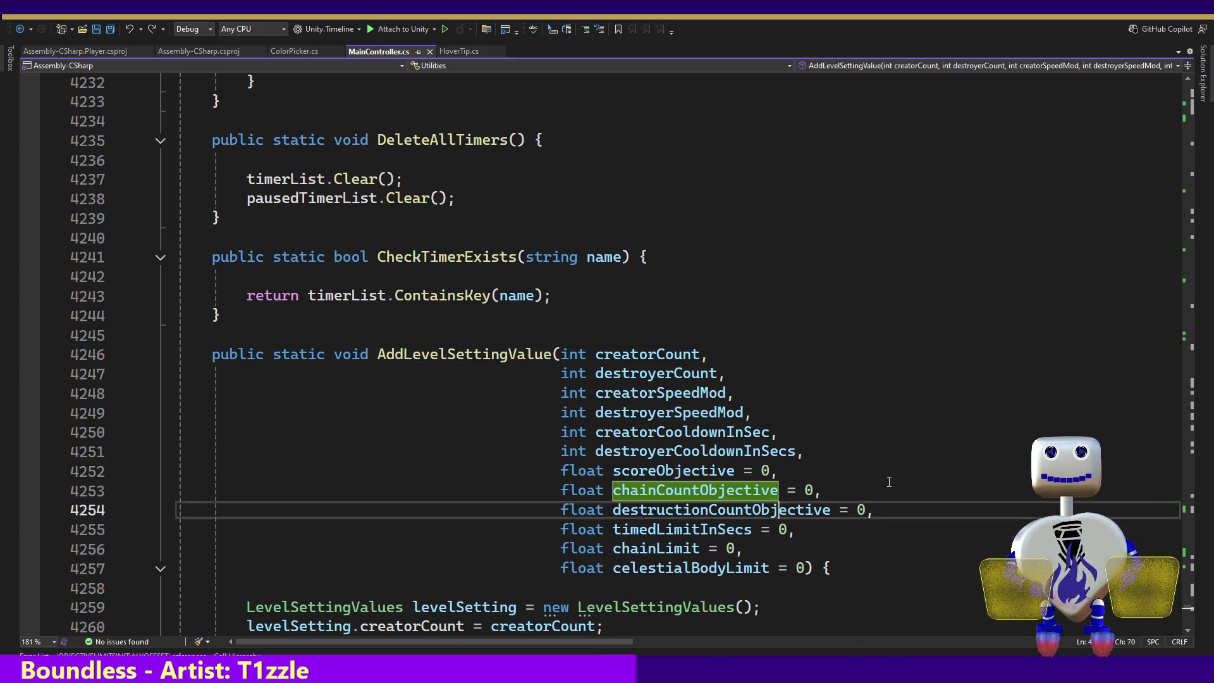
pyautogui.press('Down')
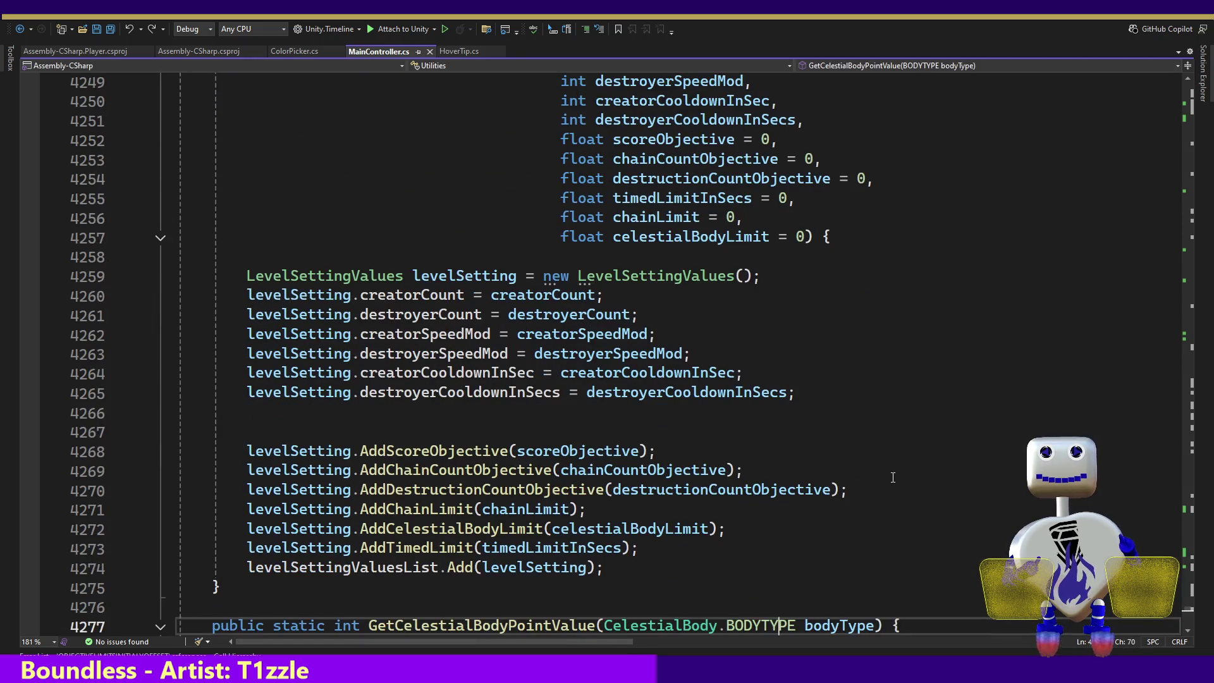
# - Go to the AddDestructionCountObjective definition and browse its body and the surrounding Utilities code
pyautogui.keyDown('ctrl'); pyautogui.click(507, 495); pyautogui.keyUp('ctrl')
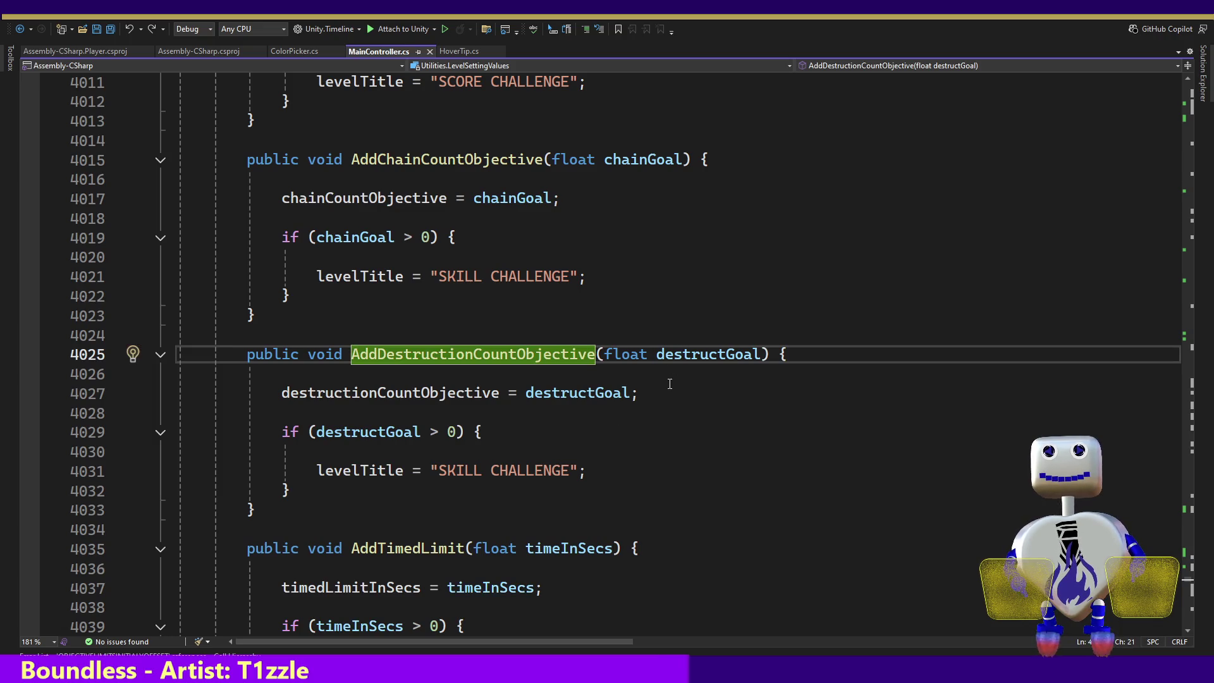
pyautogui.click(705, 381)
pyautogui.moveTo(705, 361)
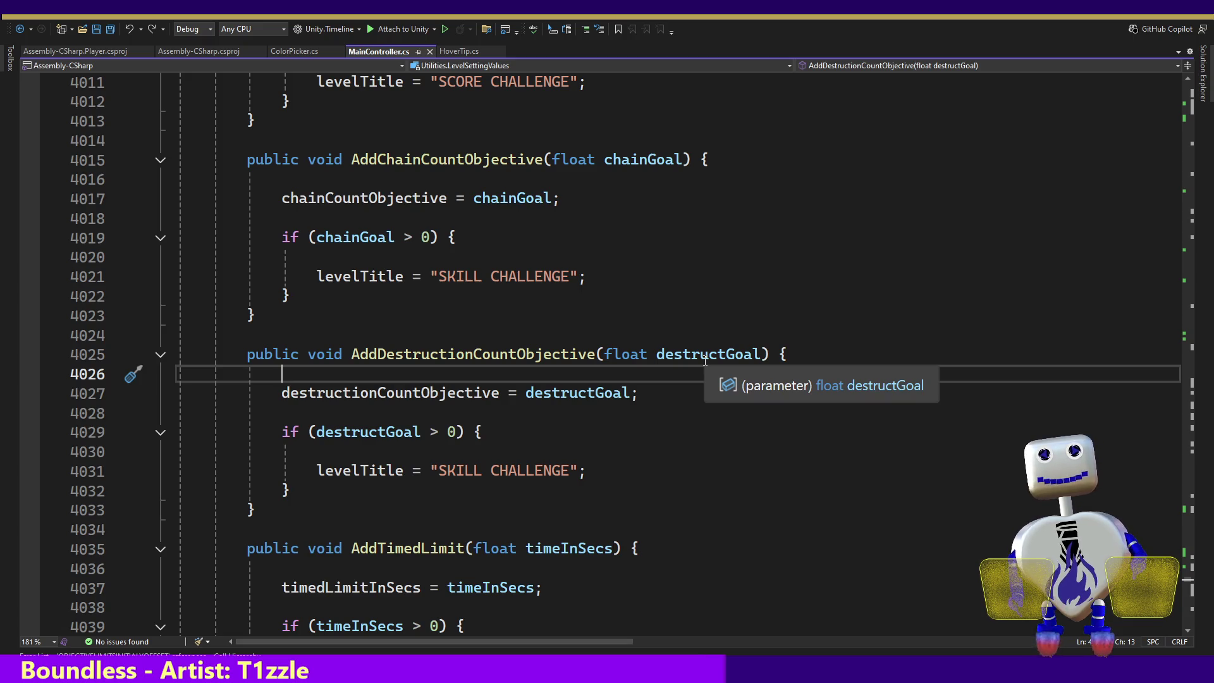
pyautogui.press('pageup')
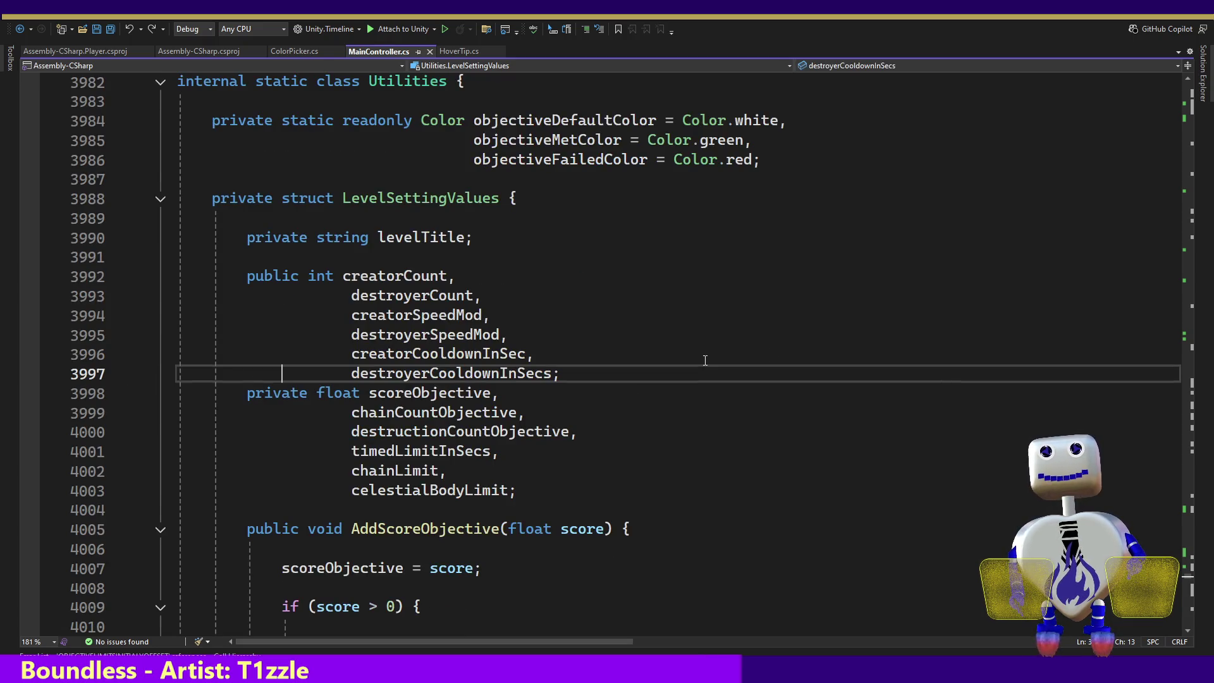
# - Navigate to the SetObjective method through the class member list
pyautogui.press('pageup')
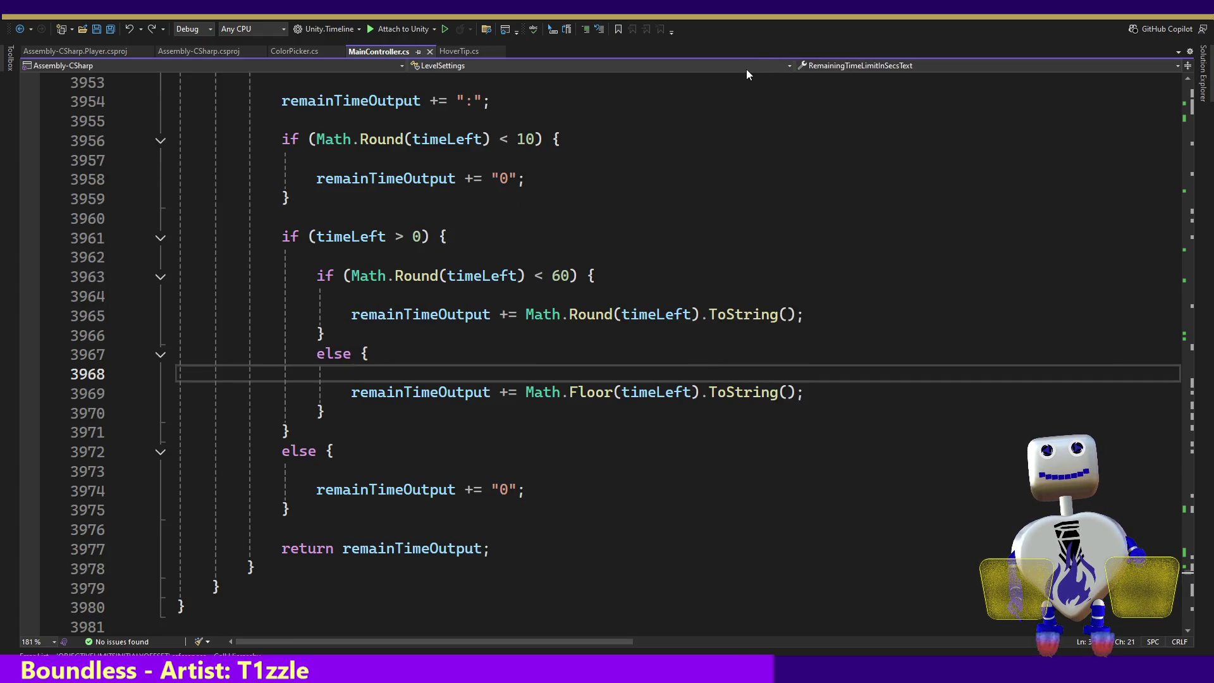
pyautogui.hotkey('ctrl', '-')
pyautogui.click(852, 66)
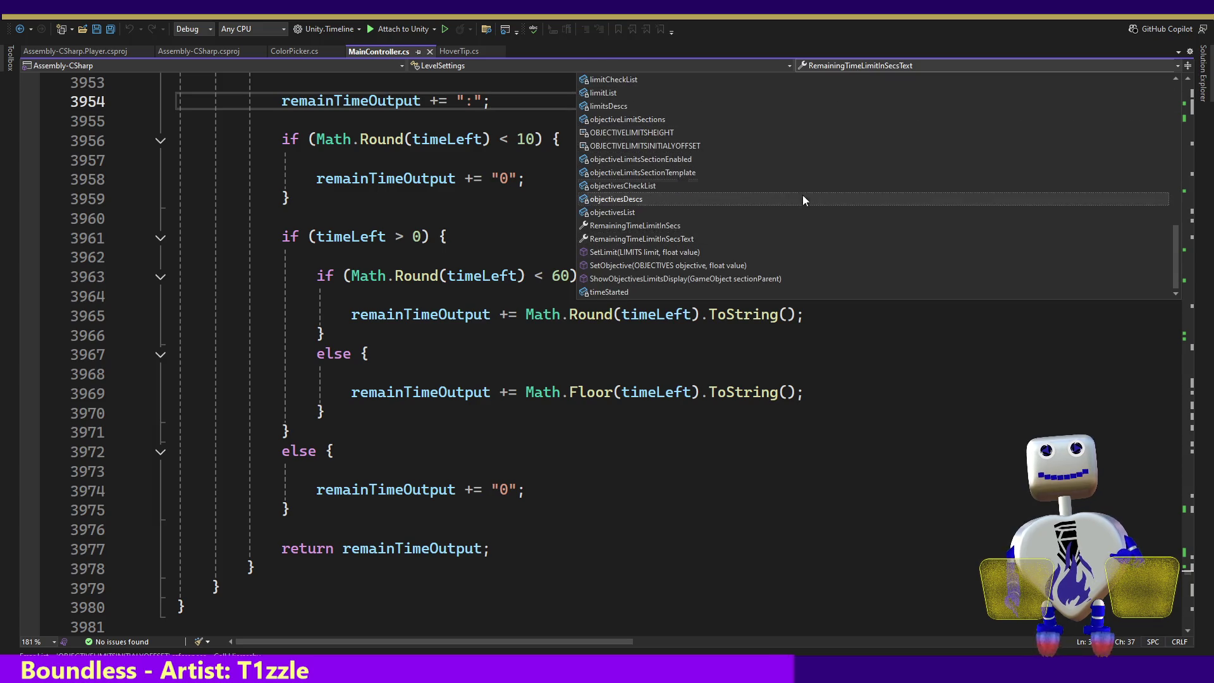
pyautogui.click(786, 266)
pyautogui.click(576, 414)
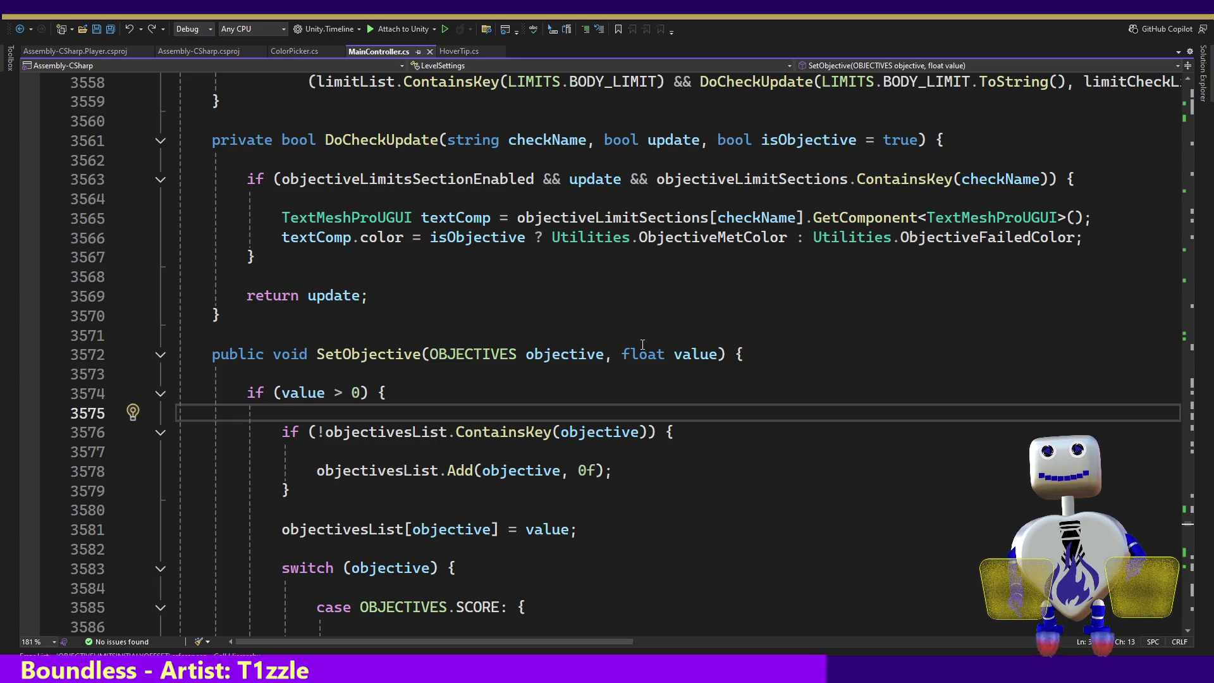
pyautogui.press('pagedown')
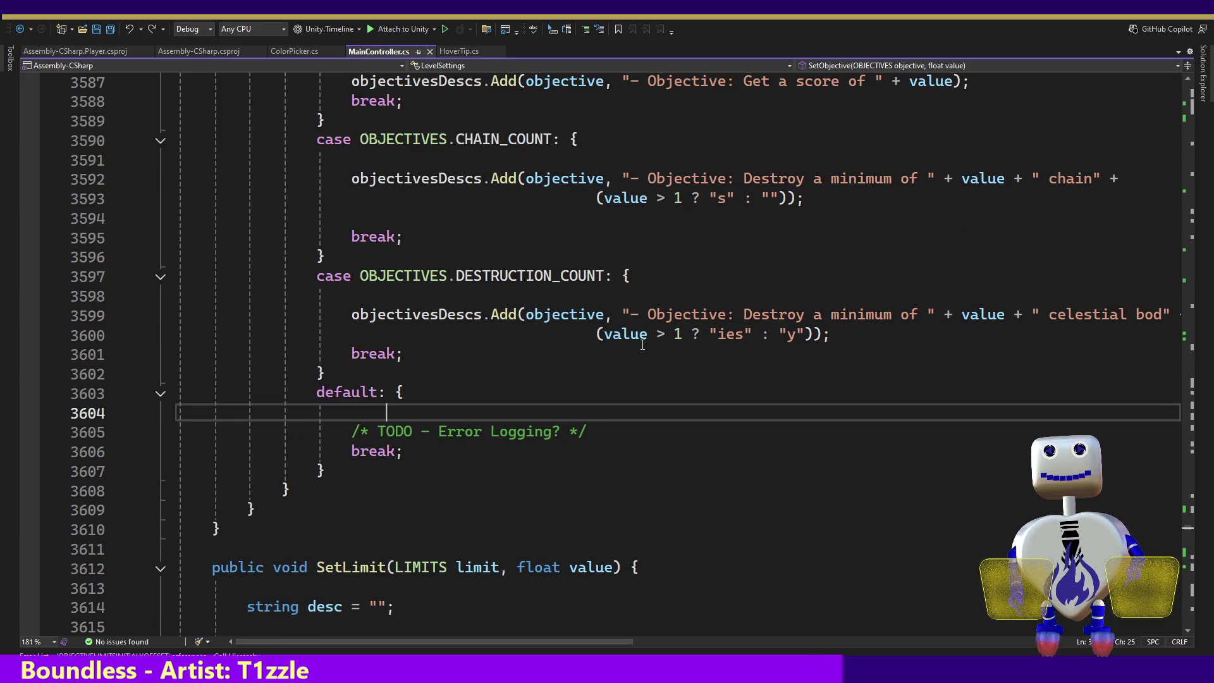
pyautogui.press('Up')
pyautogui.press('Up')
pyautogui.press('Up')
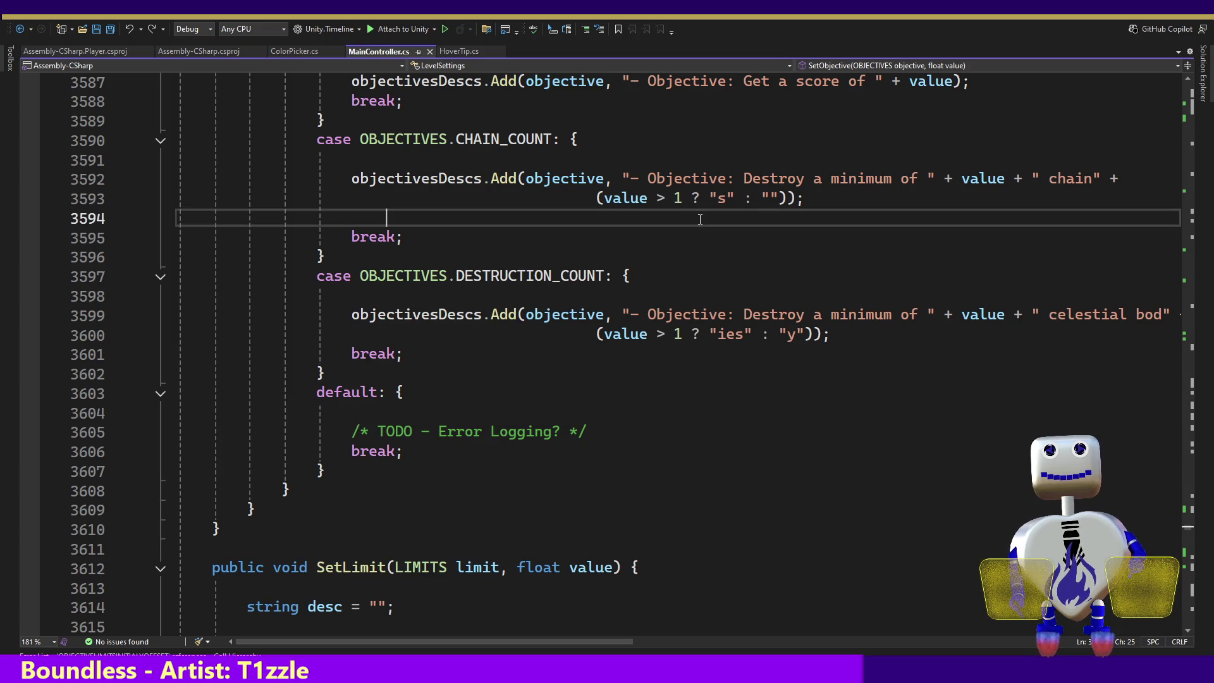
pyautogui.press('Up')
pyautogui.press('Up')
pyautogui.press('Up')
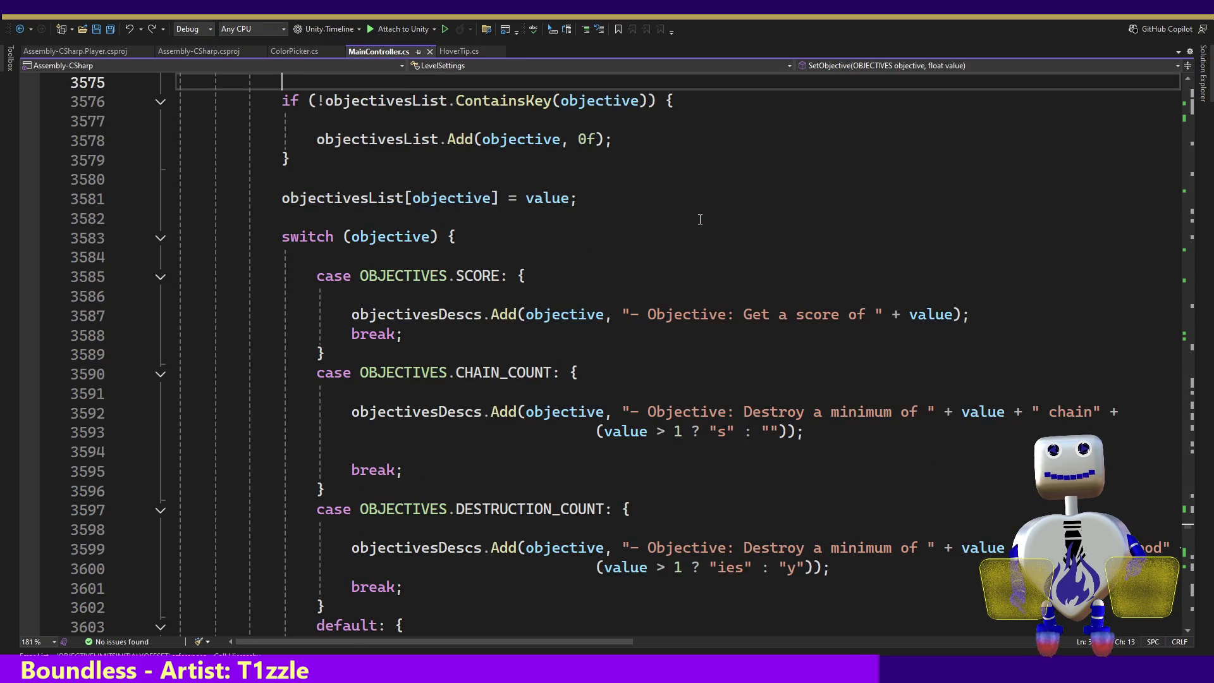
# - Delete the '- Objective: ' prefix from the score, chain count and destruction descriptions
pyautogui.moveTo(743, 315); pyautogui.dragTo(631, 314)
pyautogui.press('BackSpace')
pyautogui.moveTo(743, 403); pyautogui.dragTo(631, 412)
pyautogui.press('BackSpace')
pyautogui.moveTo(744, 548); pyautogui.dragTo(630, 547)
pyautogui.press('BackSpace')
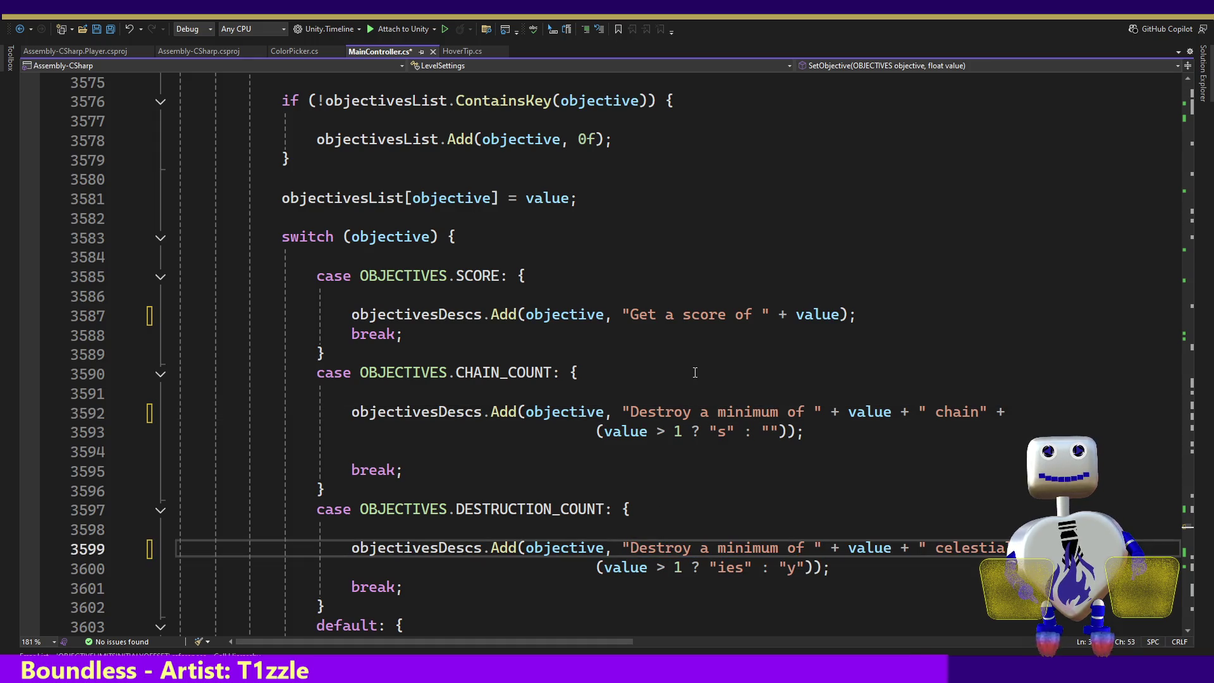
# - Review the limit descriptions and section display code, then save MainController.cs
pyautogui.click(694, 355)
pyautogui.press('Down')
pyautogui.press('Down')
pyautogui.press('Down')
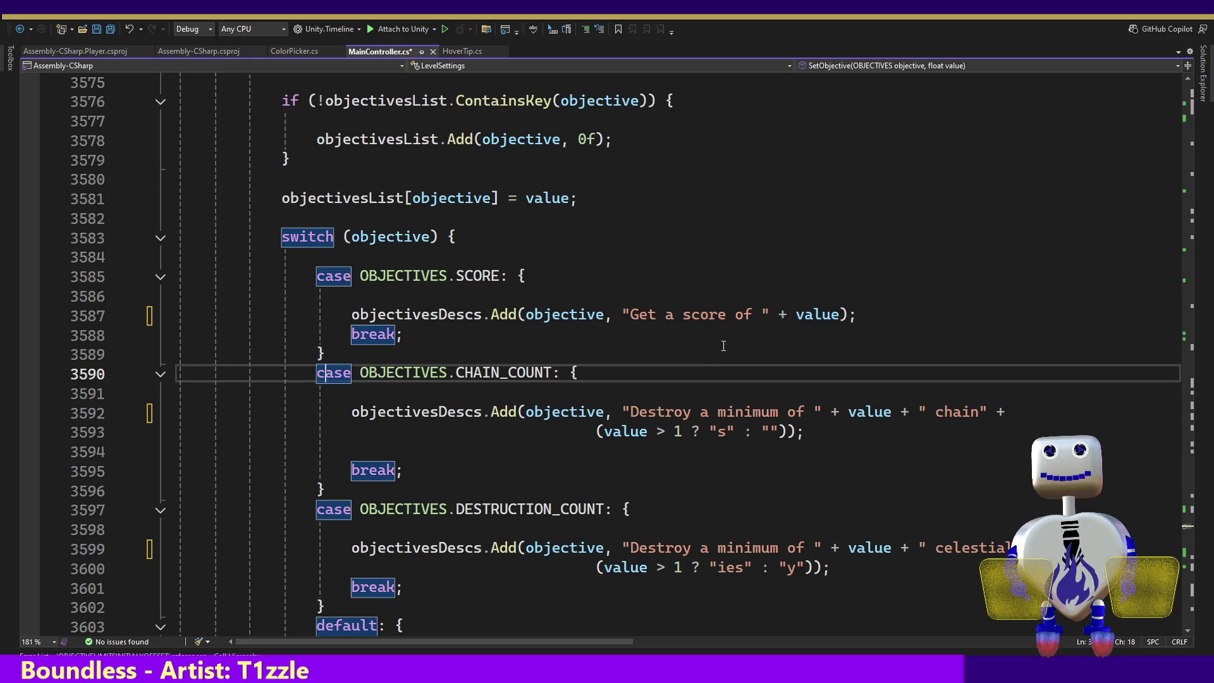
pyautogui.press('Down')
pyautogui.press('Down')
pyautogui.press('Down')
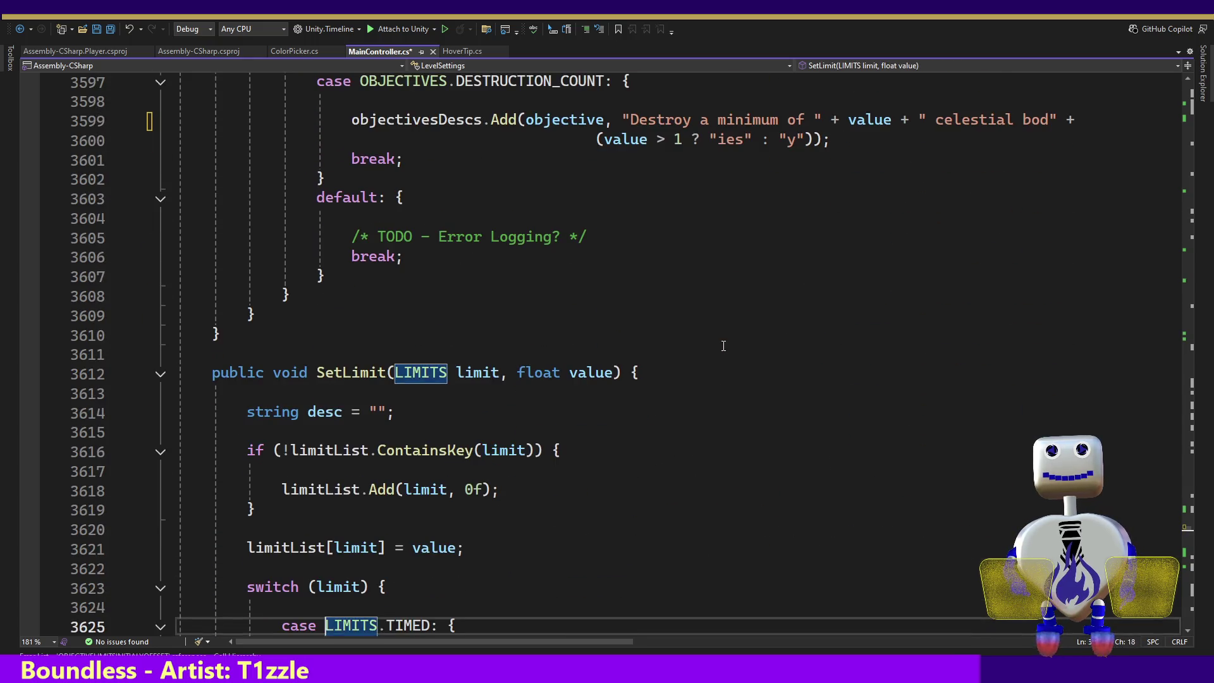
pyautogui.press('Down')
pyautogui.press('Down')
pyautogui.press('Down')
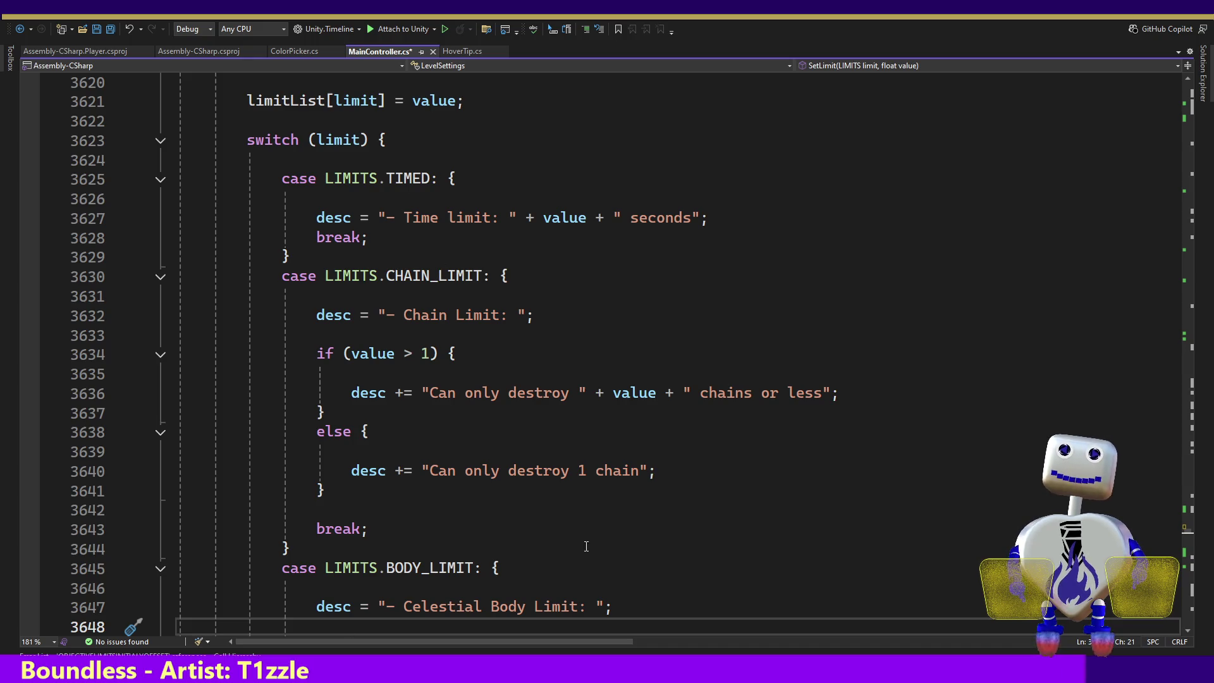
pyautogui.moveTo(404, 605); pyautogui.dragTo(580, 605)
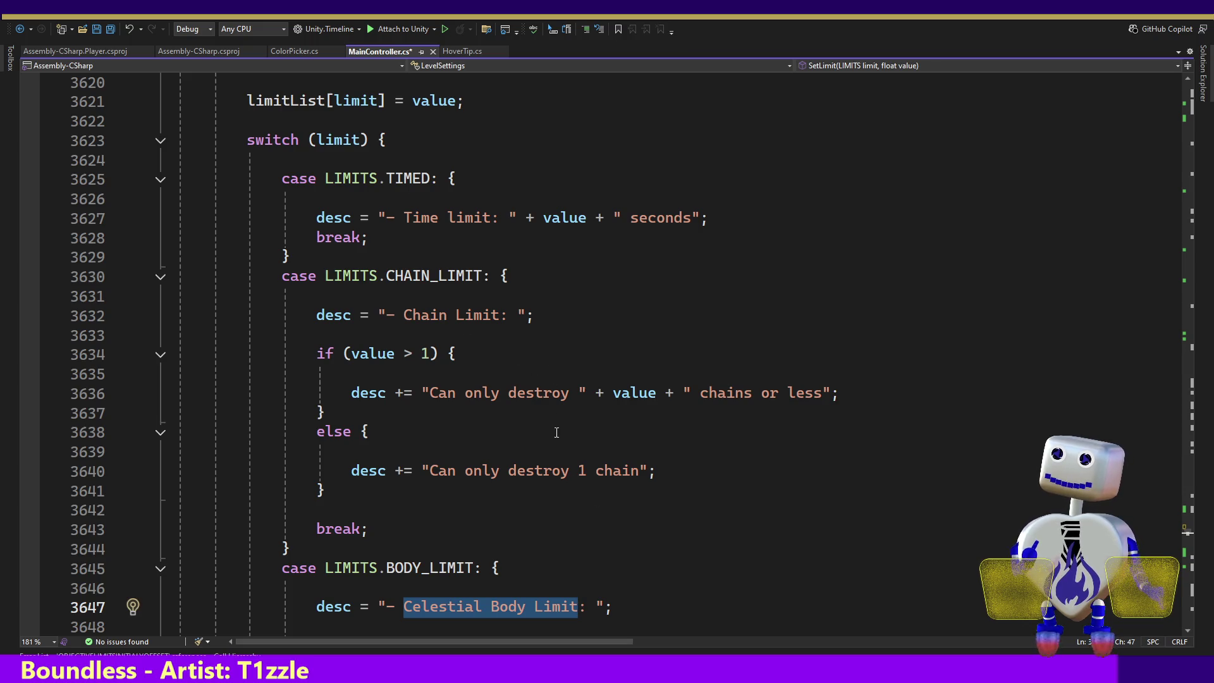
pyautogui.press('Down')
pyautogui.press('Down')
pyautogui.press('Down')
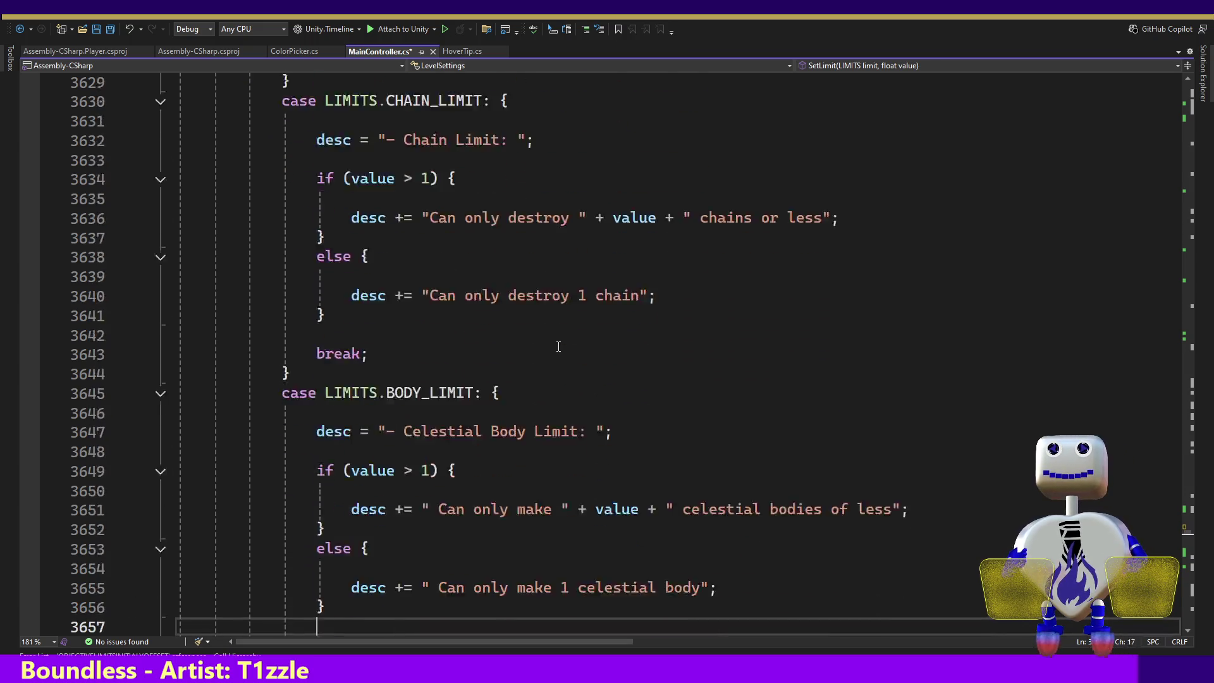
pyautogui.press('pagedown')
pyautogui.press('pagedown')
pyautogui.press('pagedown')
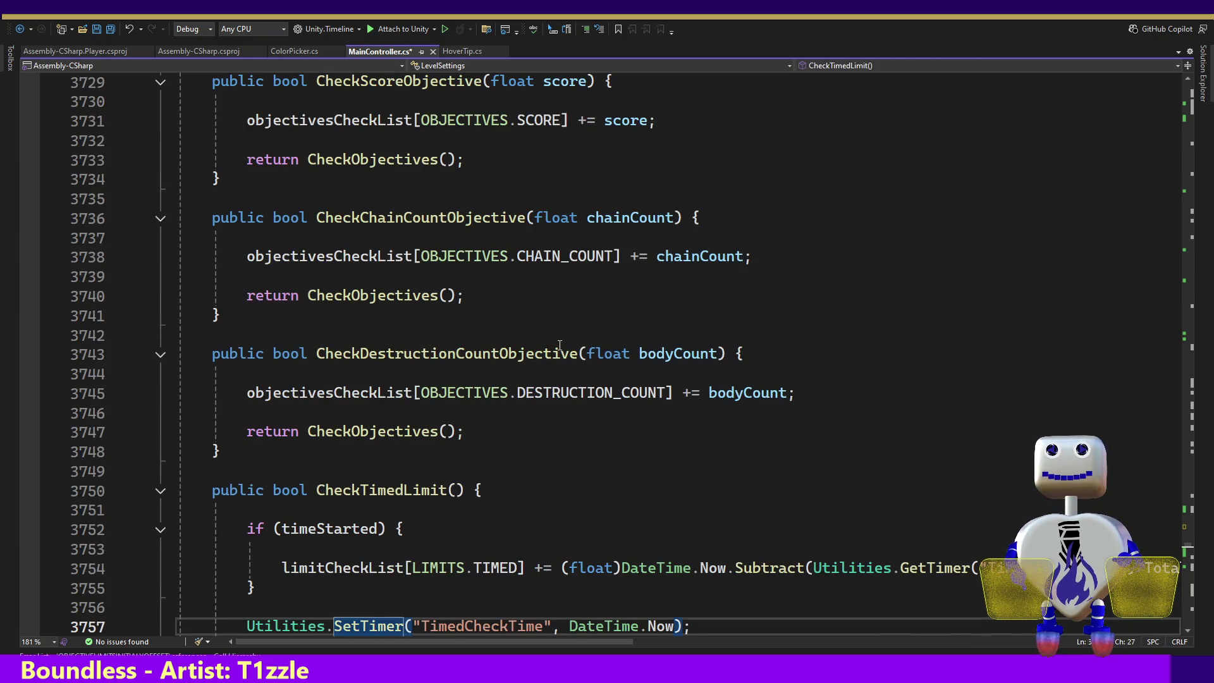
pyautogui.press('pagedown')
pyautogui.press('pagedown')
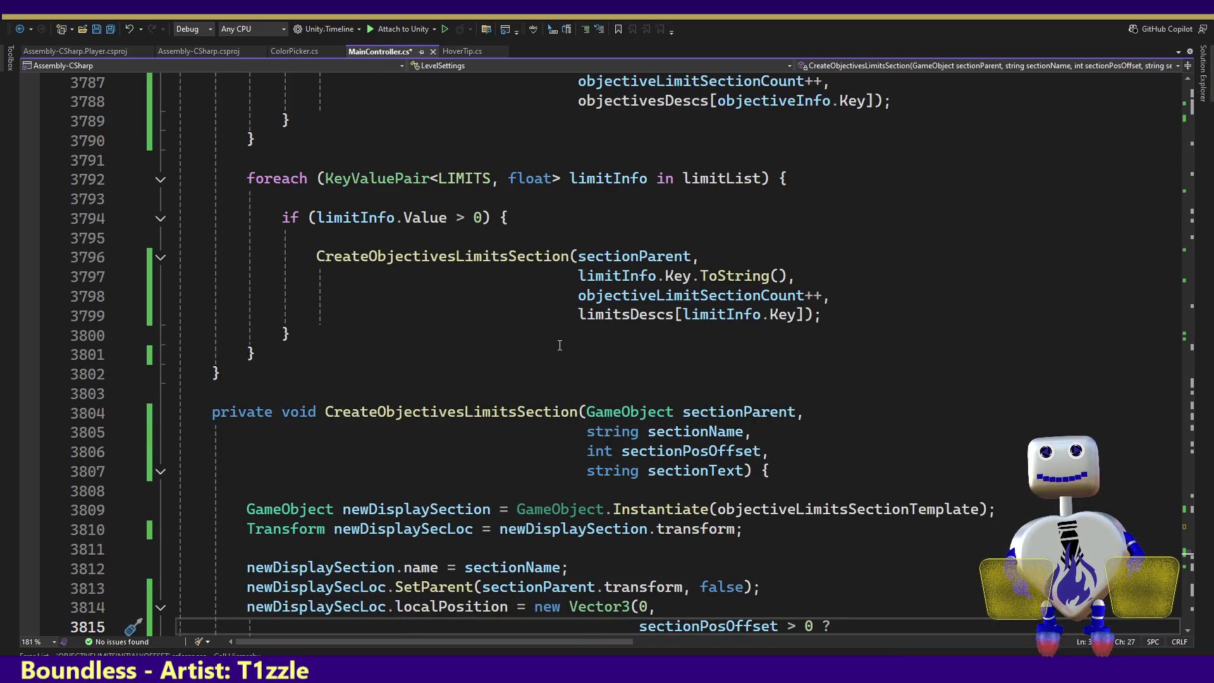
pyautogui.press('Down')
pyautogui.press('Down')
pyautogui.press('Down')
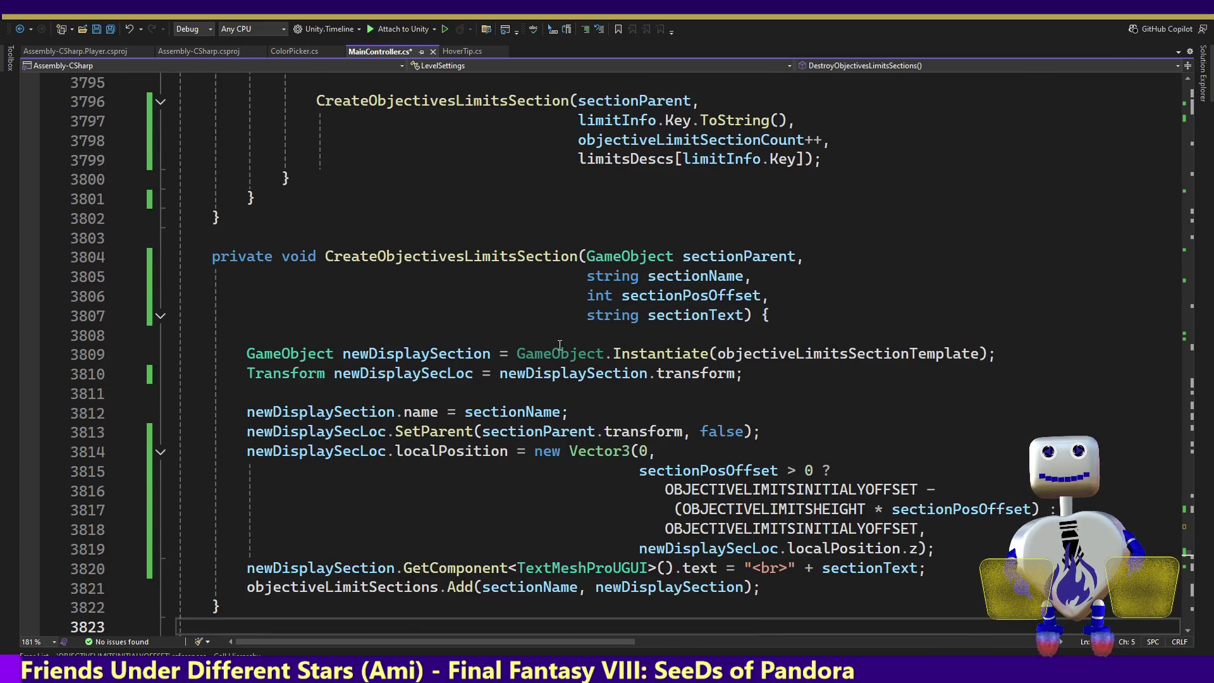
pyautogui.hotkey('ctrl', 's')
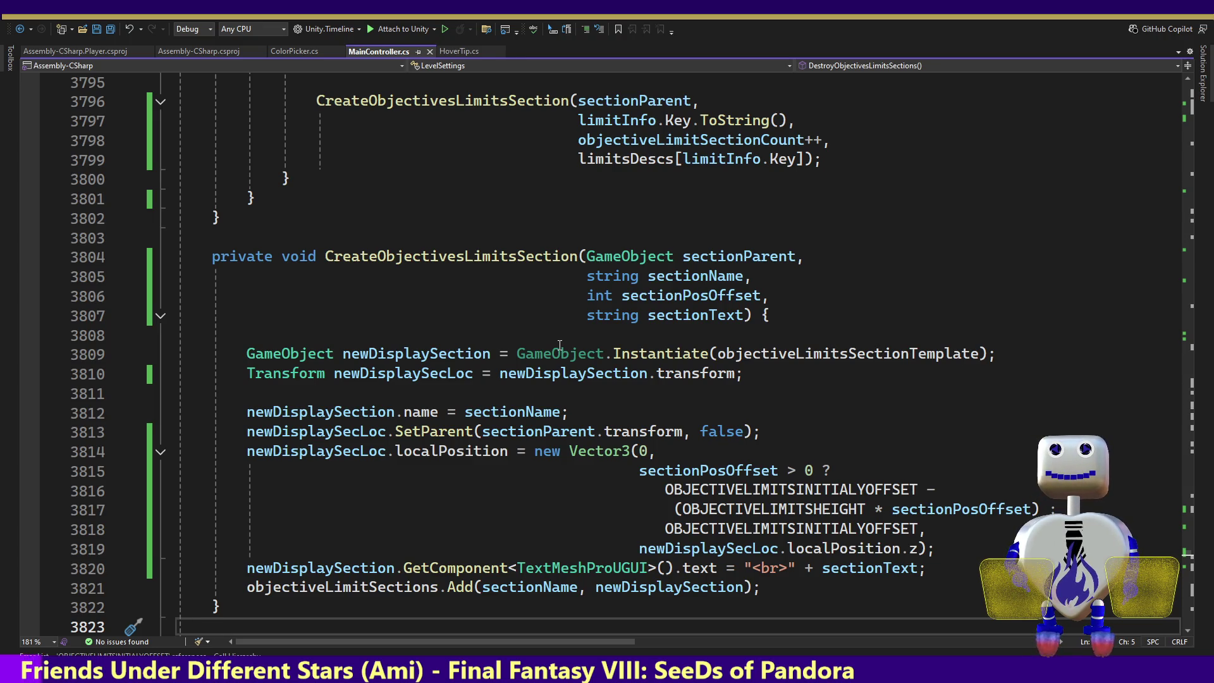
pyautogui.hotkey('alt', 'Tab')
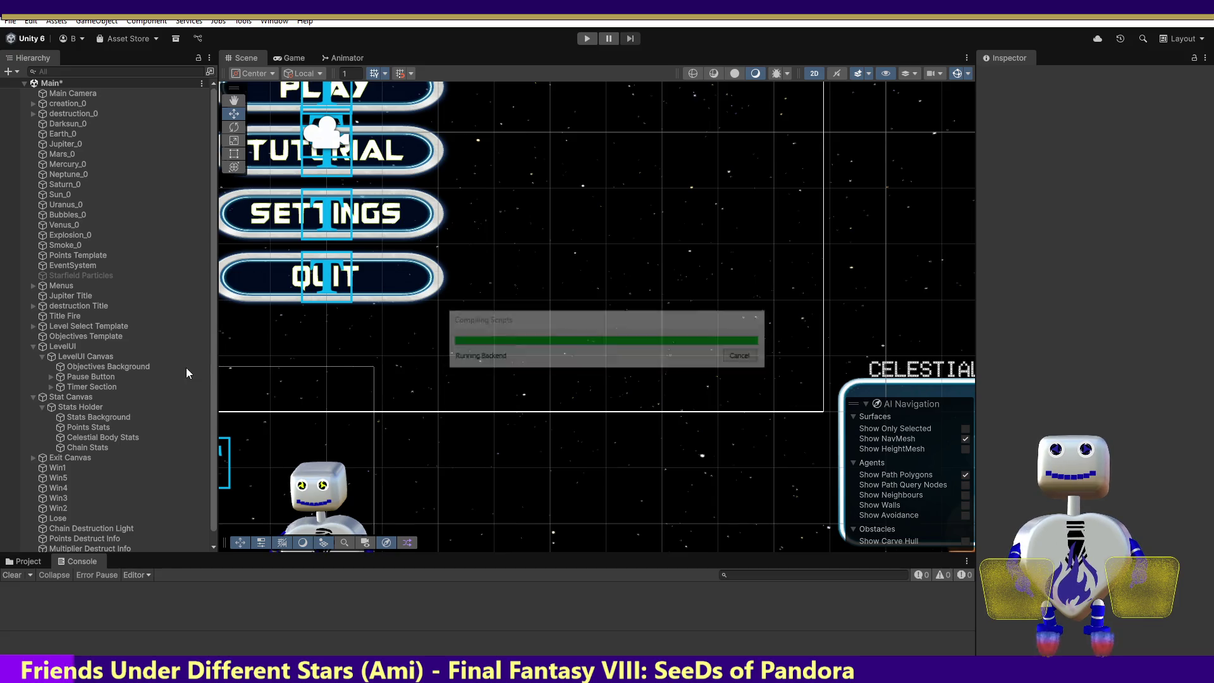
# - Inspect LevelUI Canvas and its Objectives Background object in the Hierarchy
pyautogui.click(101, 356)
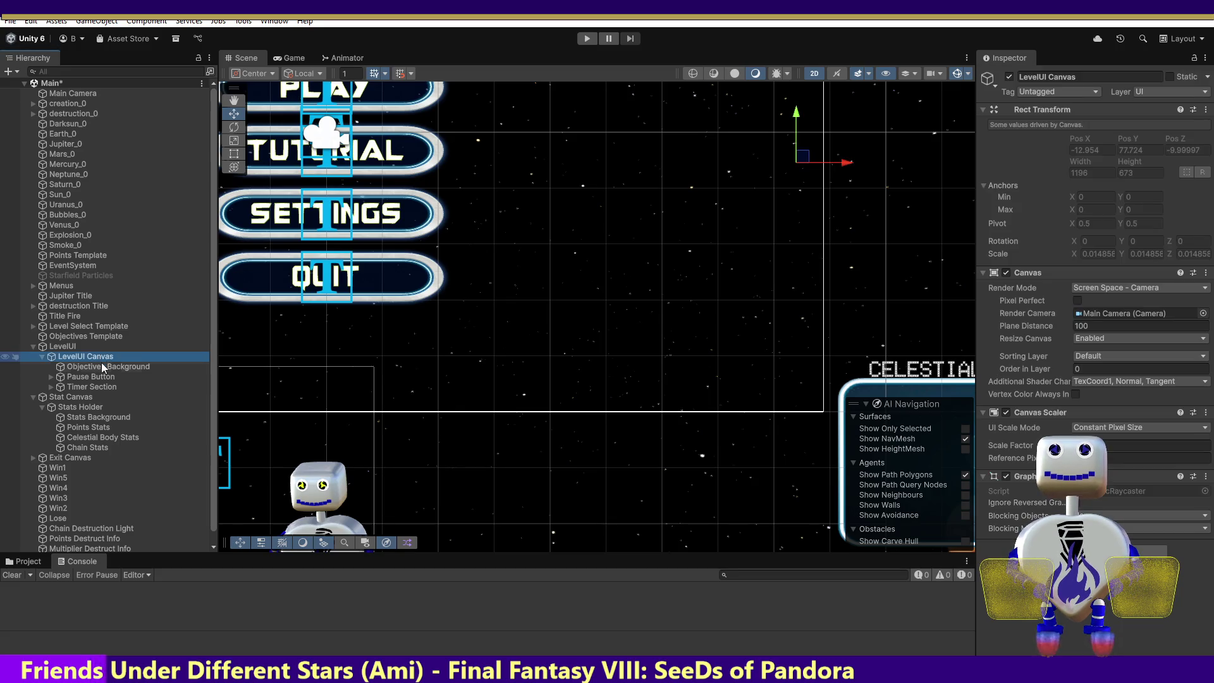
pyautogui.click(99, 367)
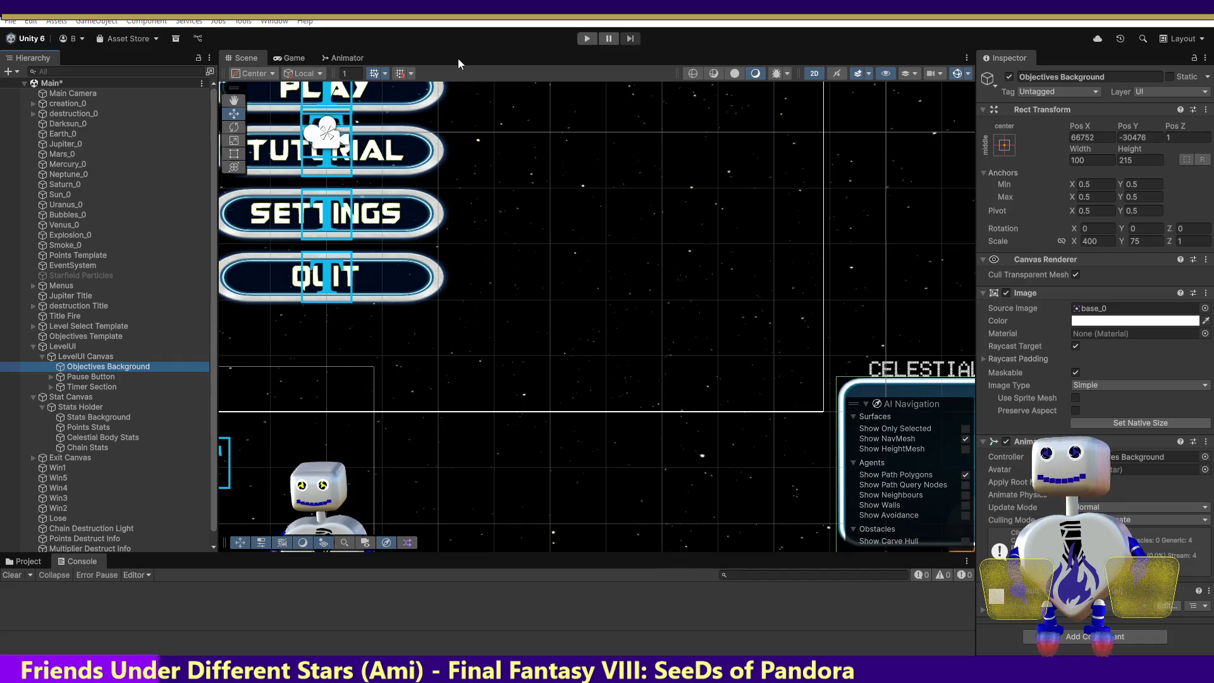
pyautogui.hotkey('alt', 'Tab')
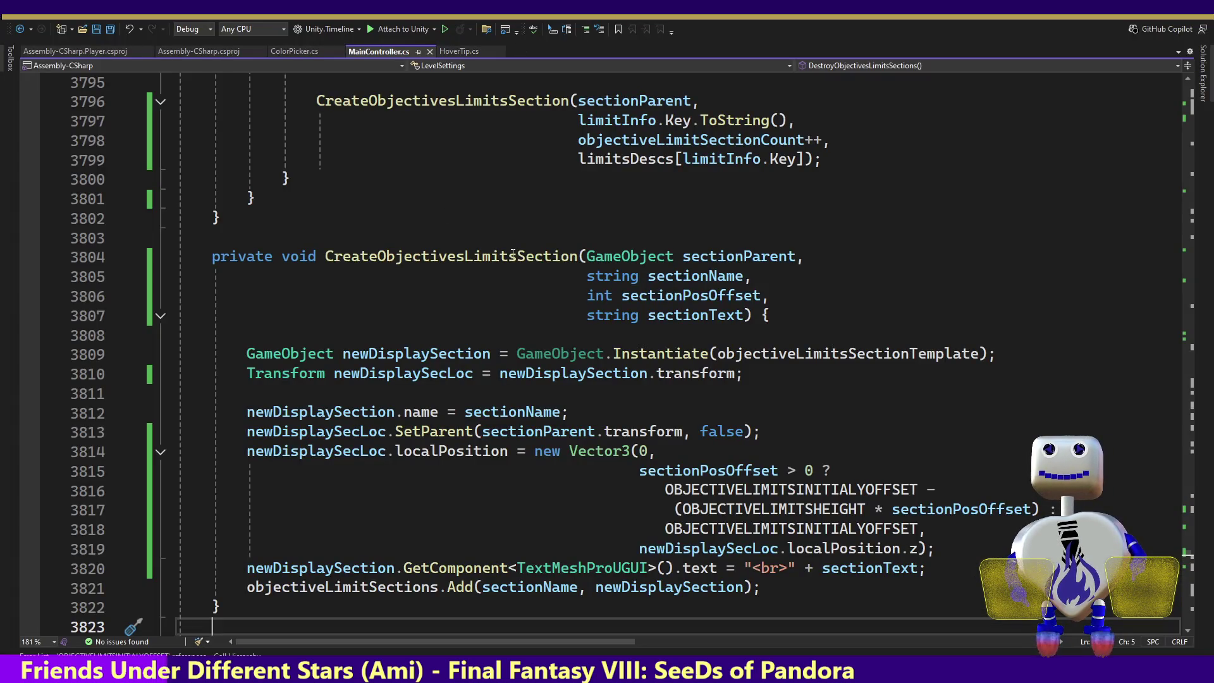
# - Highlight CreateObjectivesLimitsSection usages and browse the objectives loop and its method parameters
pyautogui.click(474, 263)
pyautogui.scroll(1, 456, 169)
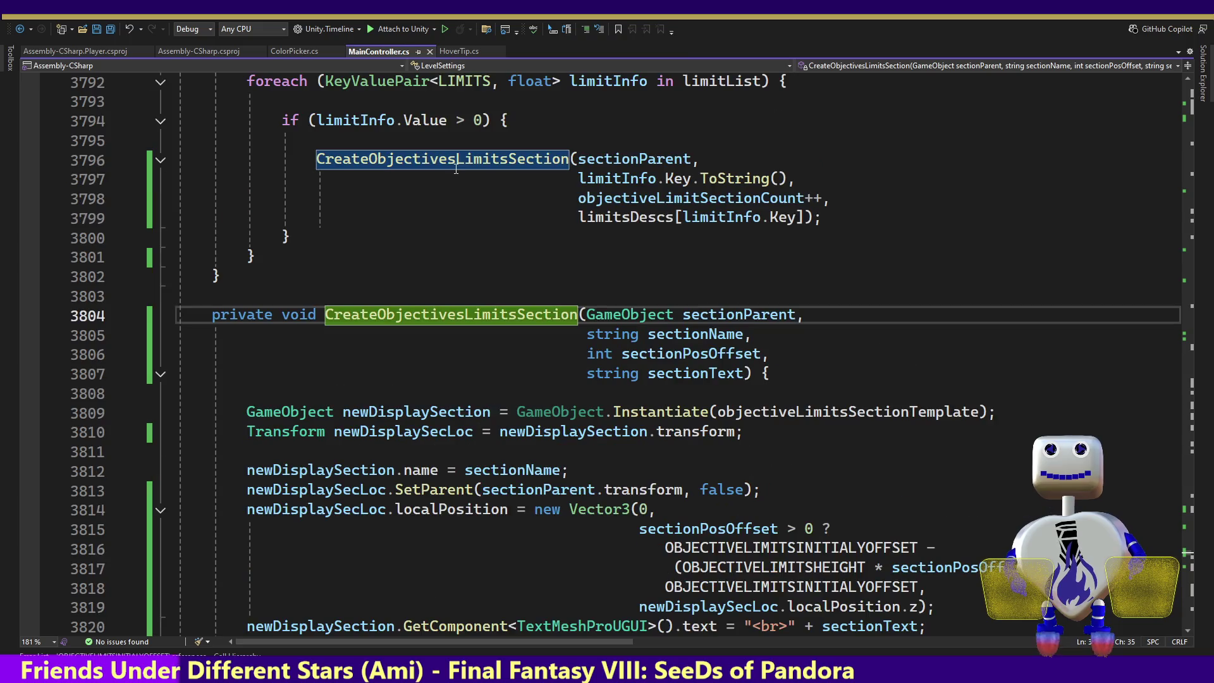
pyautogui.click(432, 123)
pyautogui.press('Up')
pyautogui.press('Up')
pyautogui.press('Up')
pyautogui.press('Up')
pyautogui.press('Up')
pyautogui.press('Up')
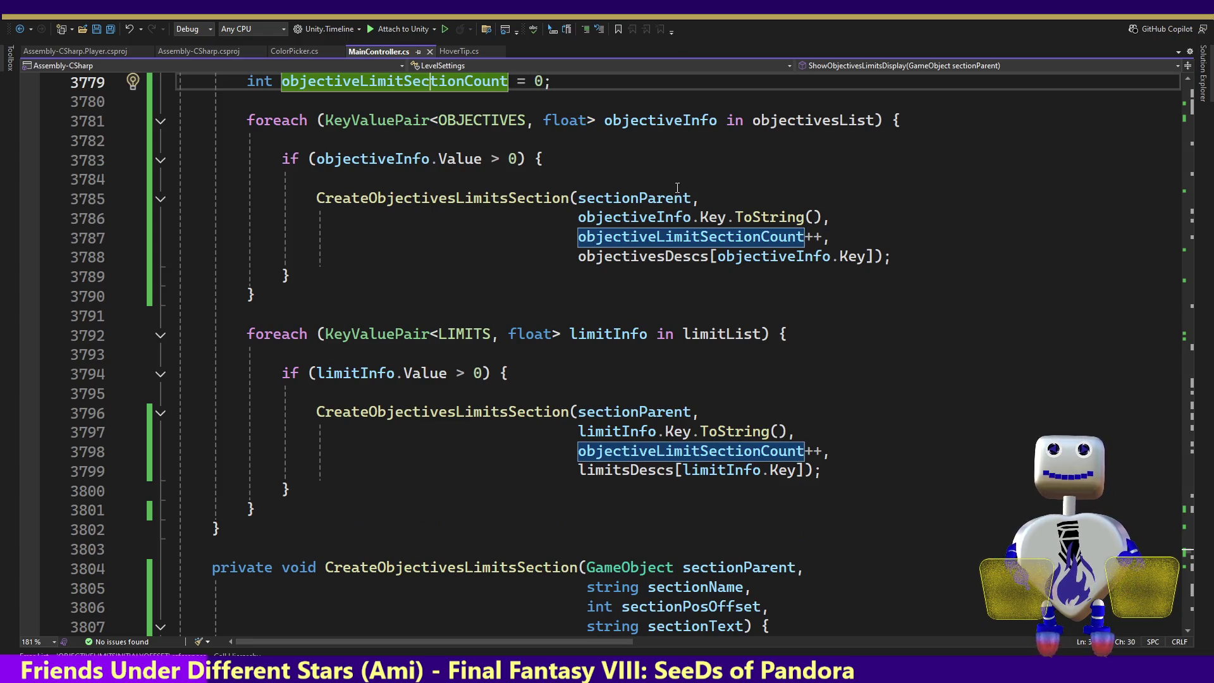
pyautogui.click(446, 586)
pyautogui.press('Down')
pyautogui.press('Down')
pyautogui.press('Down')
pyautogui.press('Down')
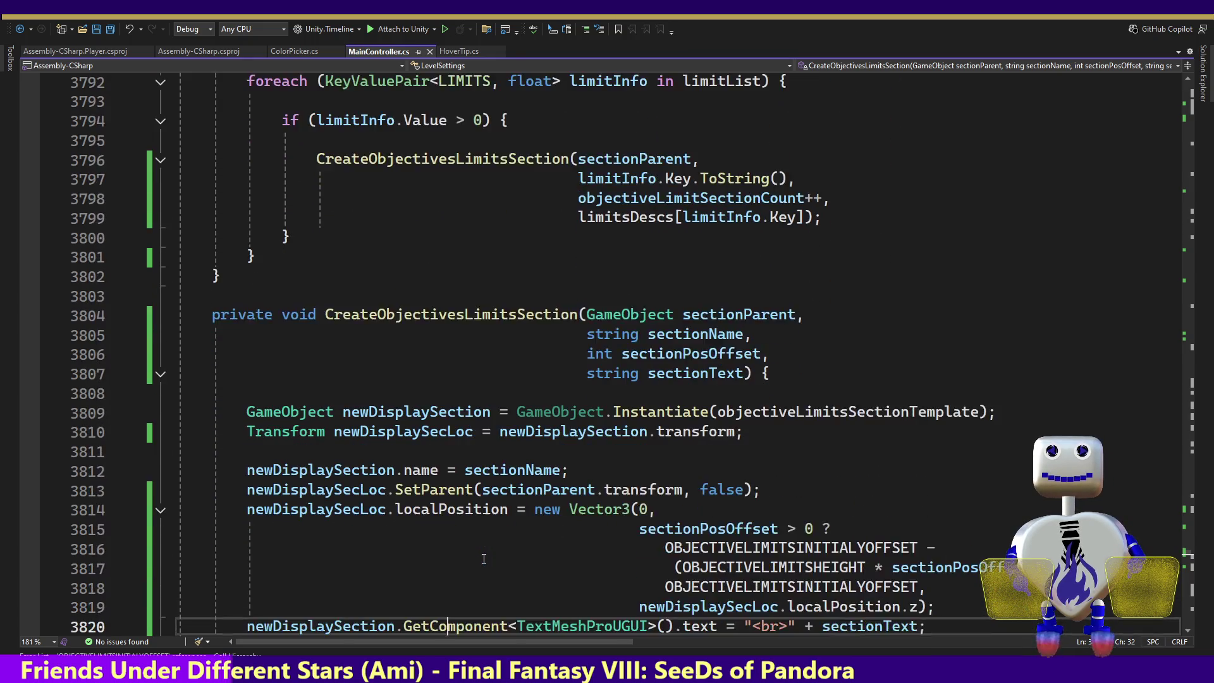
pyautogui.press('Down')
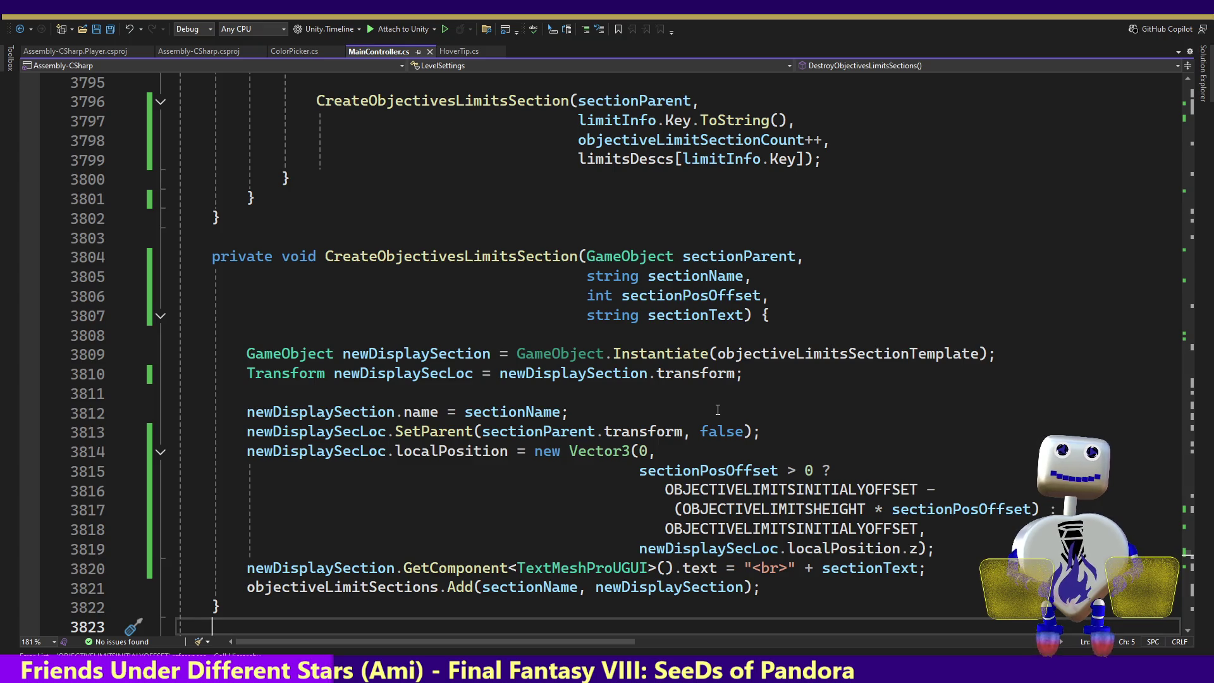
pyautogui.hotkey('alt', 'Tab')
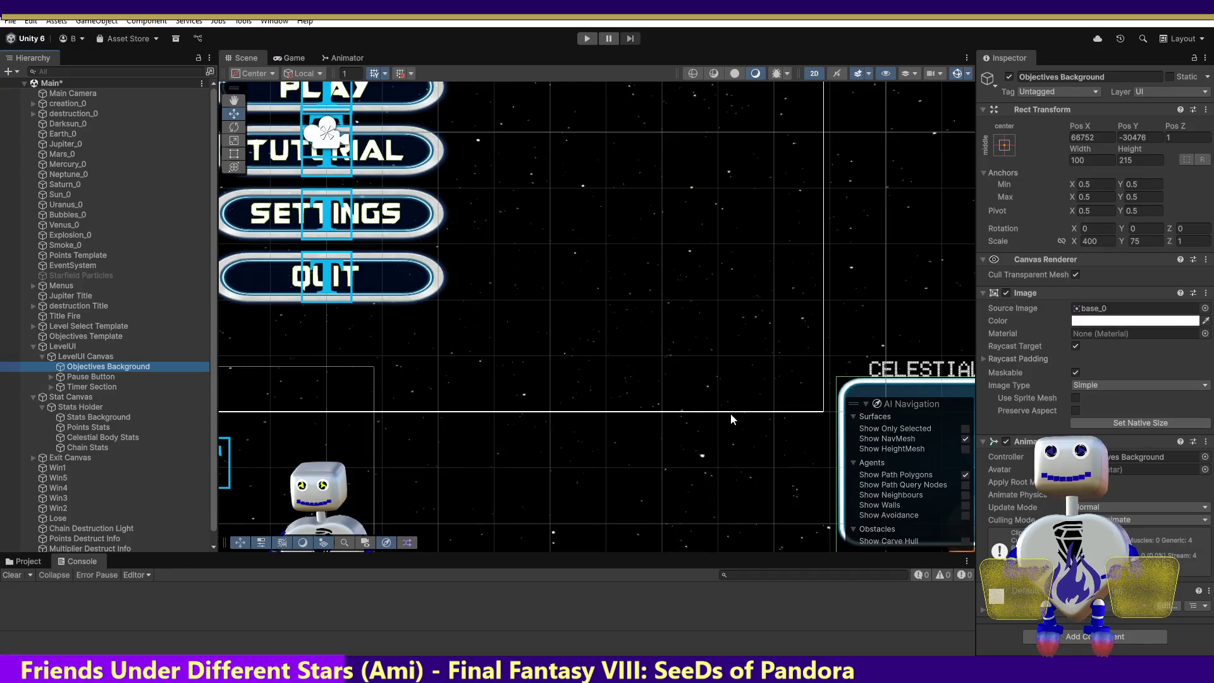
pyautogui.rightClick(105, 366)
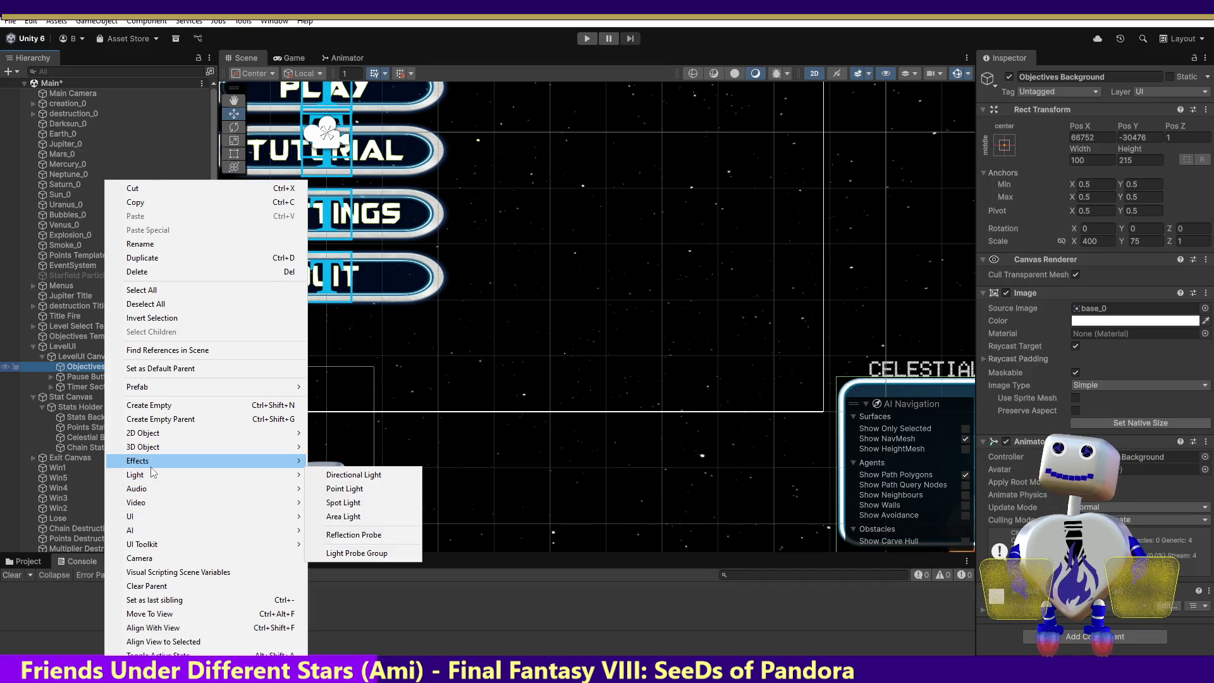
pyautogui.moveTo(151, 467)
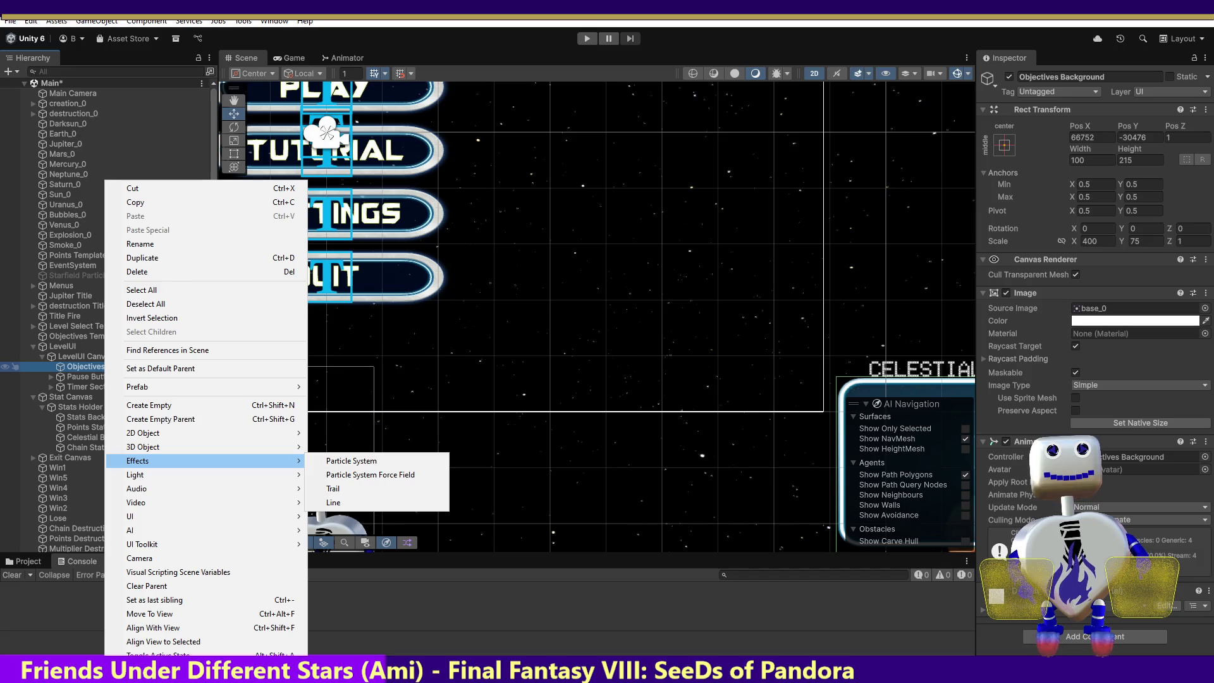
pyautogui.press('Escape')
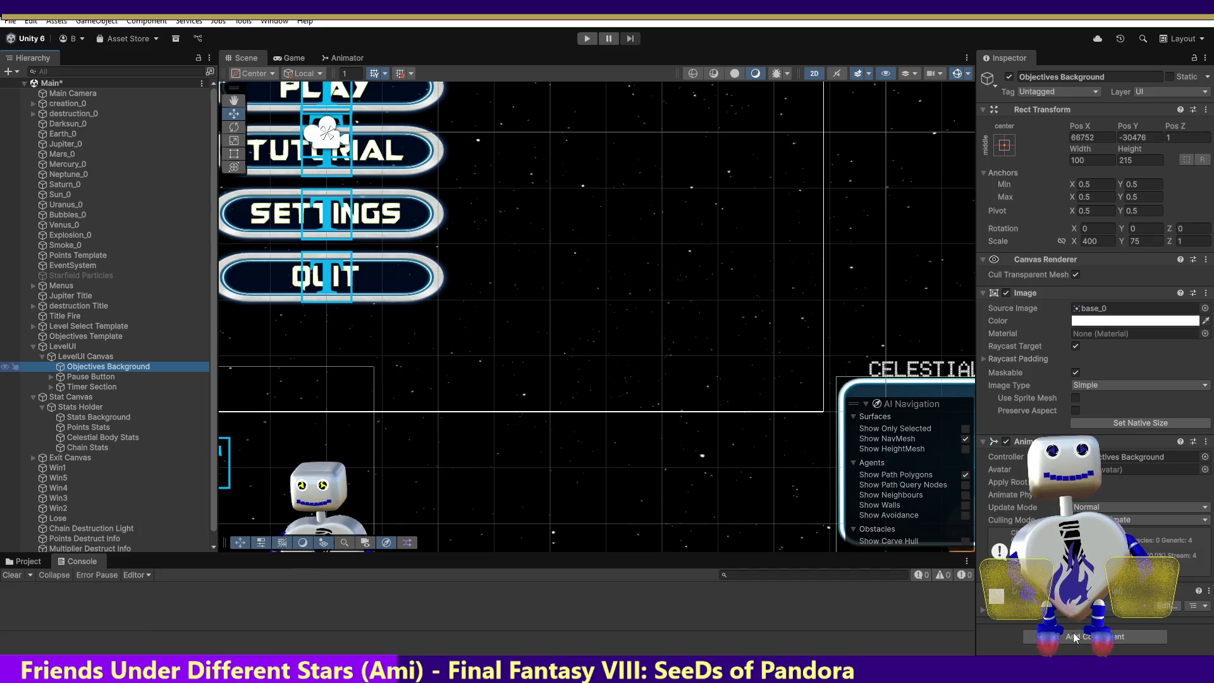
pyautogui.click(1079, 629)
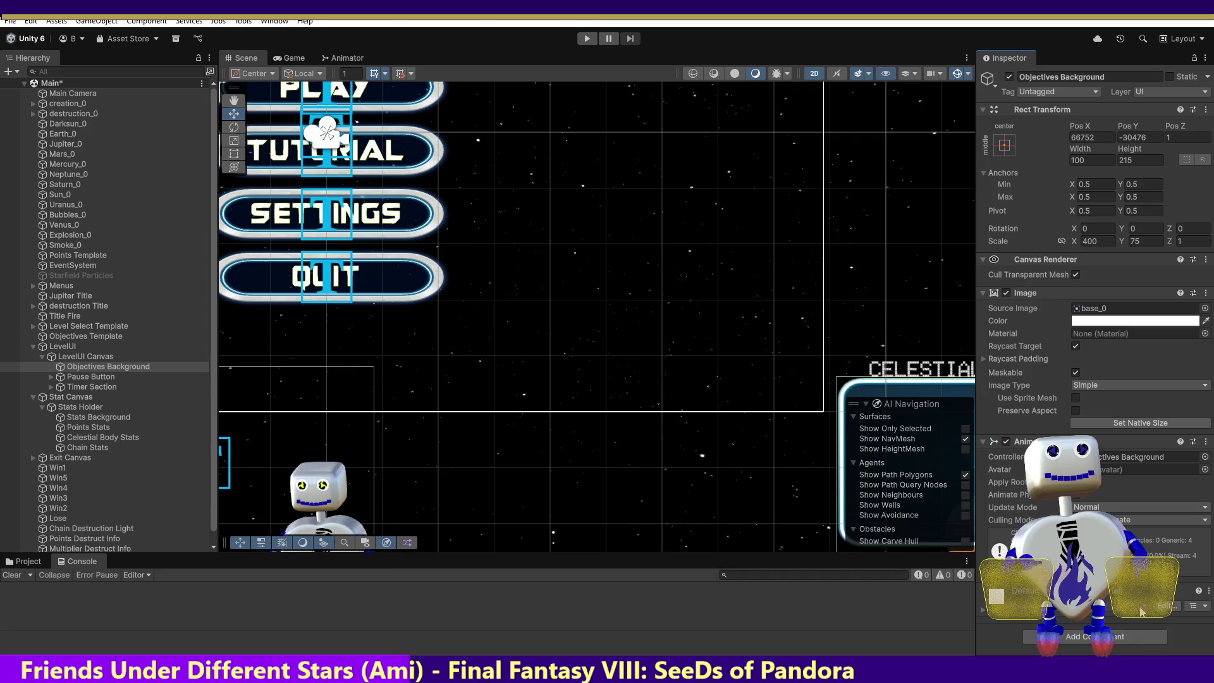
pyautogui.click(1075, 632)
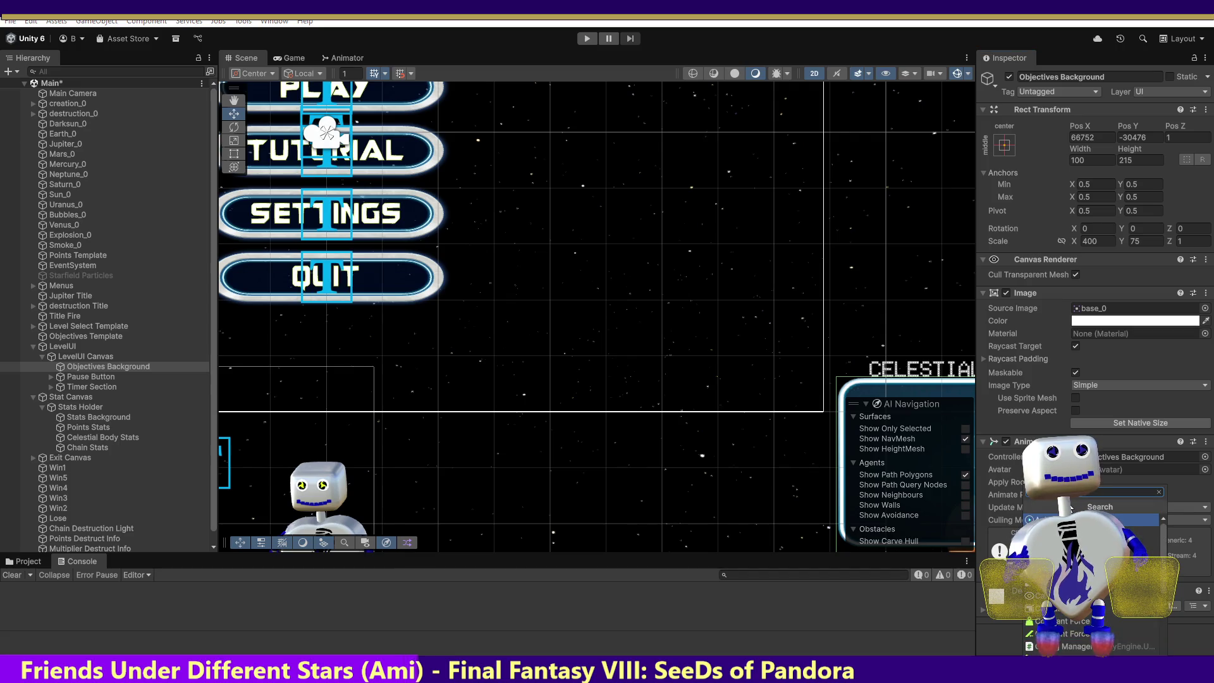
pyautogui.write('s')
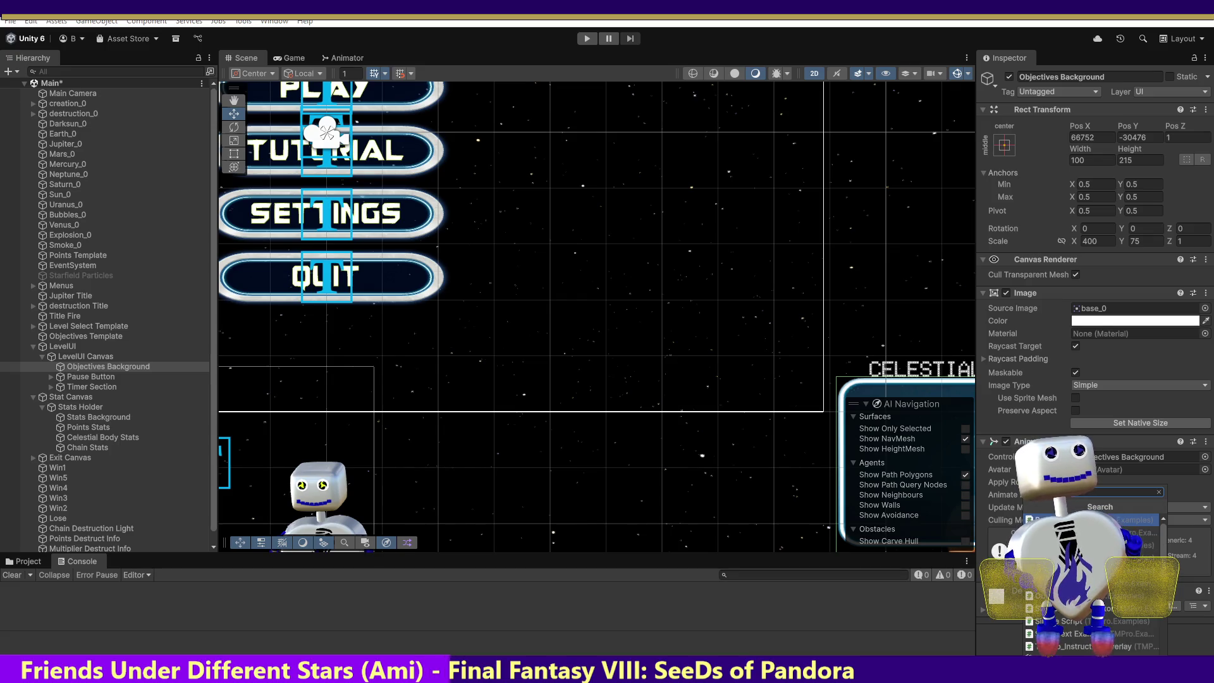
pyautogui.moveTo(1162, 541); pyautogui.dragTo(1162, 594)
pyautogui.click(1159, 492)
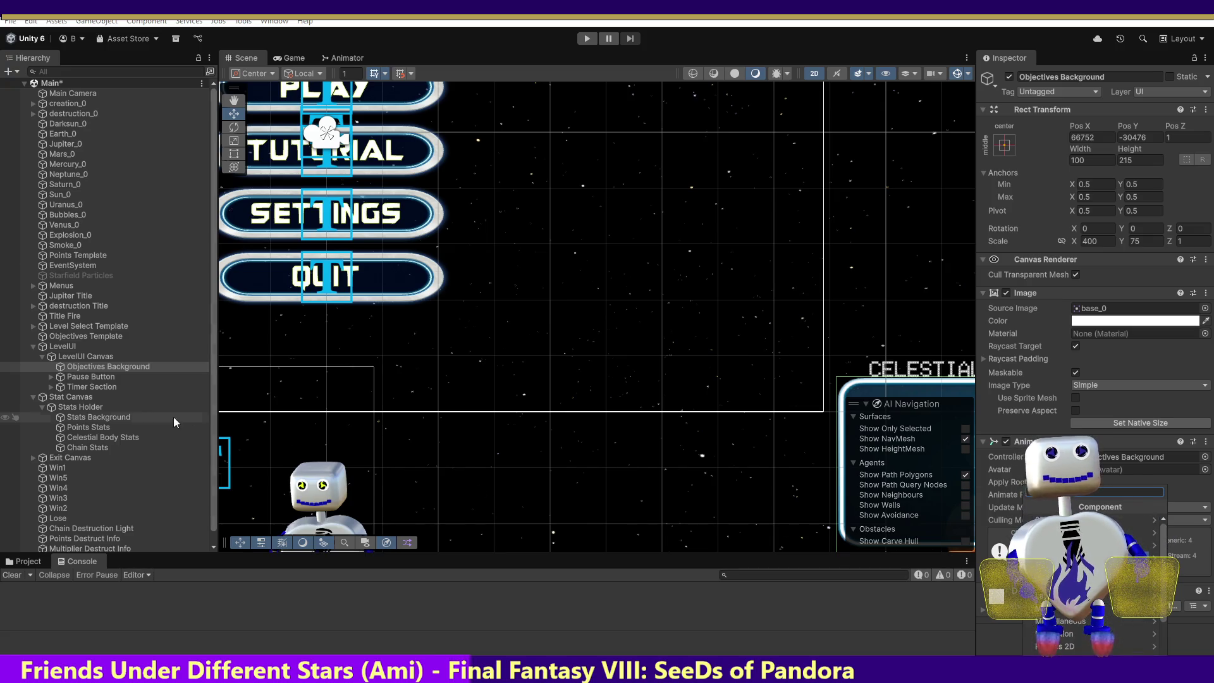
pyautogui.click(71, 336)
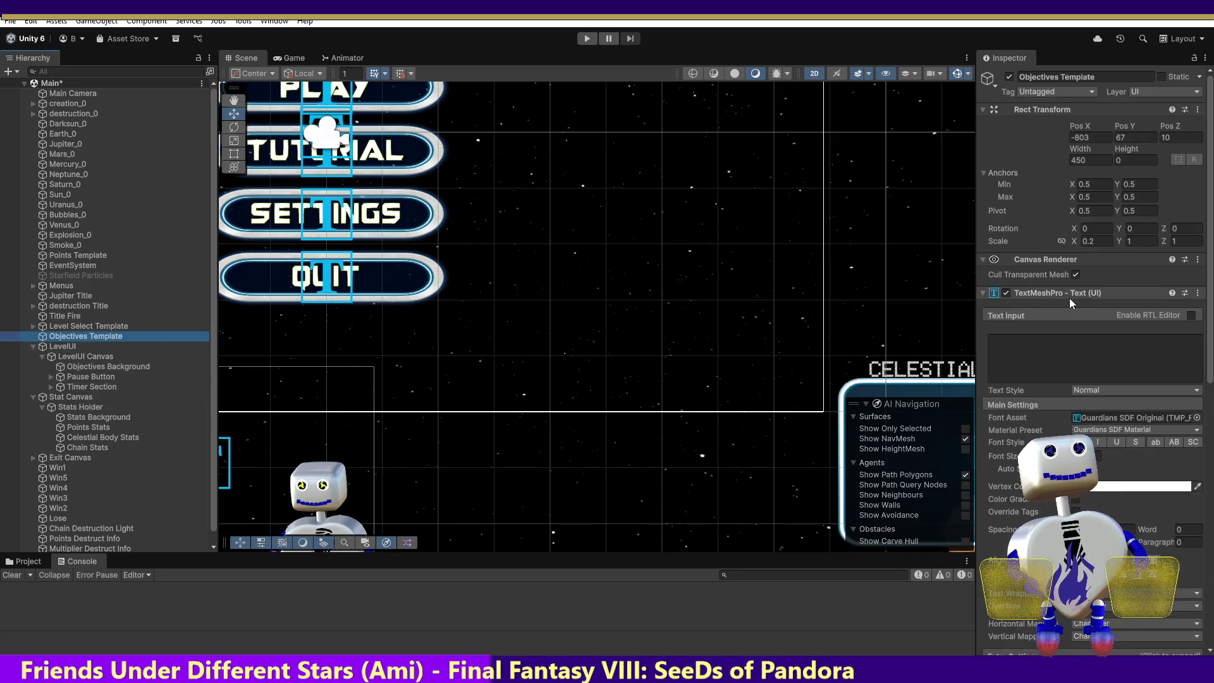
pyautogui.rightClick(96, 366)
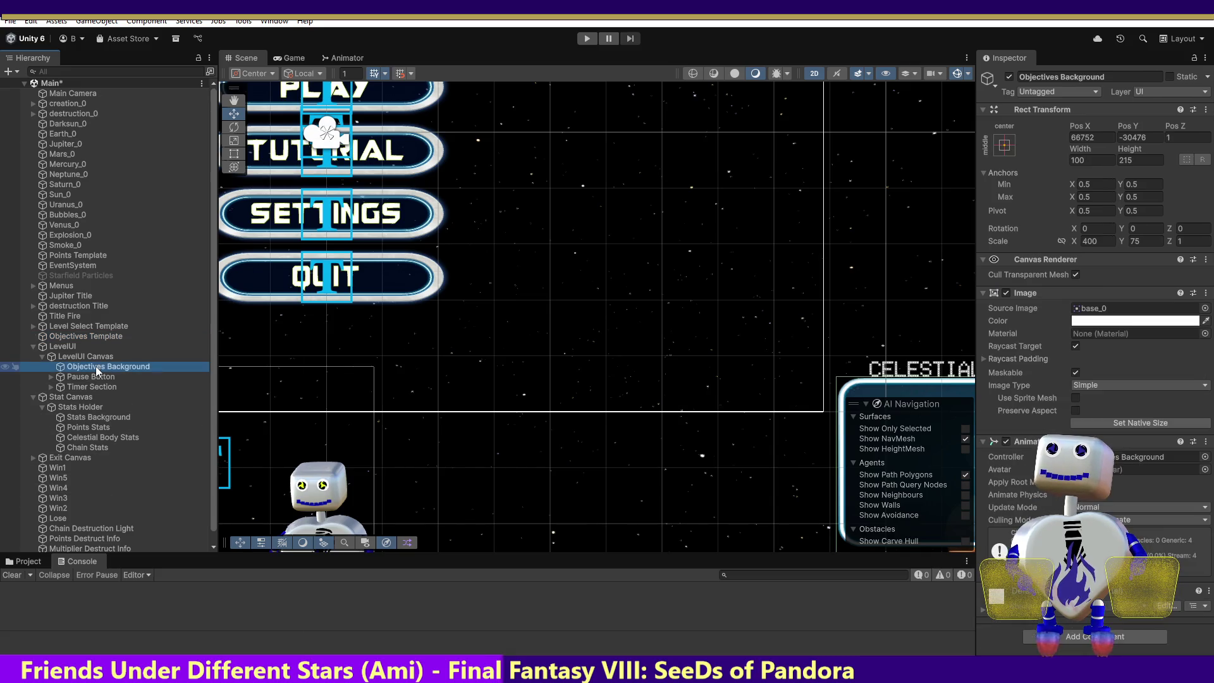
pyautogui.click(1094, 636)
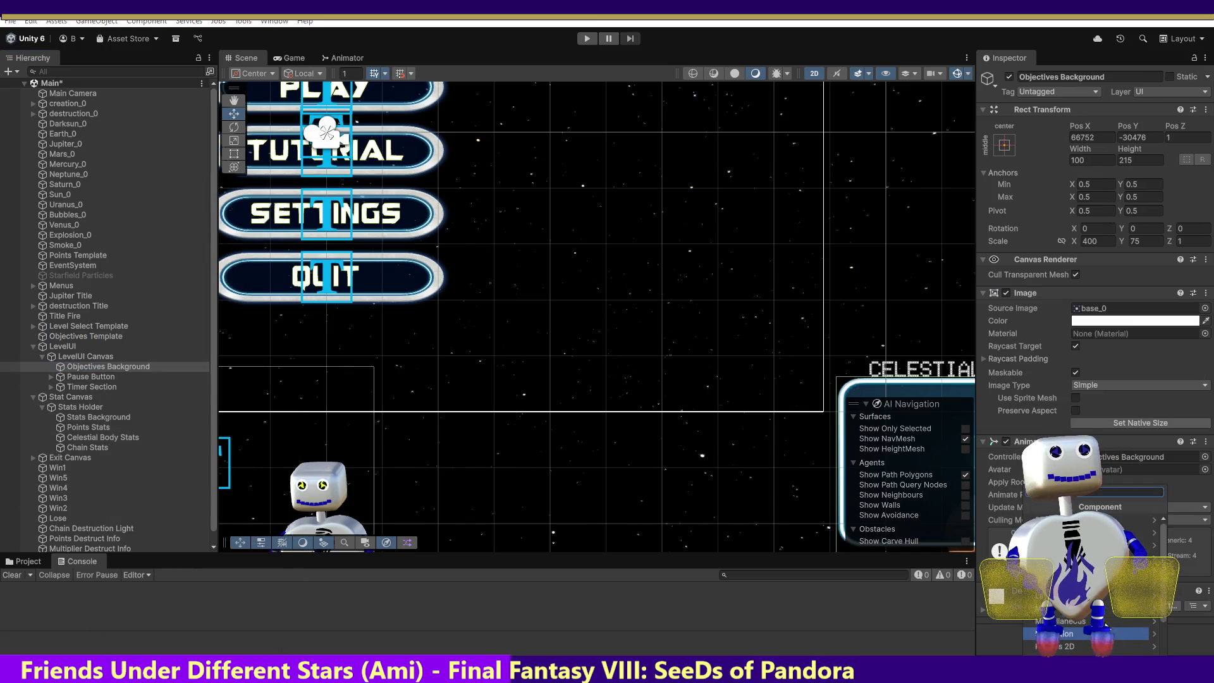
pyautogui.write('text')
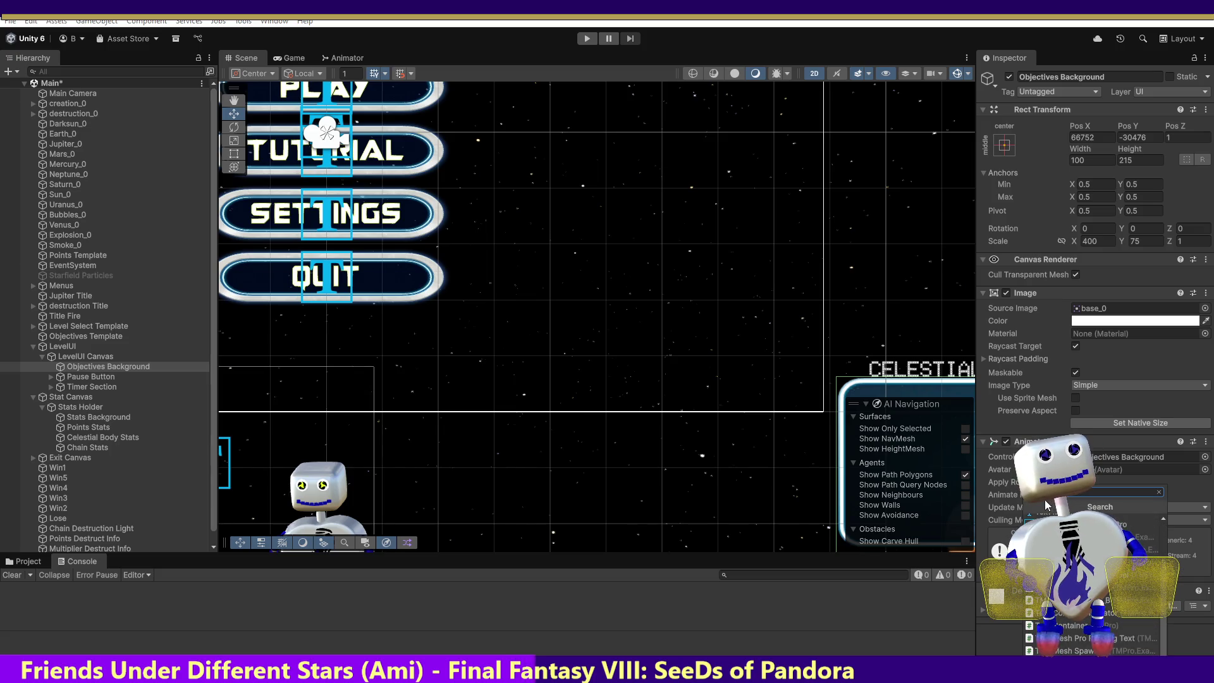
pyautogui.write(' input')
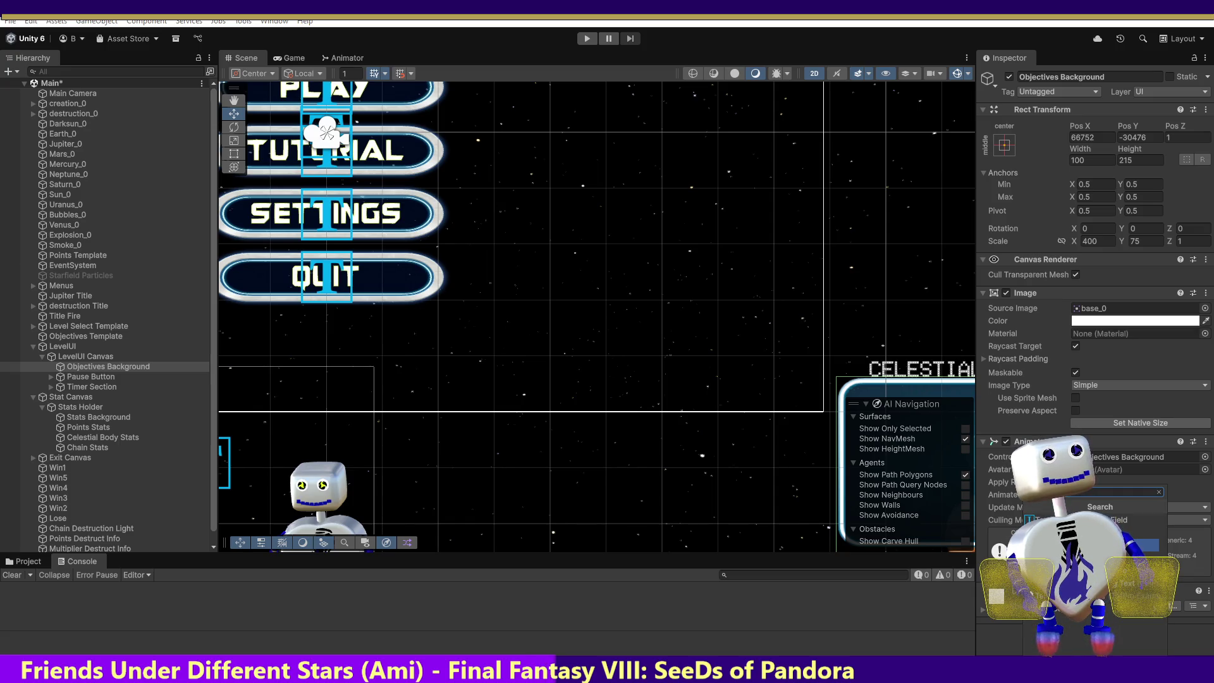
pyautogui.press('Return')
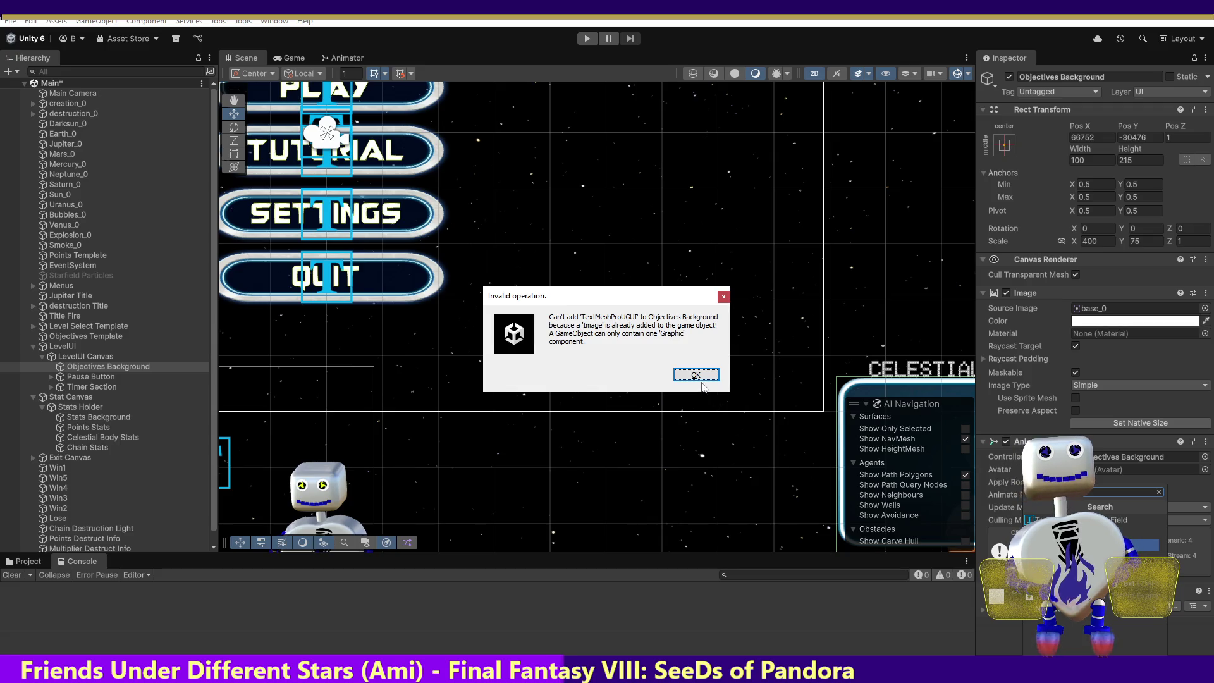
pyautogui.click(696, 375)
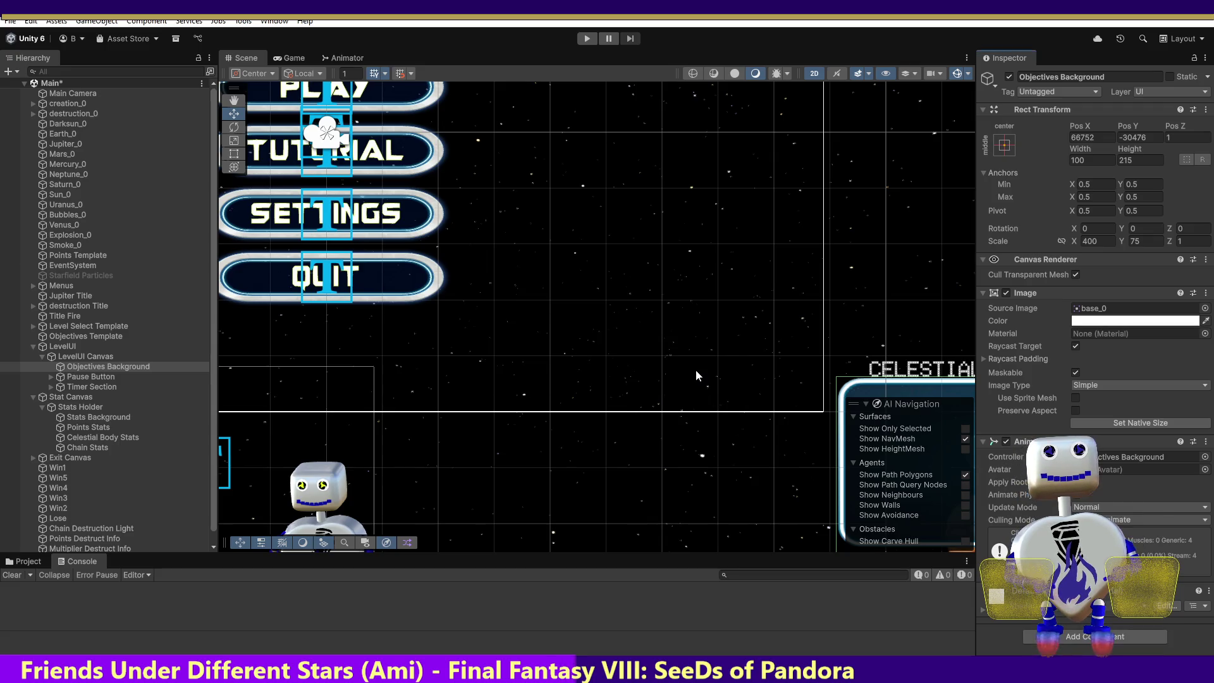
# - Create an empty child named 'Objectives Title' under Objectives Background
pyautogui.rightClick(81, 366)
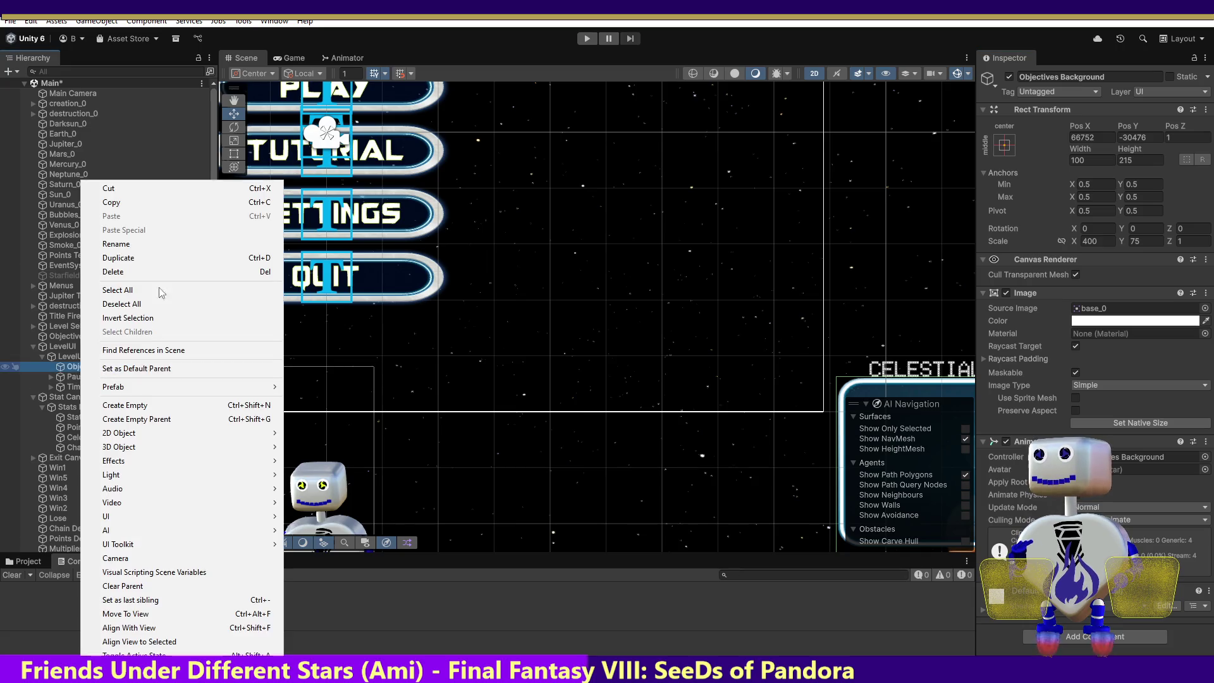
pyautogui.click(188, 404)
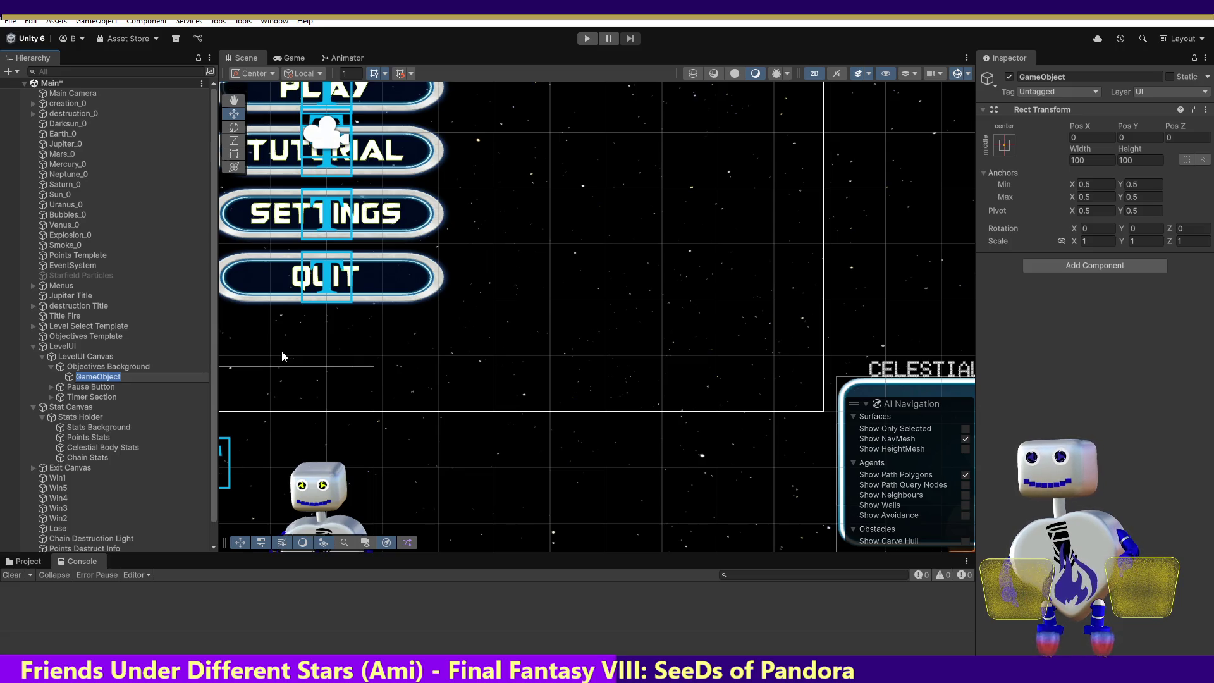
pyautogui.write('Object')
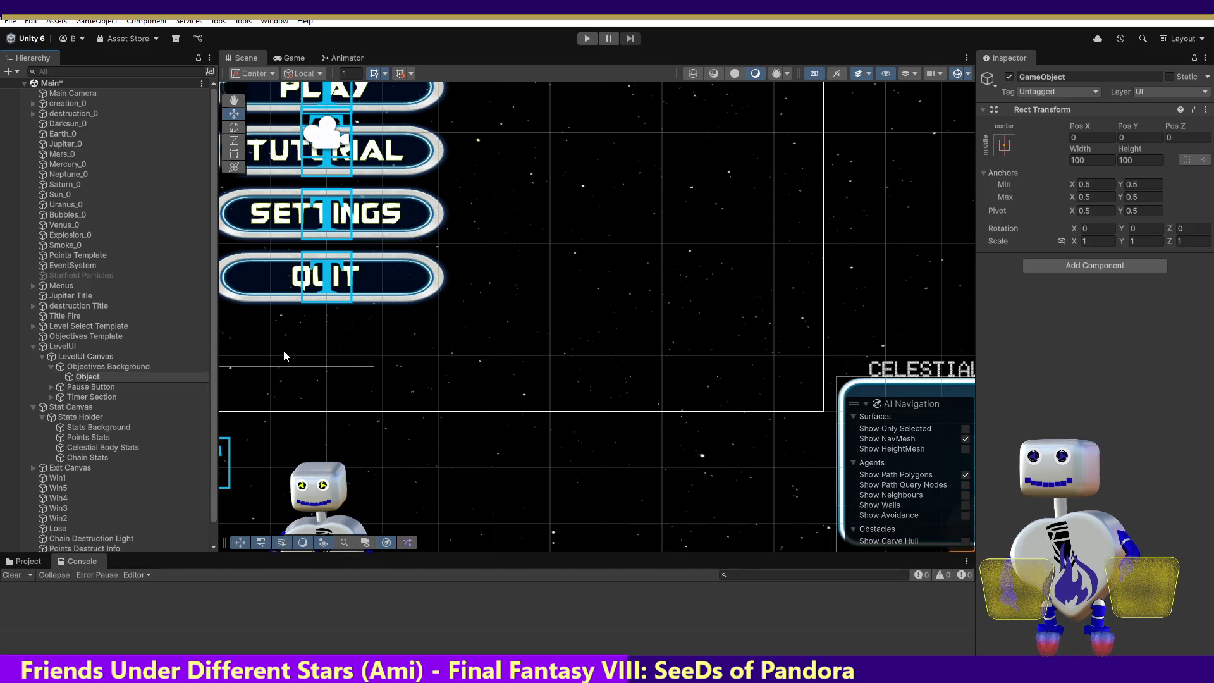
pyautogui.write('ives')
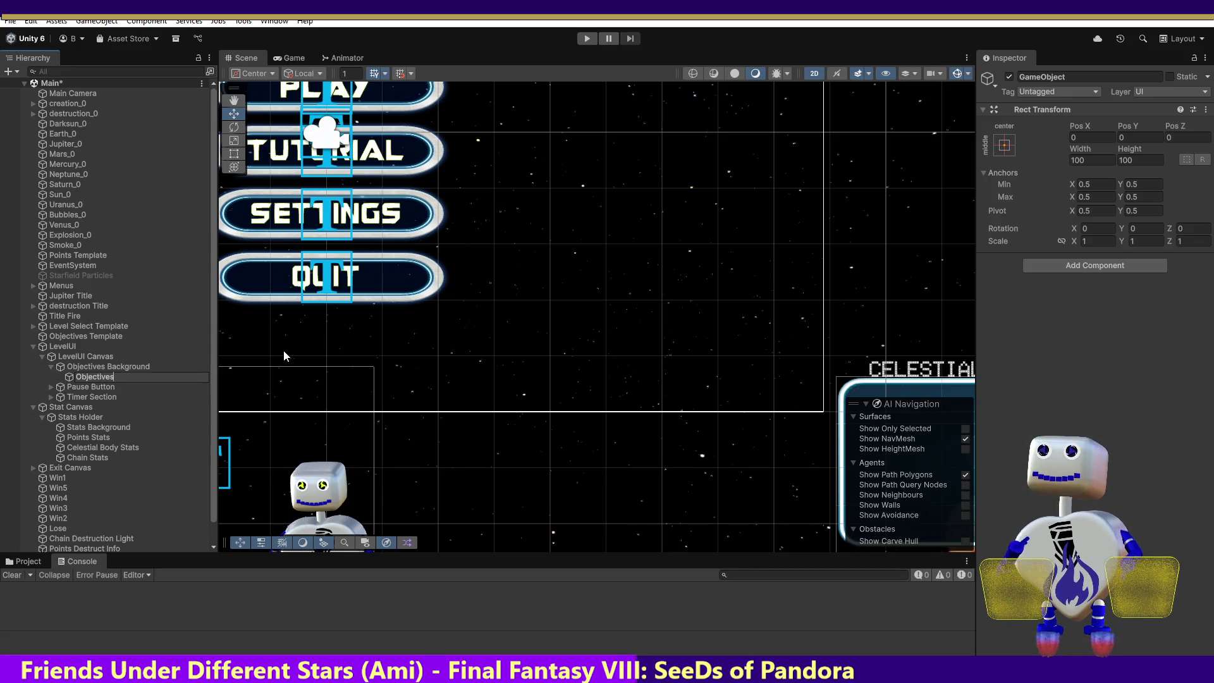
pyautogui.write(' Title')
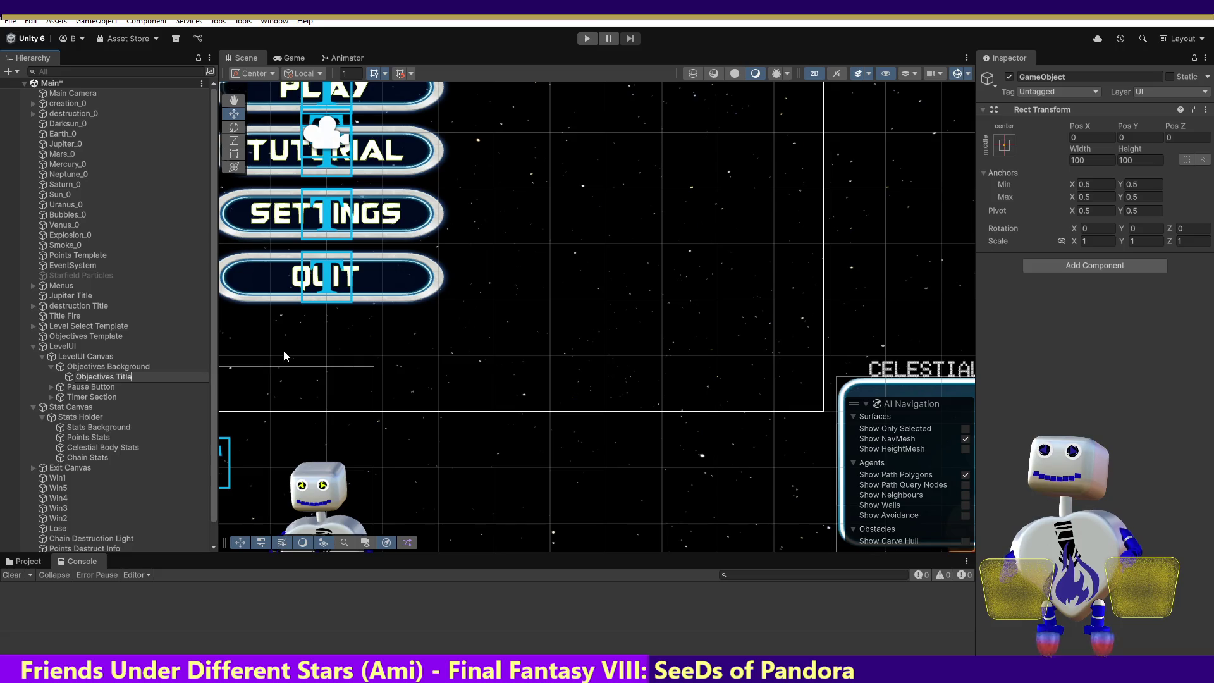
pyautogui.press('Return')
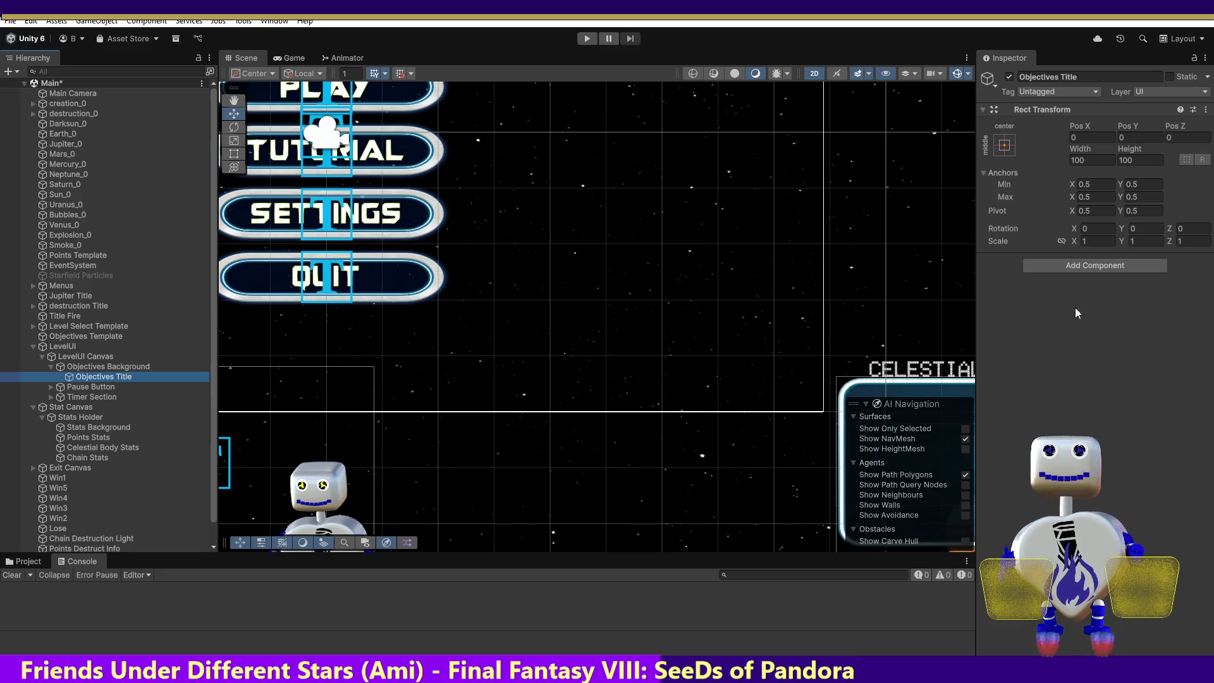
pyautogui.click(1079, 264)
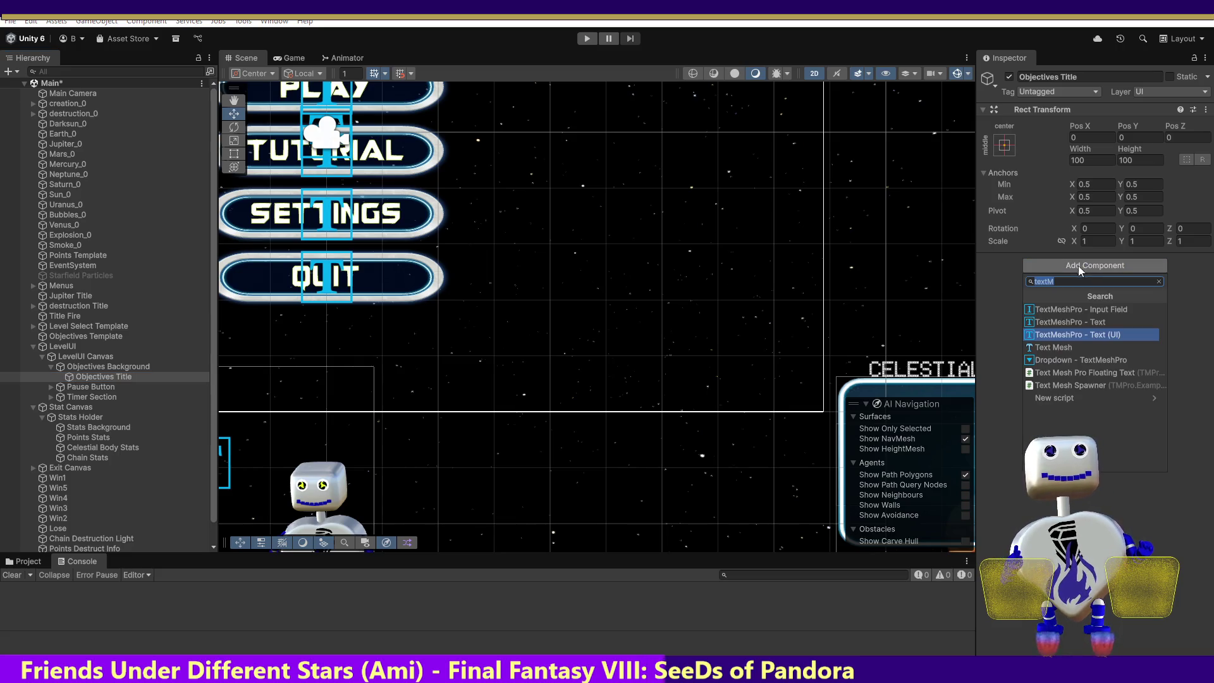
# - Add a TextMeshPro UI text to Objectives Title and set its Pos Y to 100
pyautogui.click(1080, 333)
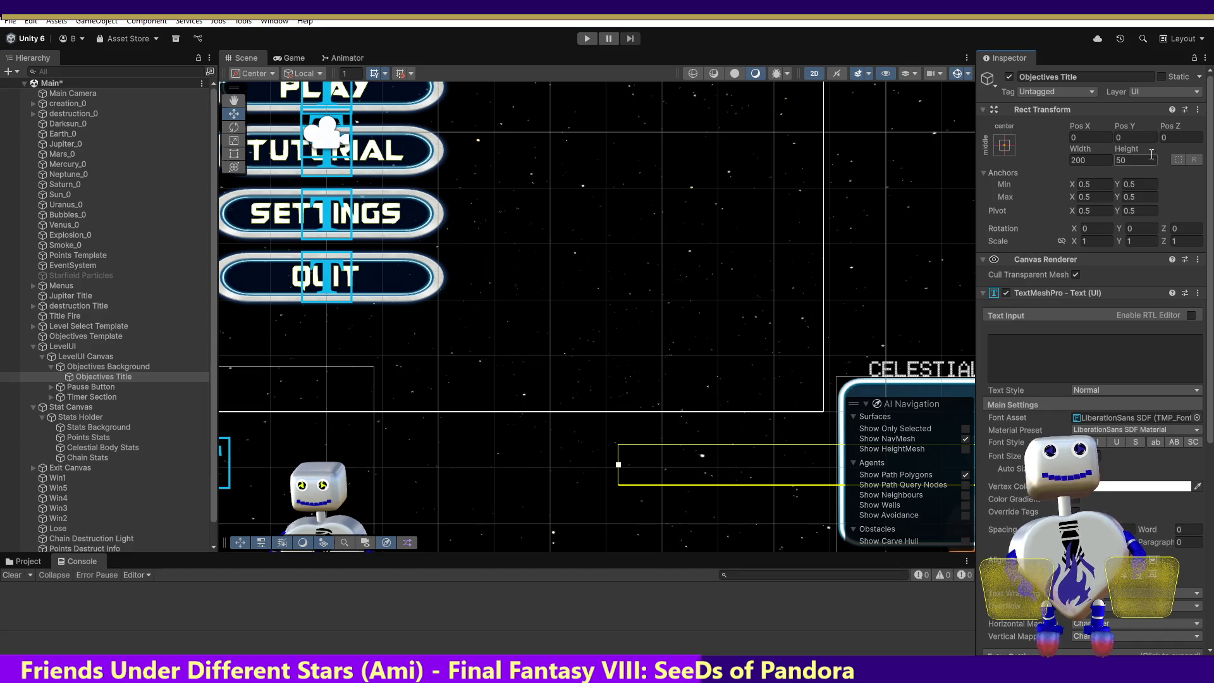
pyautogui.click(1118, 138)
pyautogui.write('100')
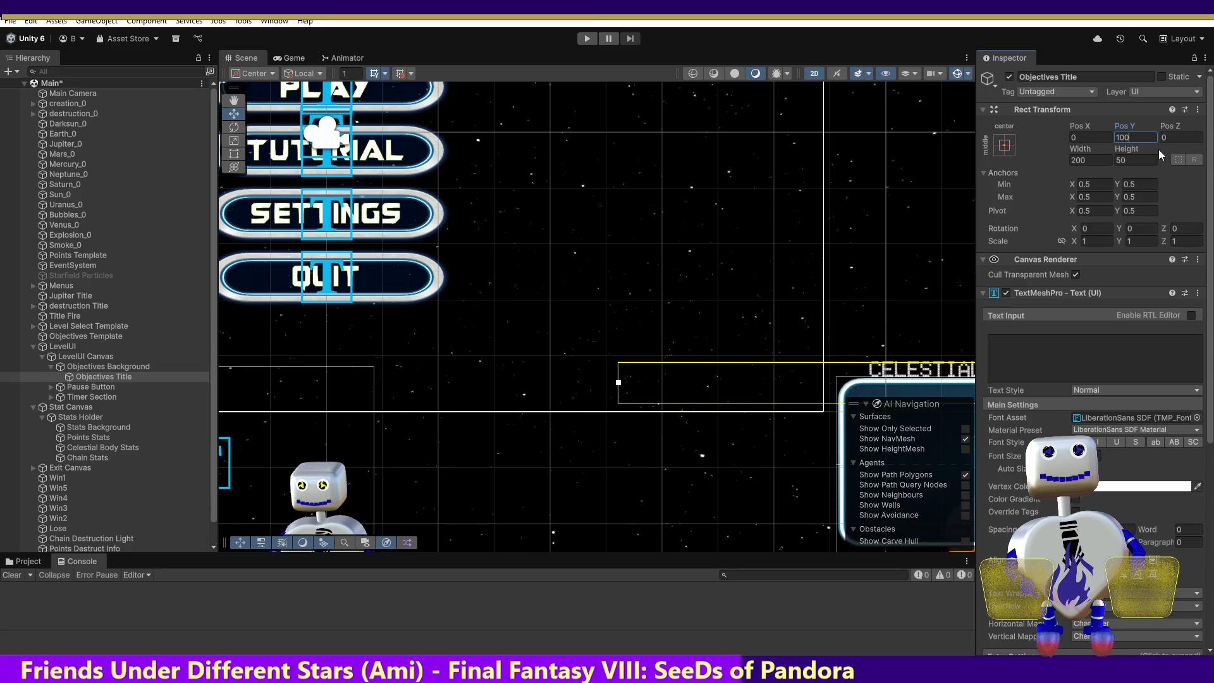
# - Set the title's font to Guardians SDF Original and its text to 'Objectives'
pyautogui.click(1041, 346)
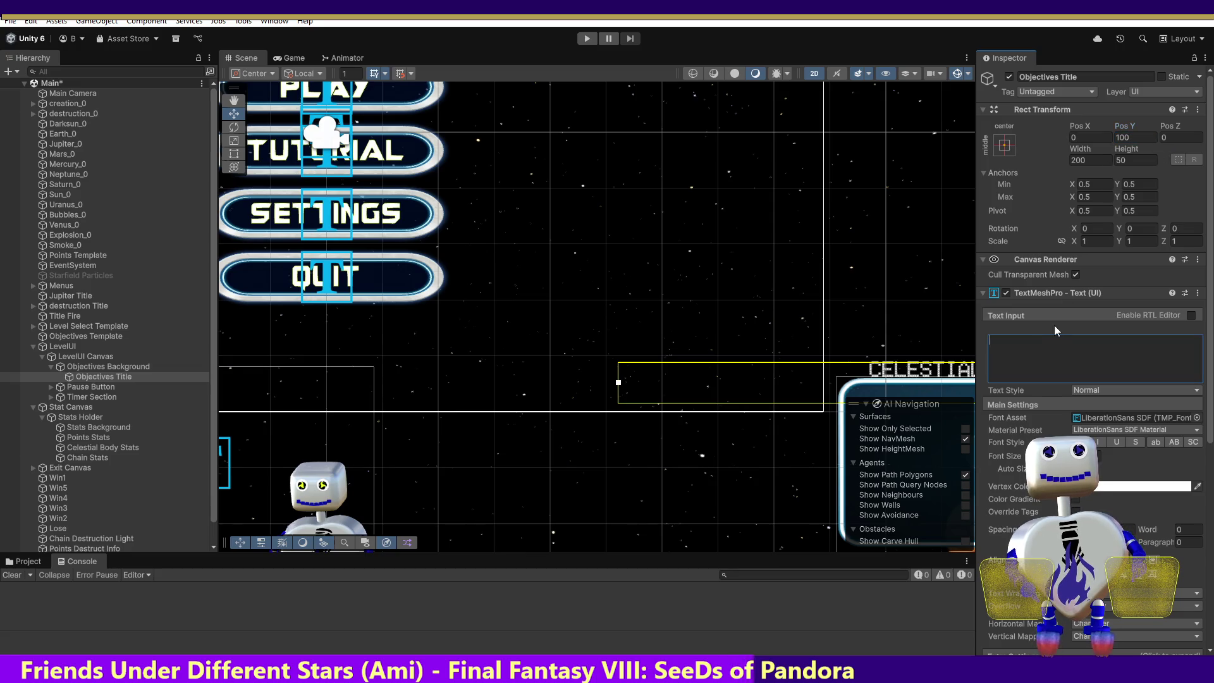
pyautogui.write('Ob')
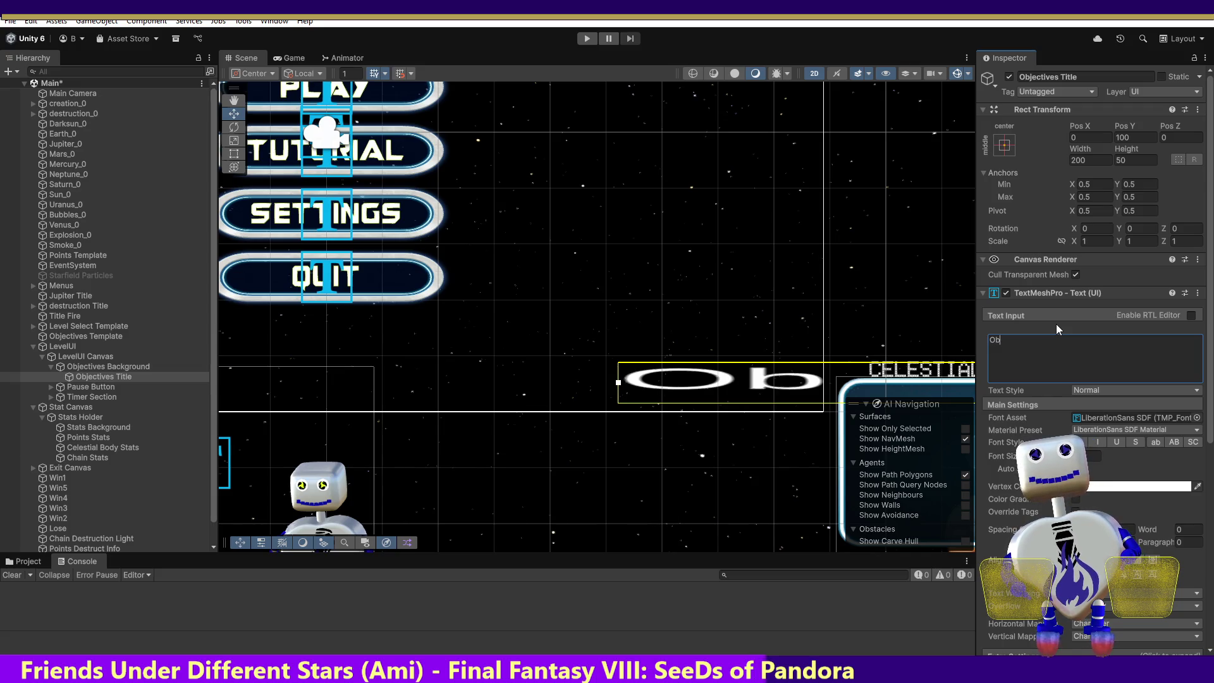
pyautogui.press('BackSpace')
pyautogui.press('BackSpace')
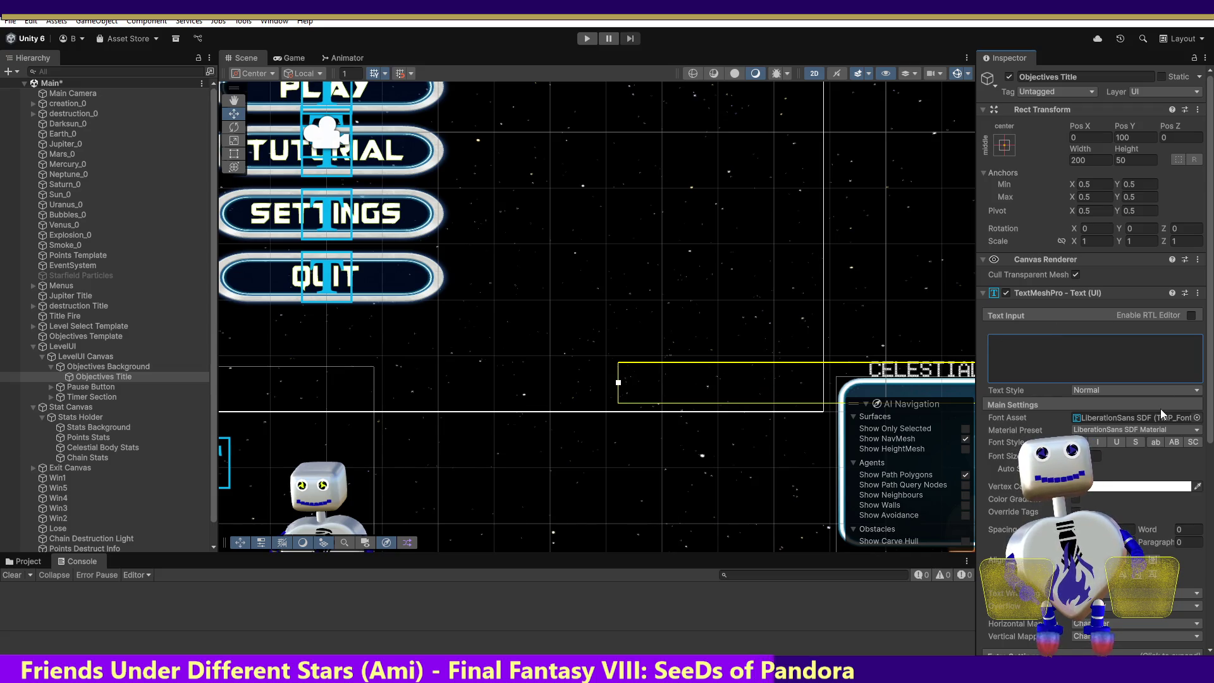
pyautogui.click(1197, 418)
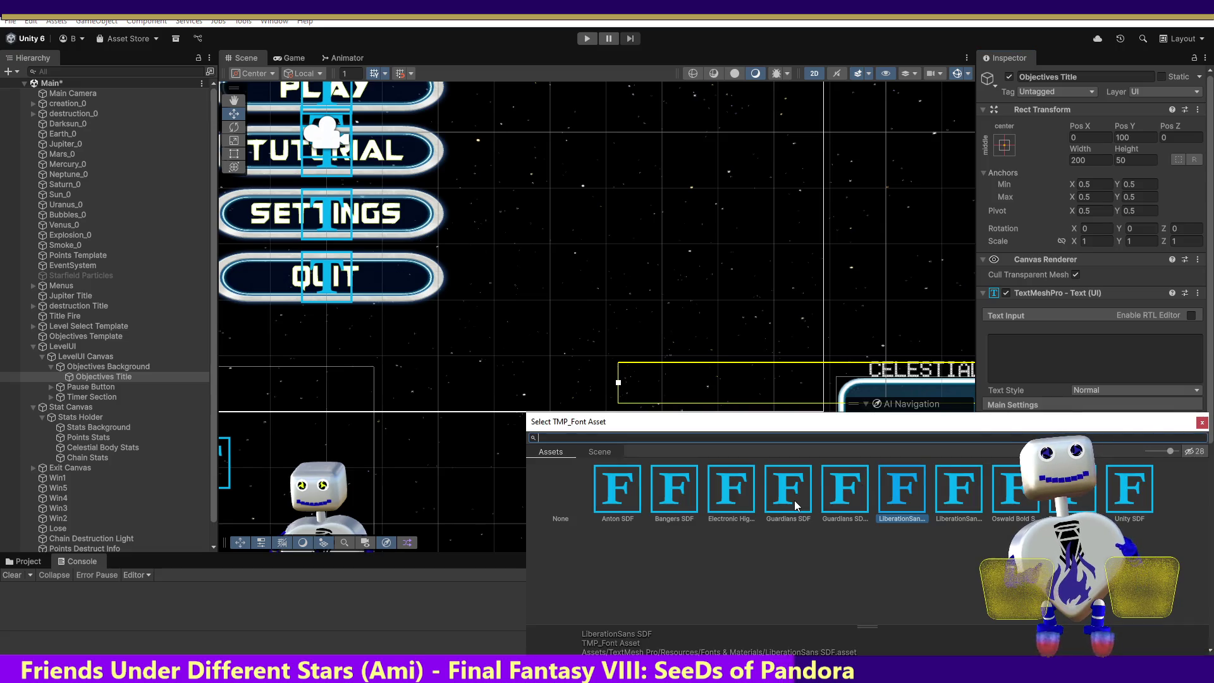
pyautogui.click(797, 506)
pyautogui.doubleClick(829, 495)
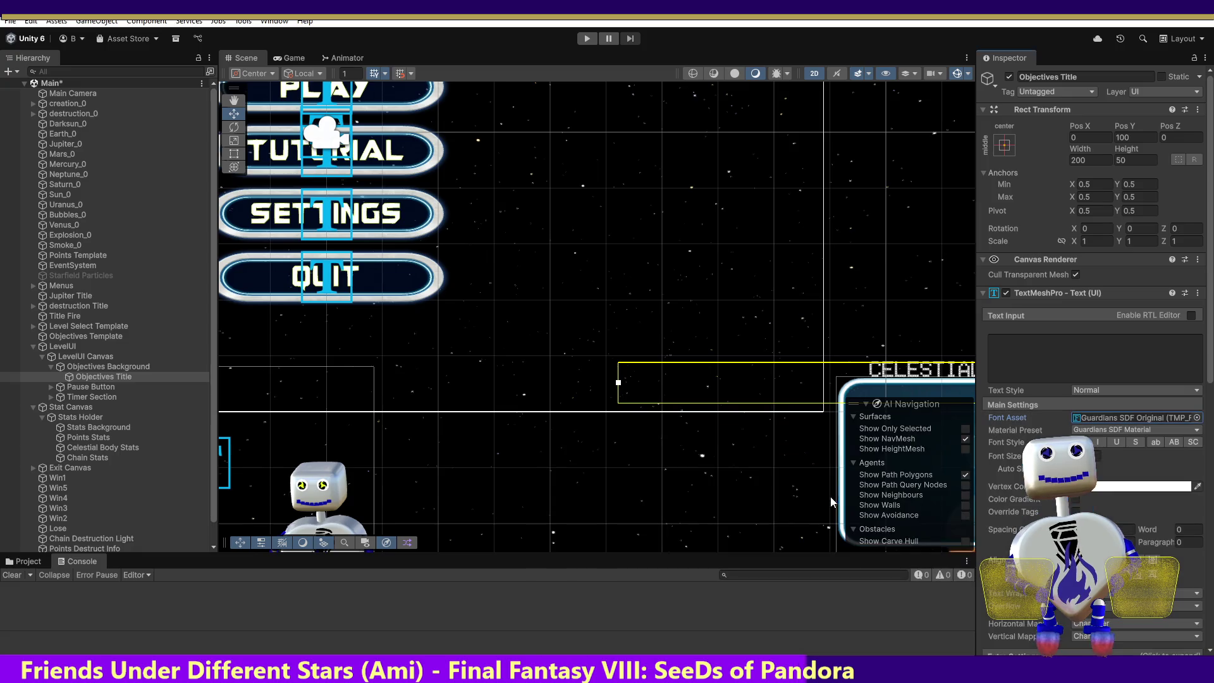
pyautogui.click(1091, 456)
pyautogui.click(990, 340)
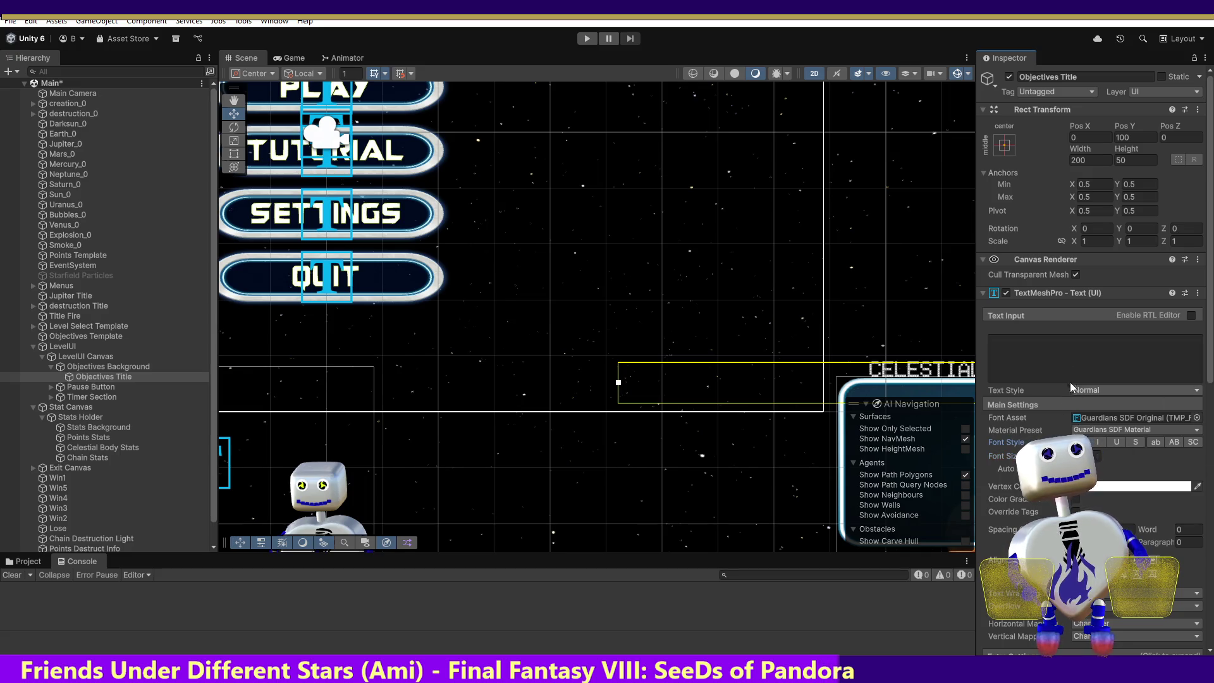
pyautogui.write('Object')
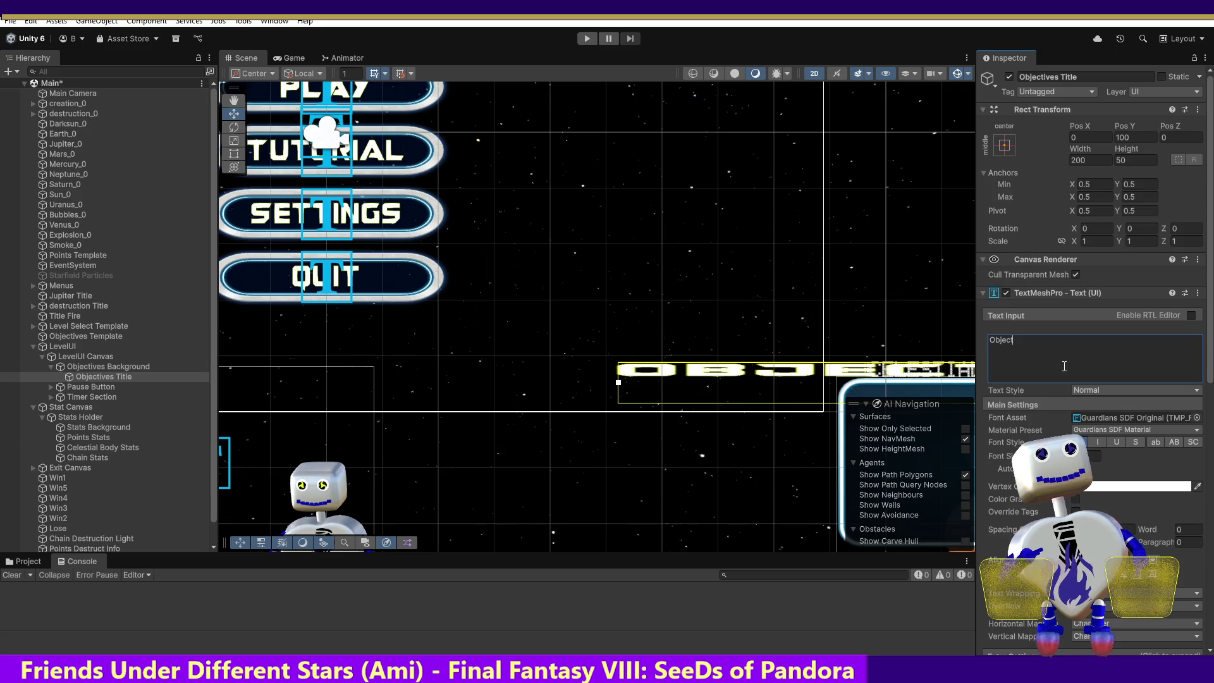
pyautogui.write('ives')
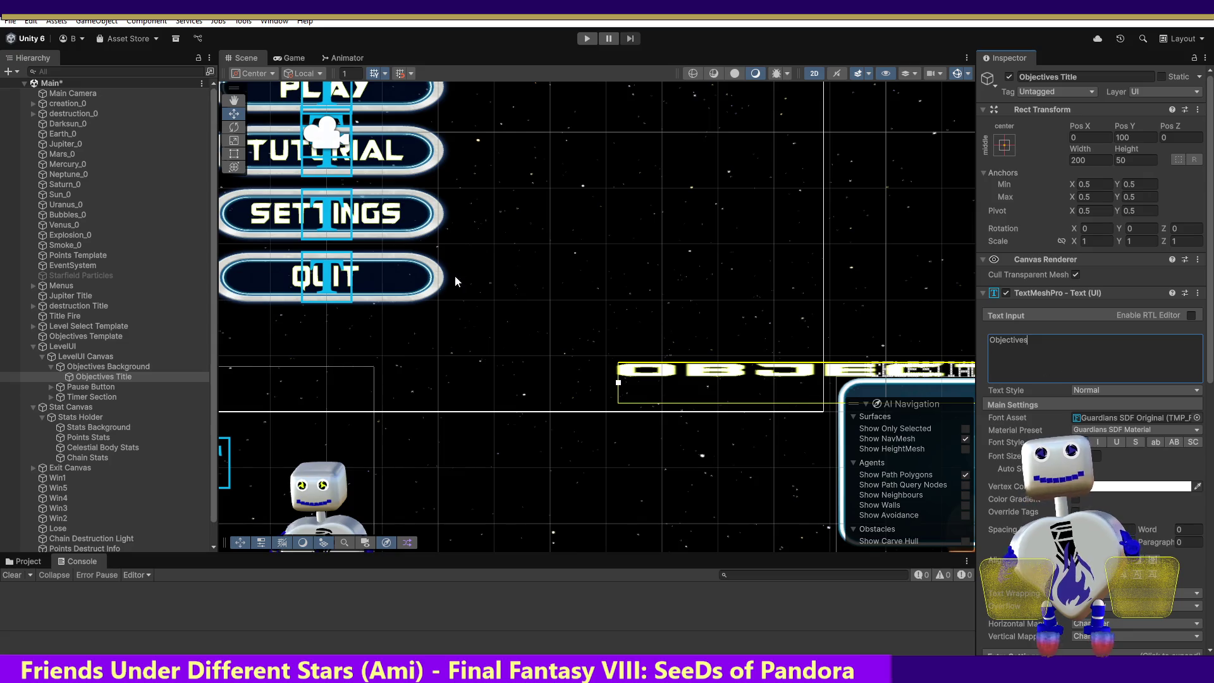
# - Set the Objectives Title width to 450, comparing it against Objectives Template
pyautogui.click(85, 335)
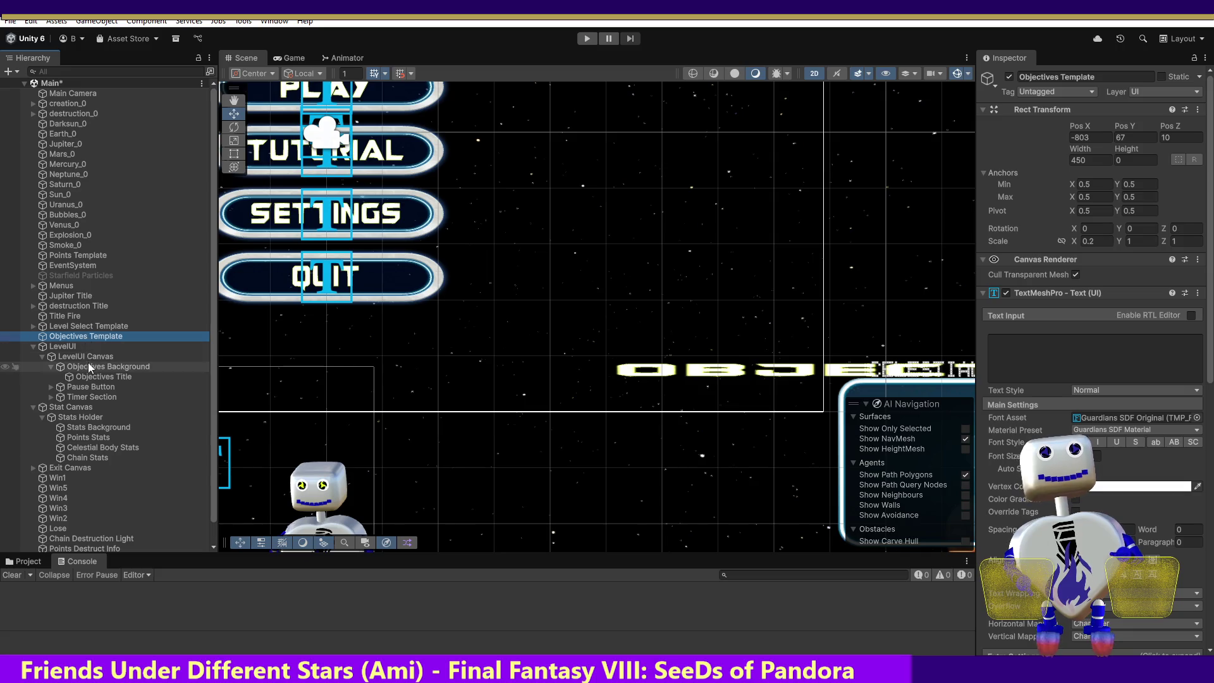
pyautogui.click(98, 375)
pyautogui.click(1089, 160)
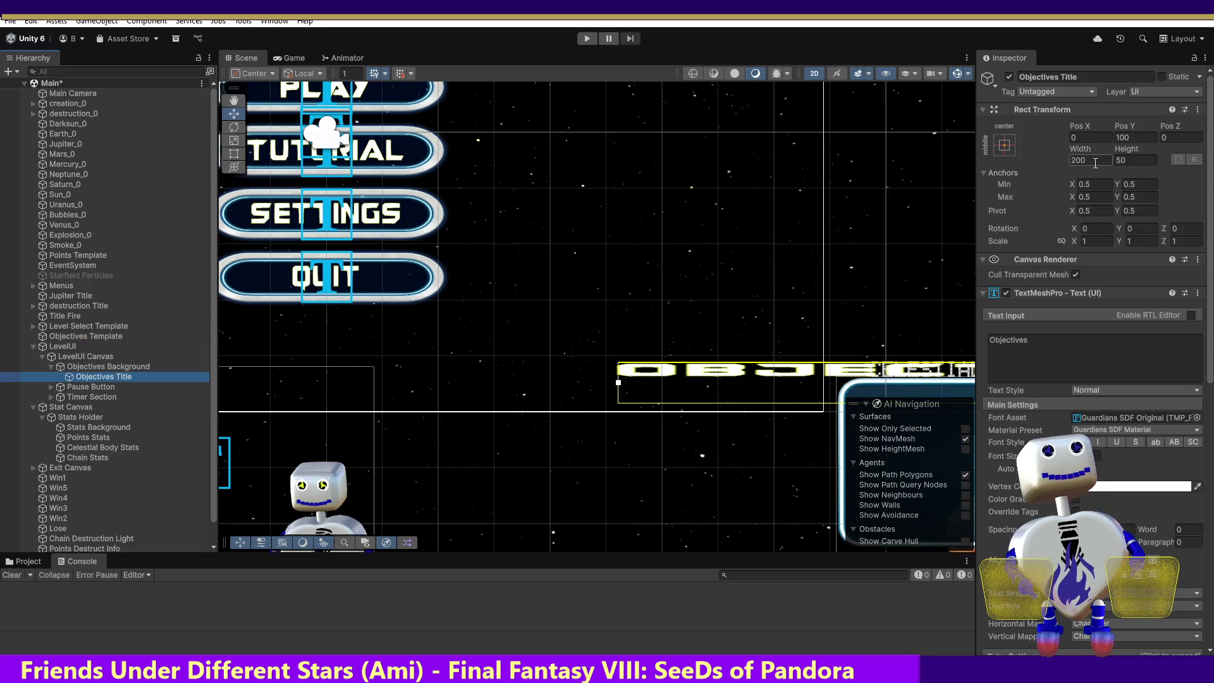
pyautogui.write('450')
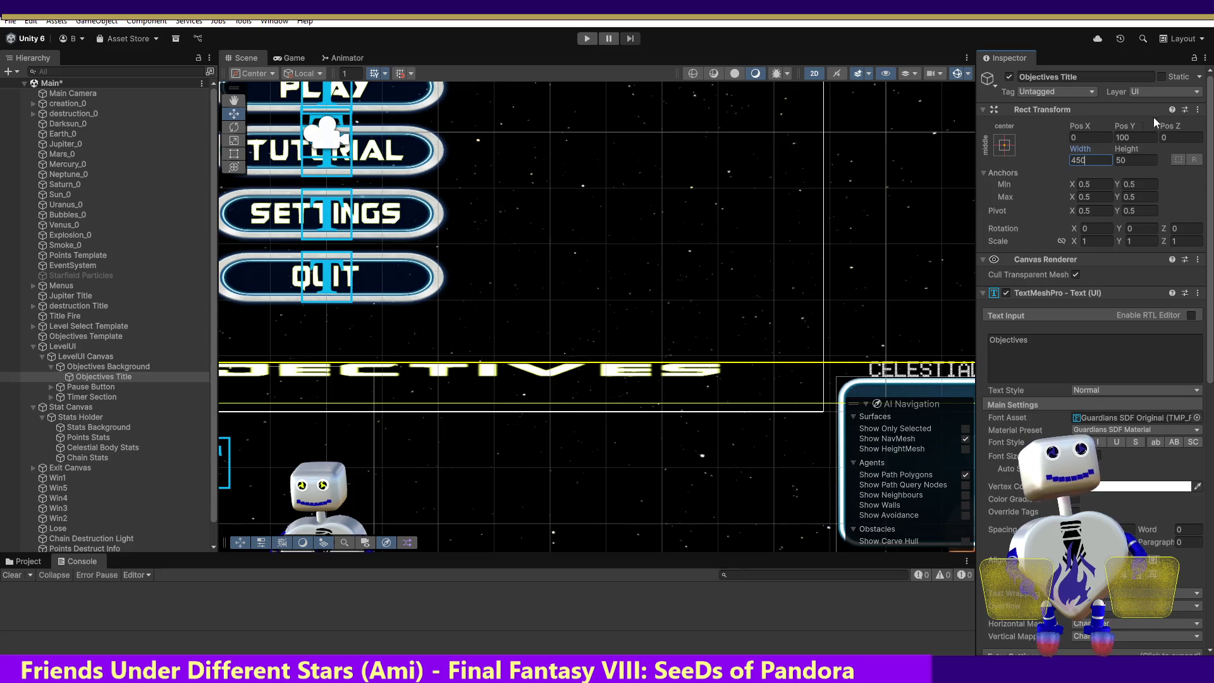
pyautogui.write('0')
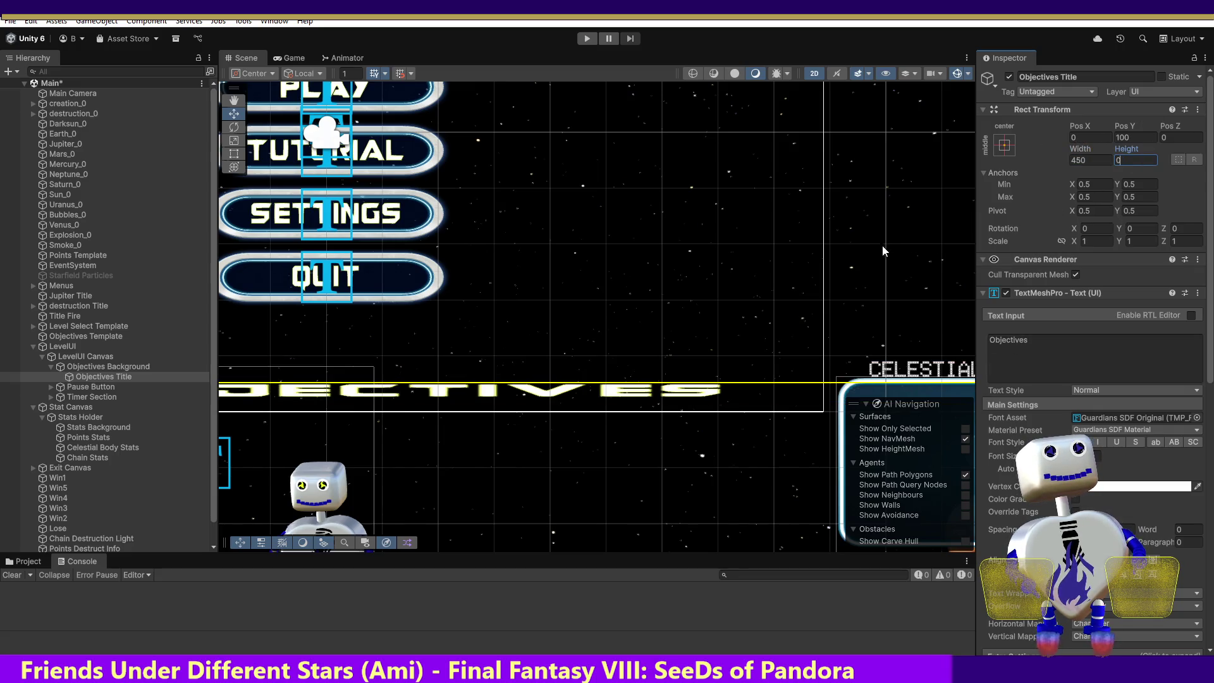
pyautogui.click(87, 336)
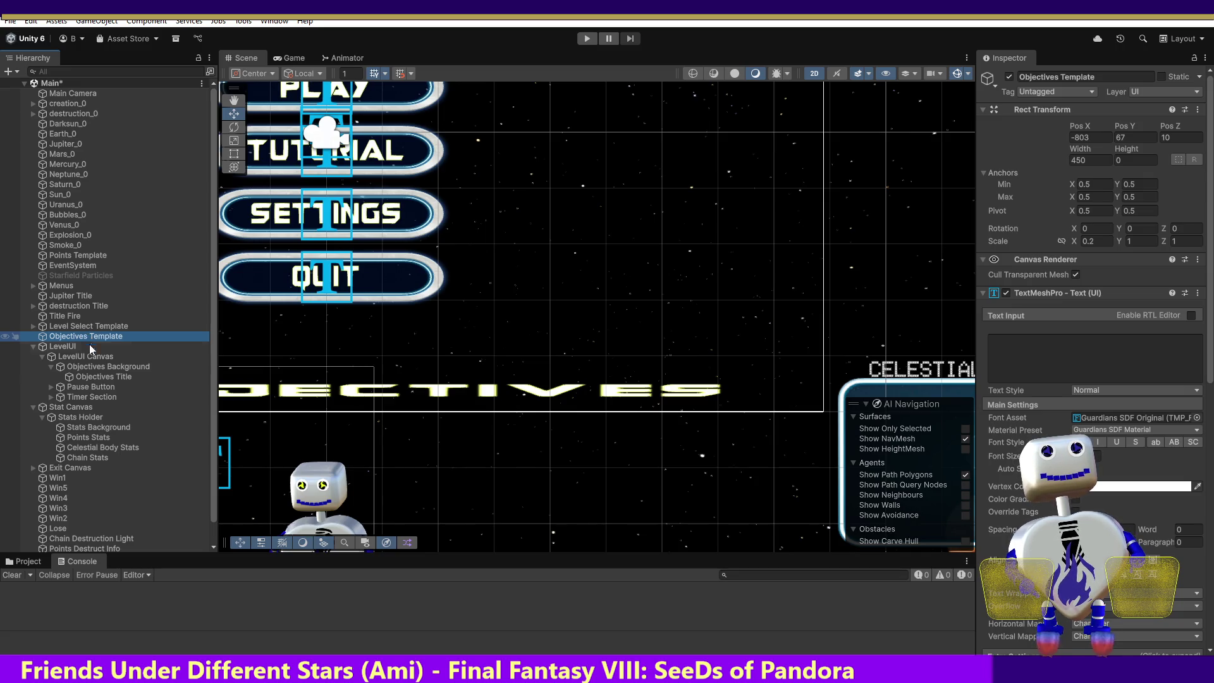
pyautogui.click(98, 376)
# - Set the Objectives Title's Scale X to 0.2 and pan the objectives panel into view
pyautogui.click(1084, 240)
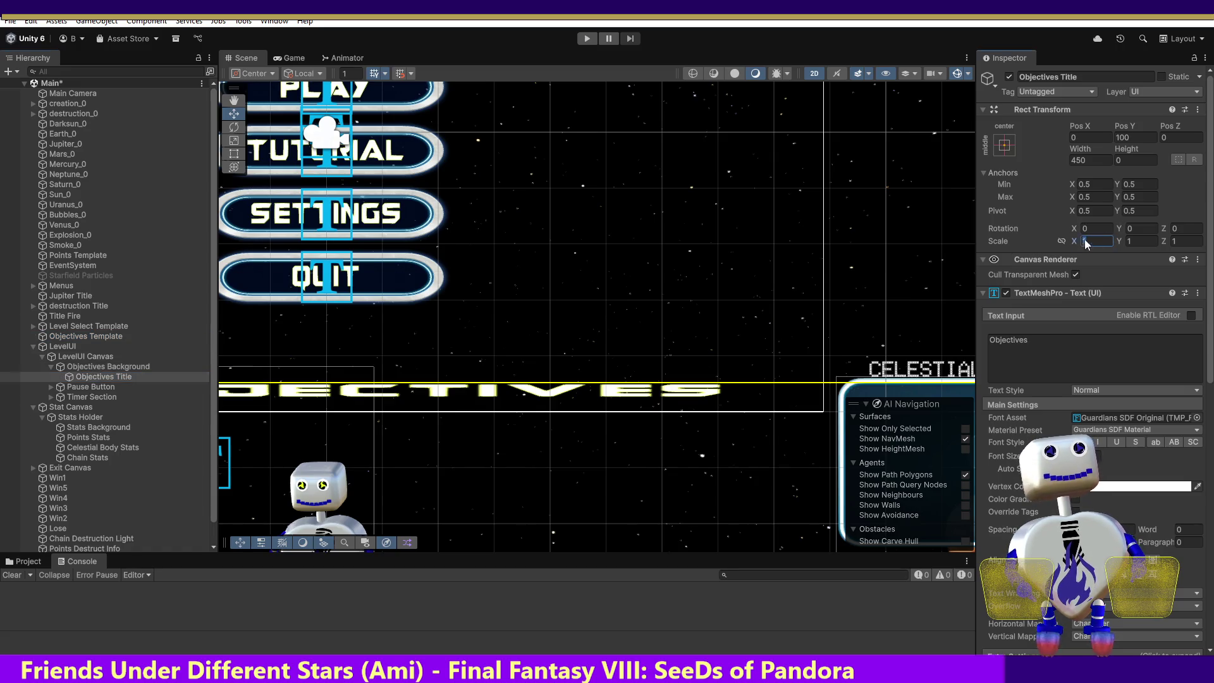
pyautogui.write('.2')
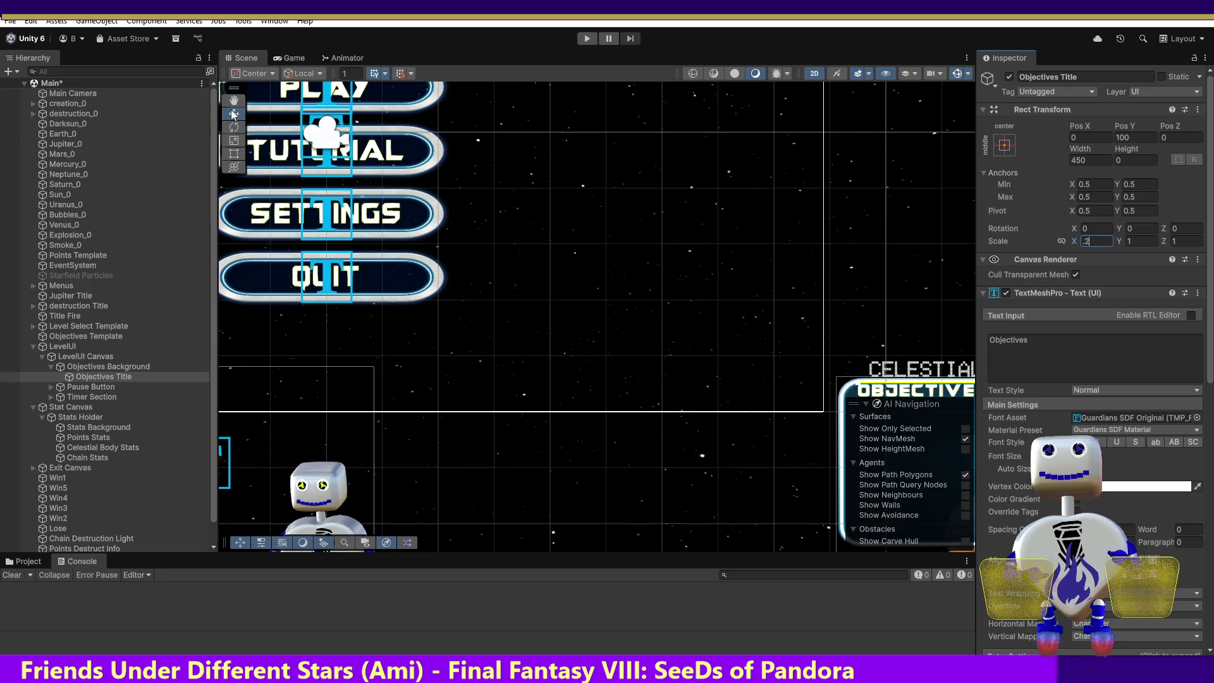
pyautogui.moveTo(580, 297)
pyautogui.mouseDown()
pyautogui.moveTo(469, 221)
pyautogui.moveTo(380, 215)
pyautogui.mouseUp()
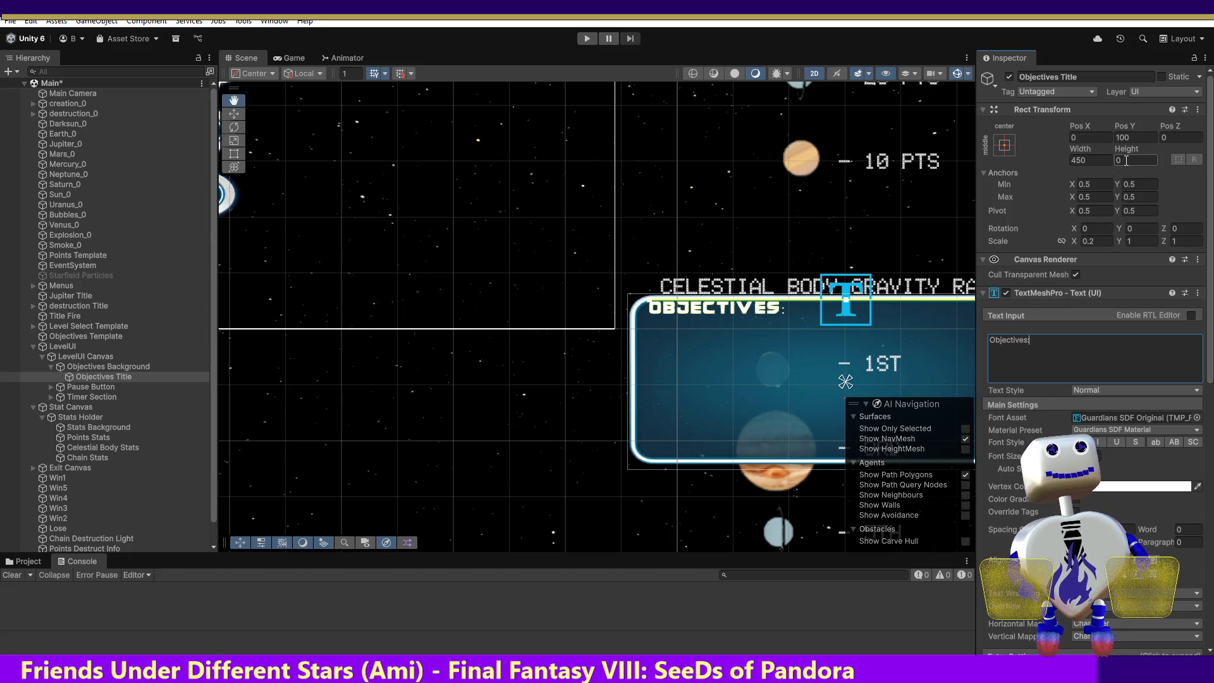
# - Set the title's Pos Y to 90 and start the game
pyautogui.click(1124, 138)
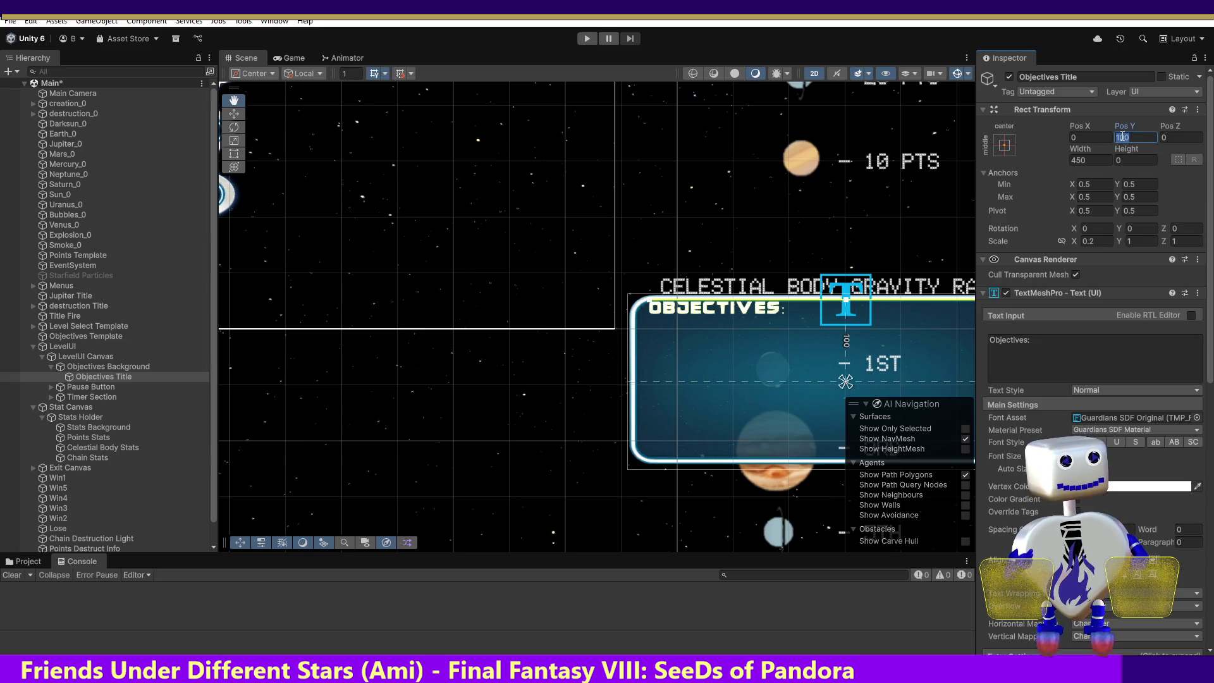
pyautogui.write('00')
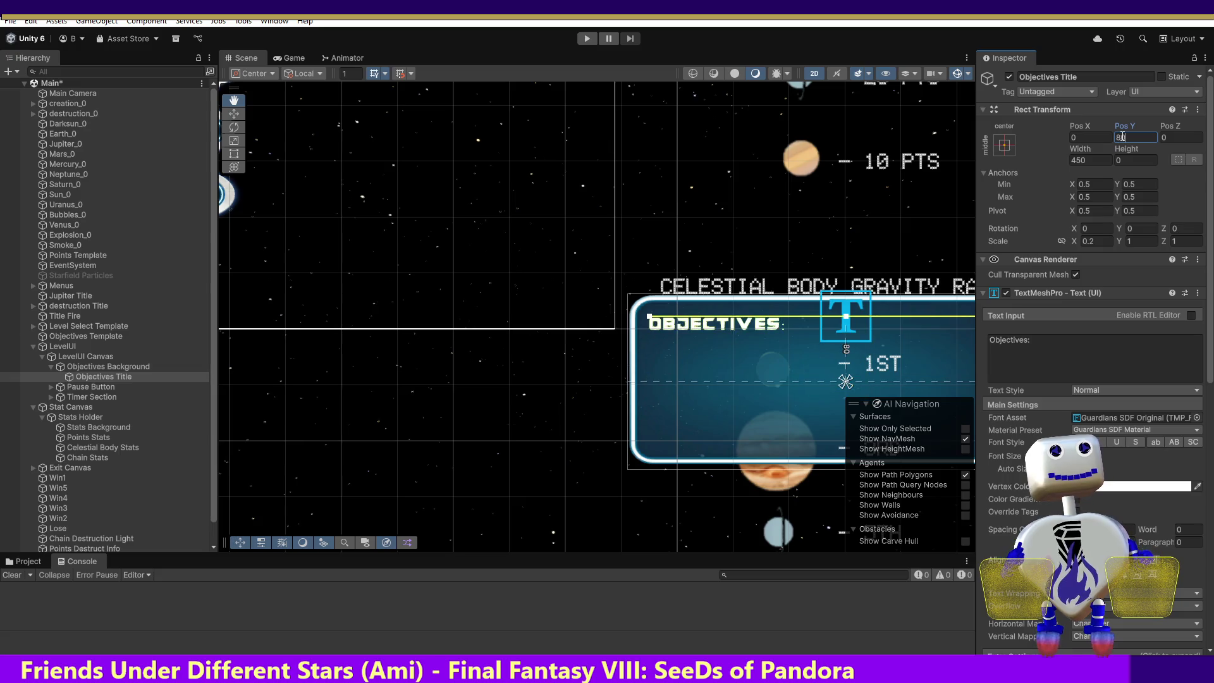
pyautogui.press('BackSpace')
pyautogui.press('BackSpace')
pyautogui.write('90')
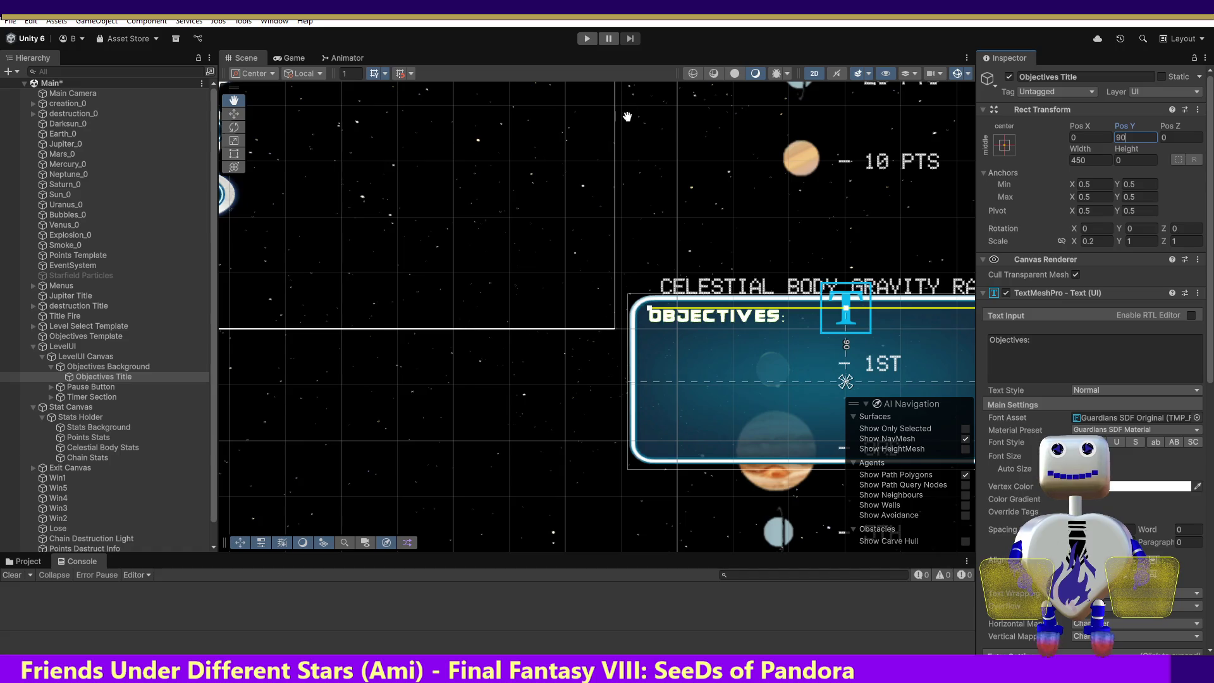
pyautogui.click(582, 41)
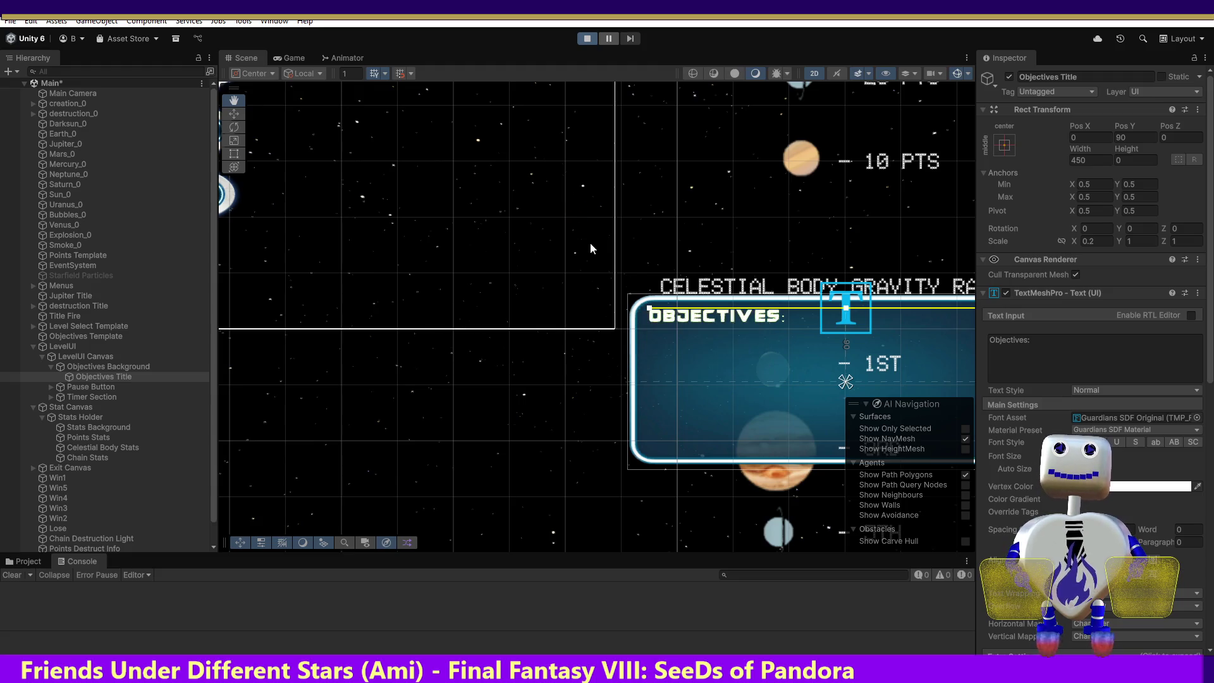
# - Launch the level 2 Time Trial from the level select menu
pyautogui.click(588, 280)
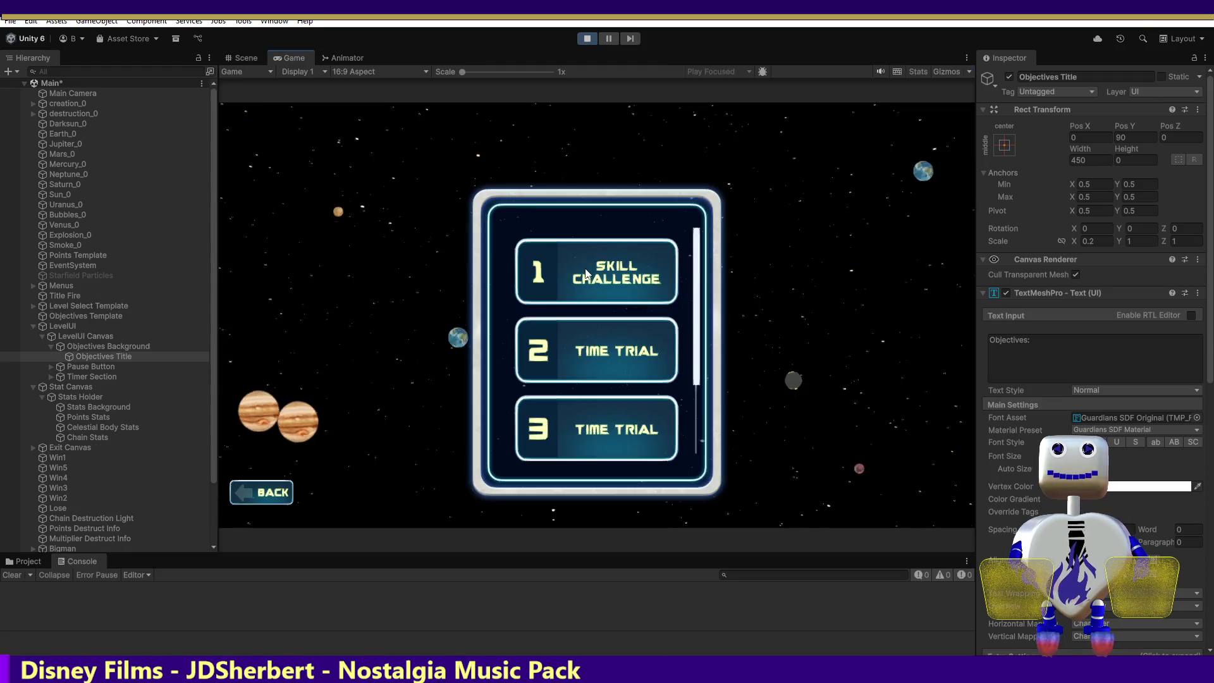
pyautogui.click(636, 351)
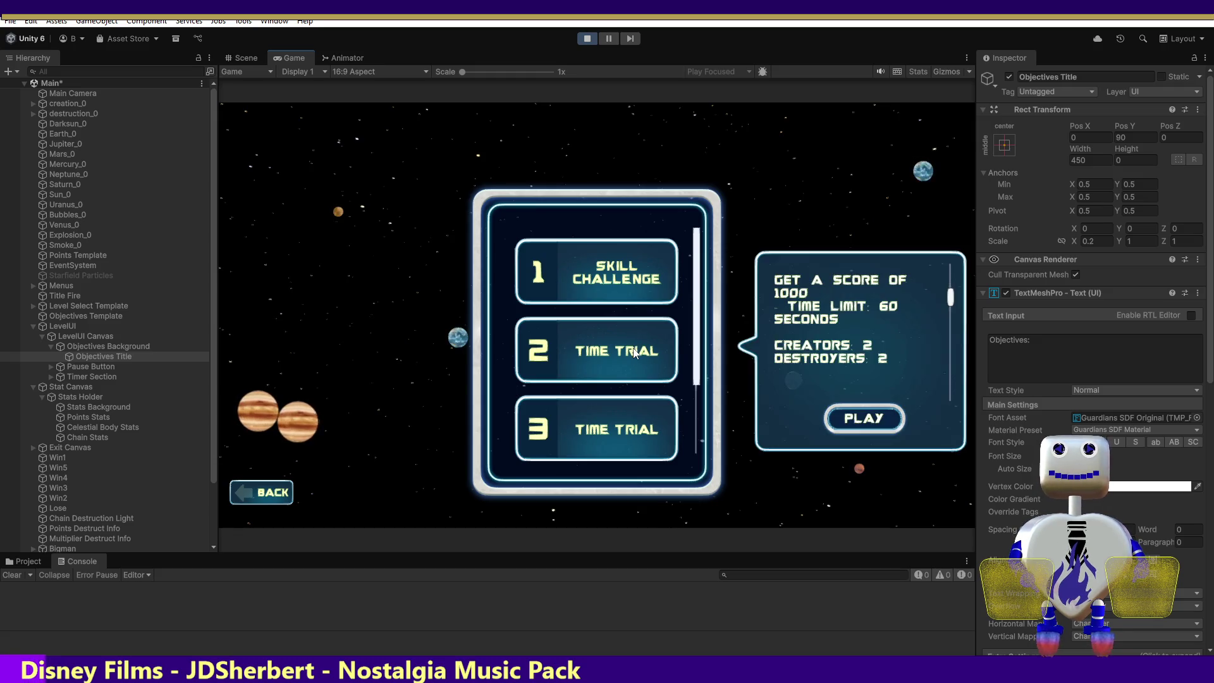
pyautogui.click(863, 417)
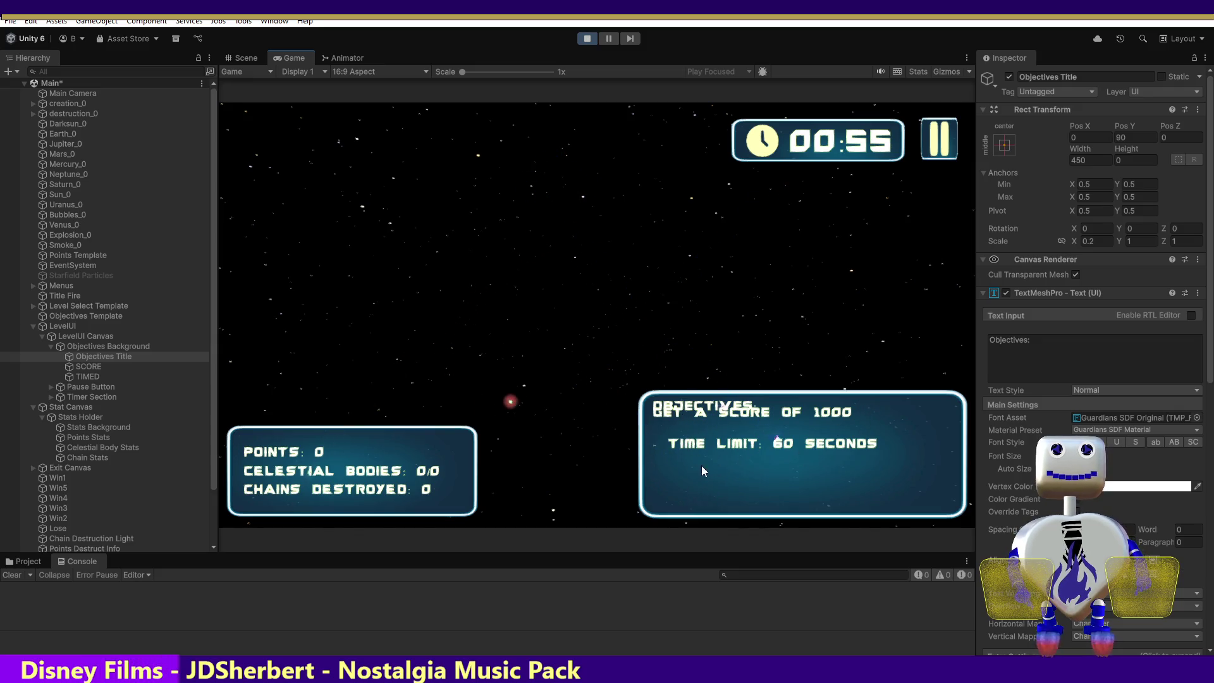
# - Select the SCORE objective and inspect its Text Input and vertical position
pyautogui.click(85, 369)
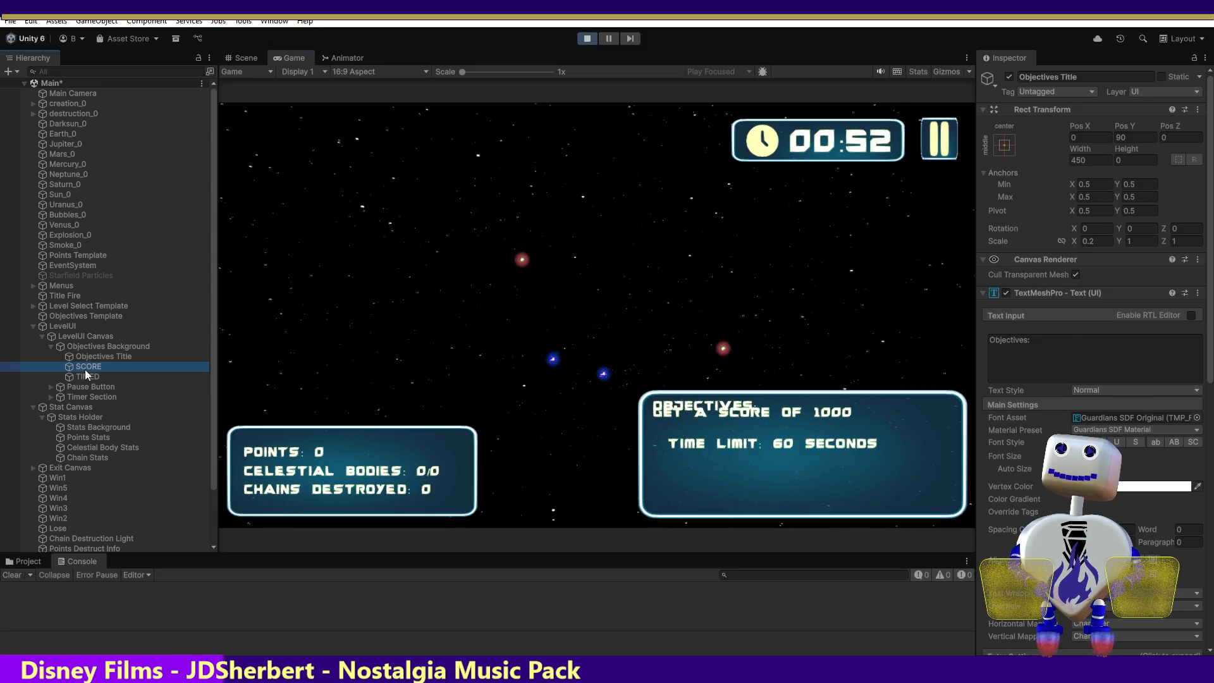
pyautogui.click(1010, 339)
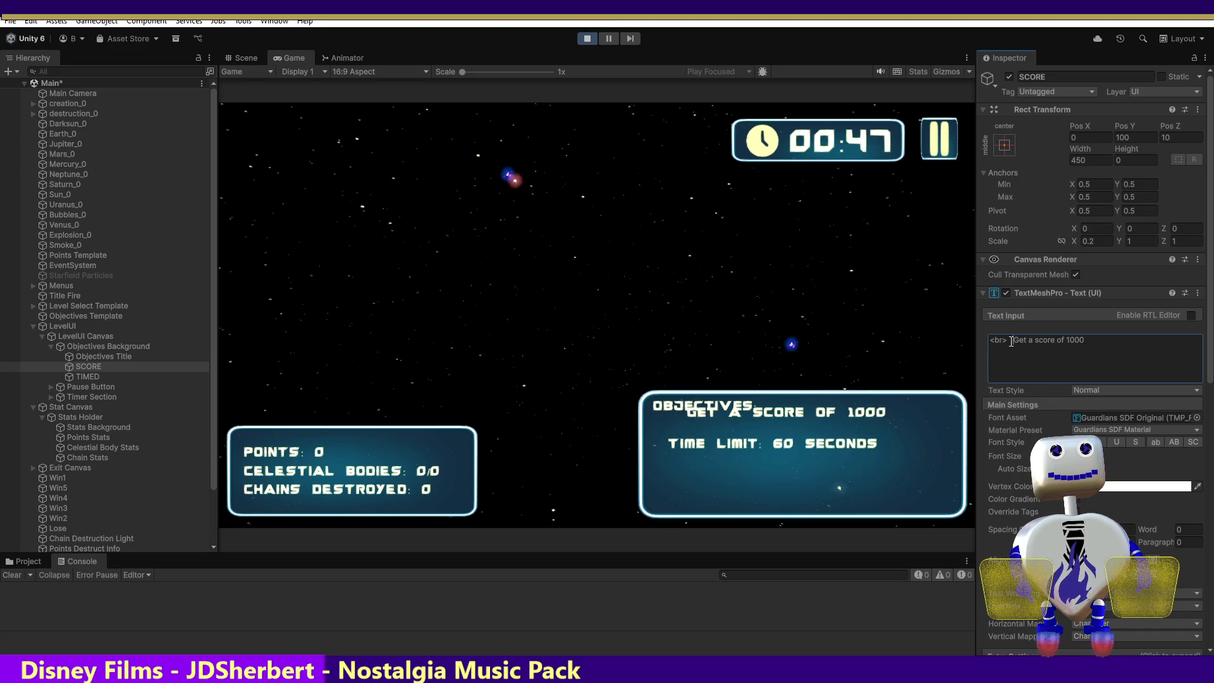
pyautogui.doubleClick(1010, 340)
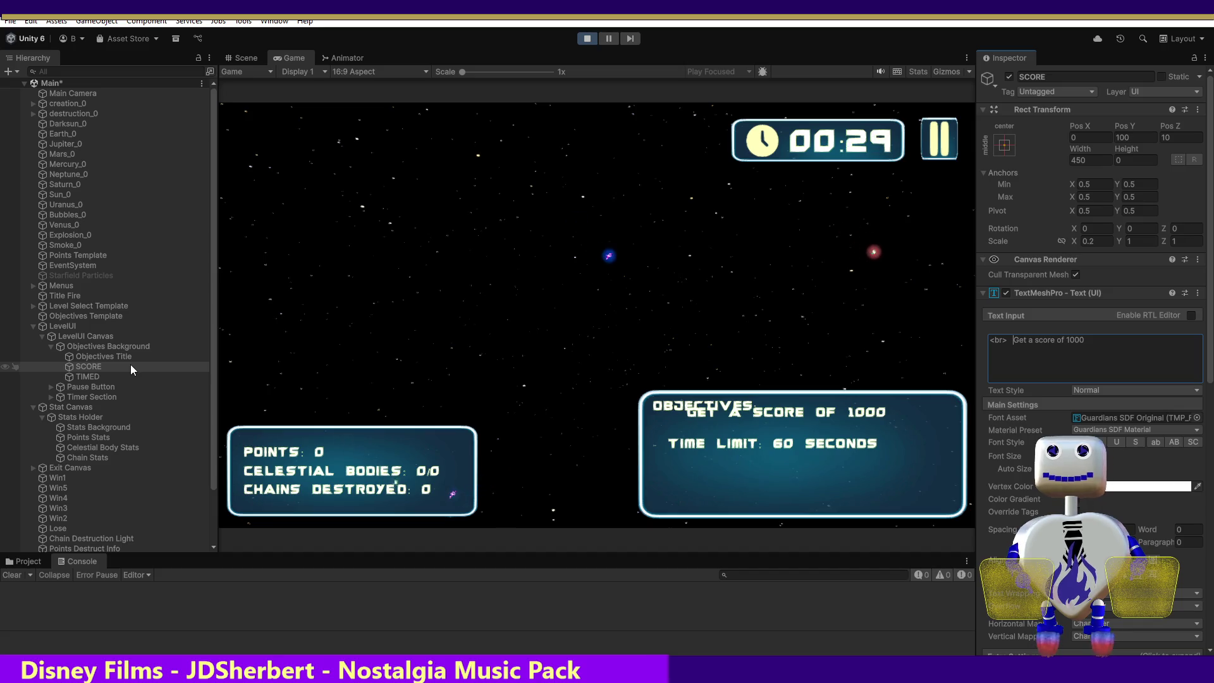
pyautogui.click(1135, 138)
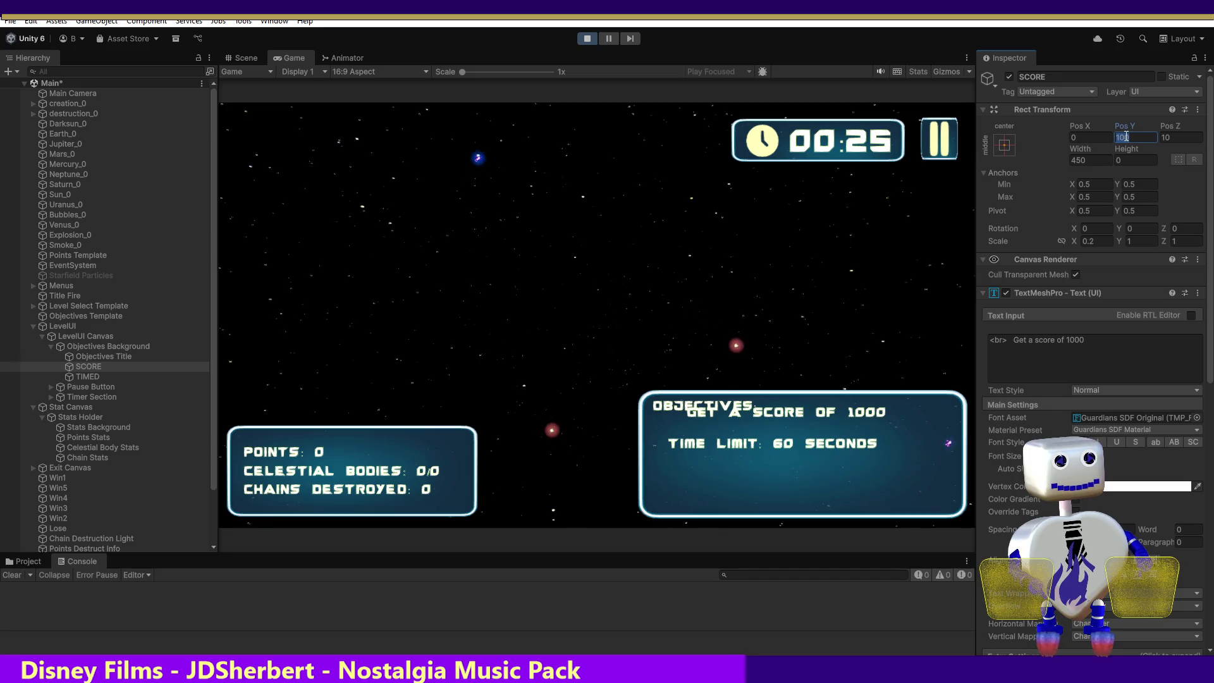
# - Try SCORE Pos Y values 110, 9 and 50, settle on 85, then stop playing
pyautogui.write('110')
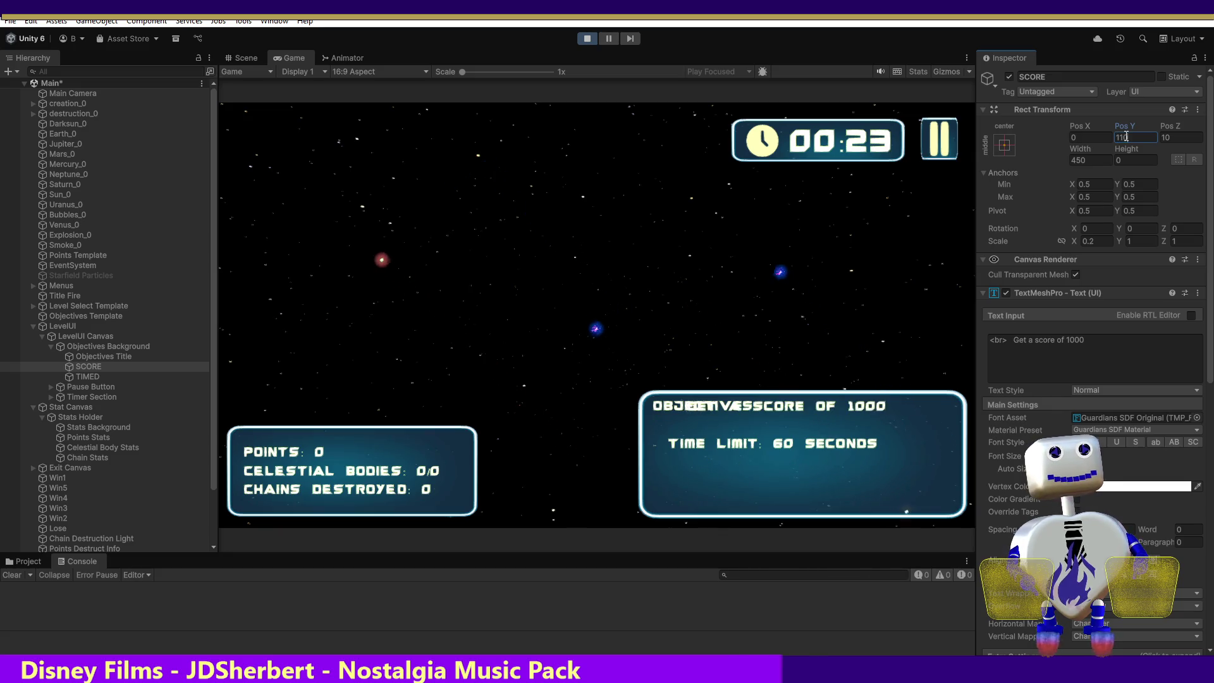
pyautogui.press('BackSpace')
pyautogui.press('BackSpace')
pyautogui.press('BackSpace')
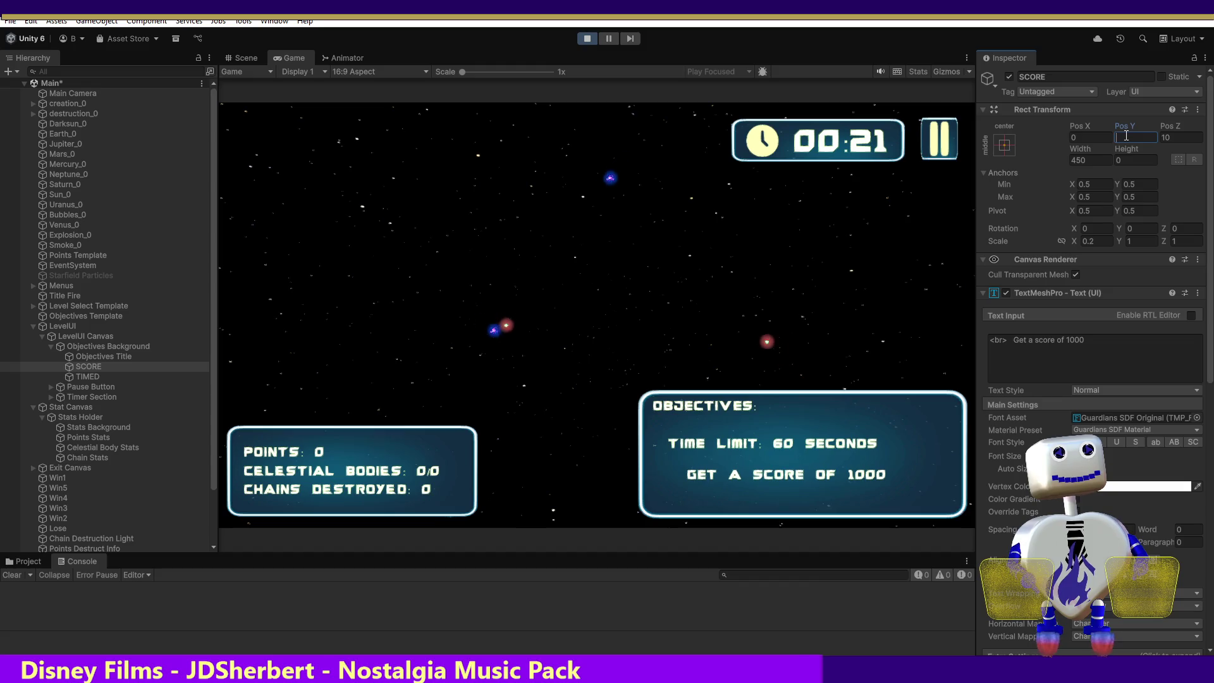
pyautogui.write('9')
pyautogui.press('BackSpace')
pyautogui.write('50')
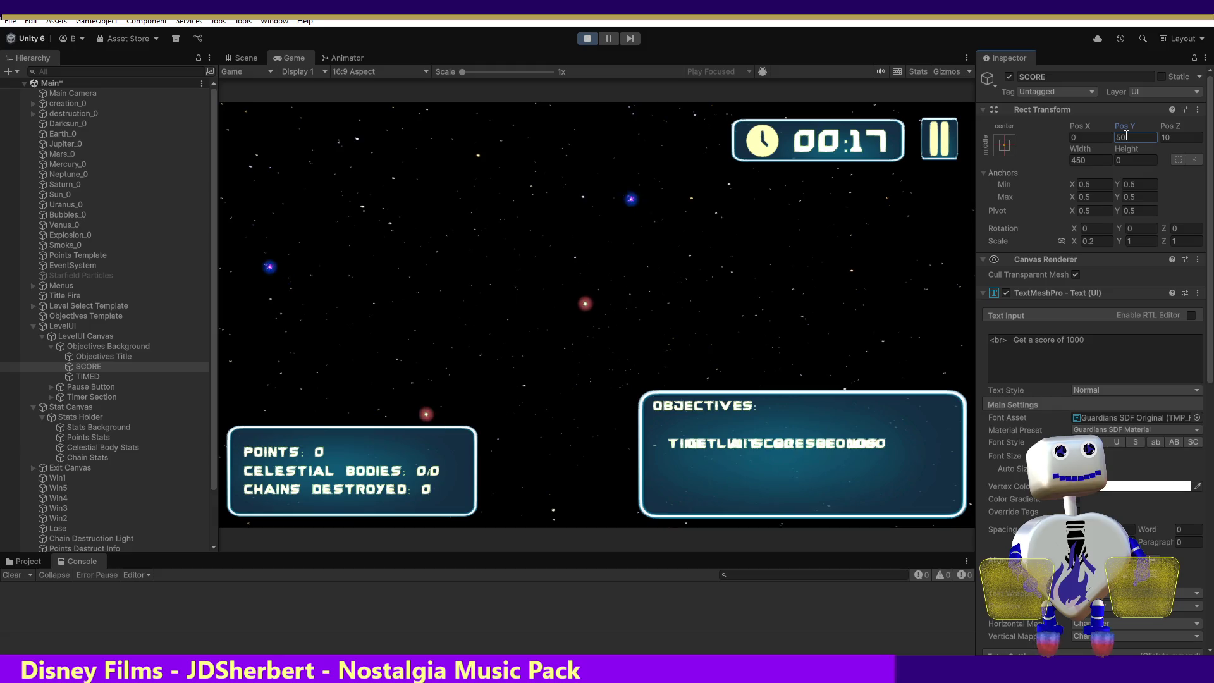
pyautogui.press('BackSpace')
pyautogui.press('BackSpace')
pyautogui.write('85')
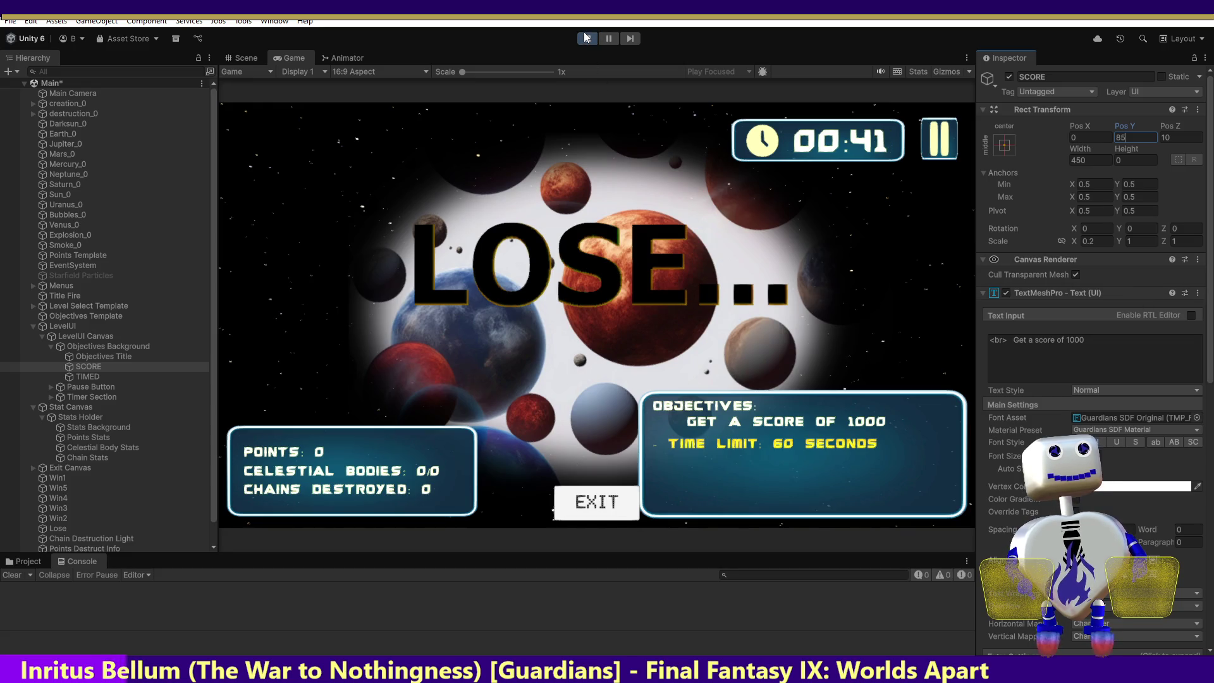
pyautogui.press('Return')
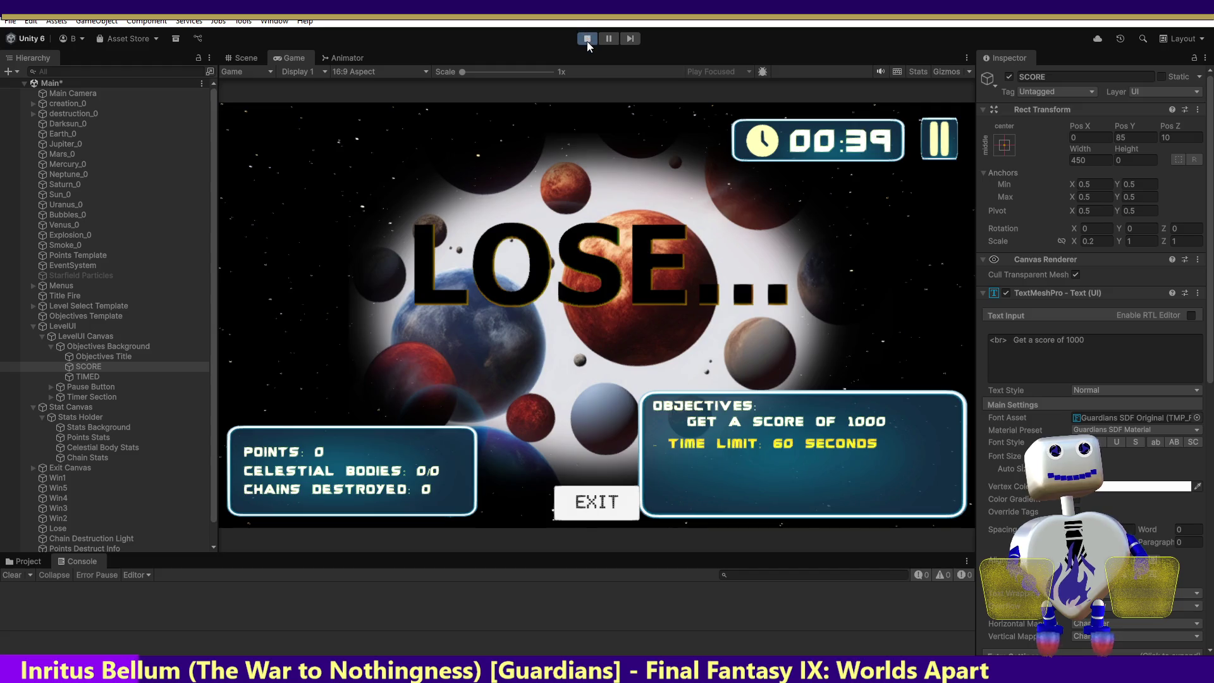
pyautogui.click(588, 39)
# - In the code, edit the initial offset constant, replacing the selected part of its value with 8
pyautogui.hotkey('alt', 'Tab')
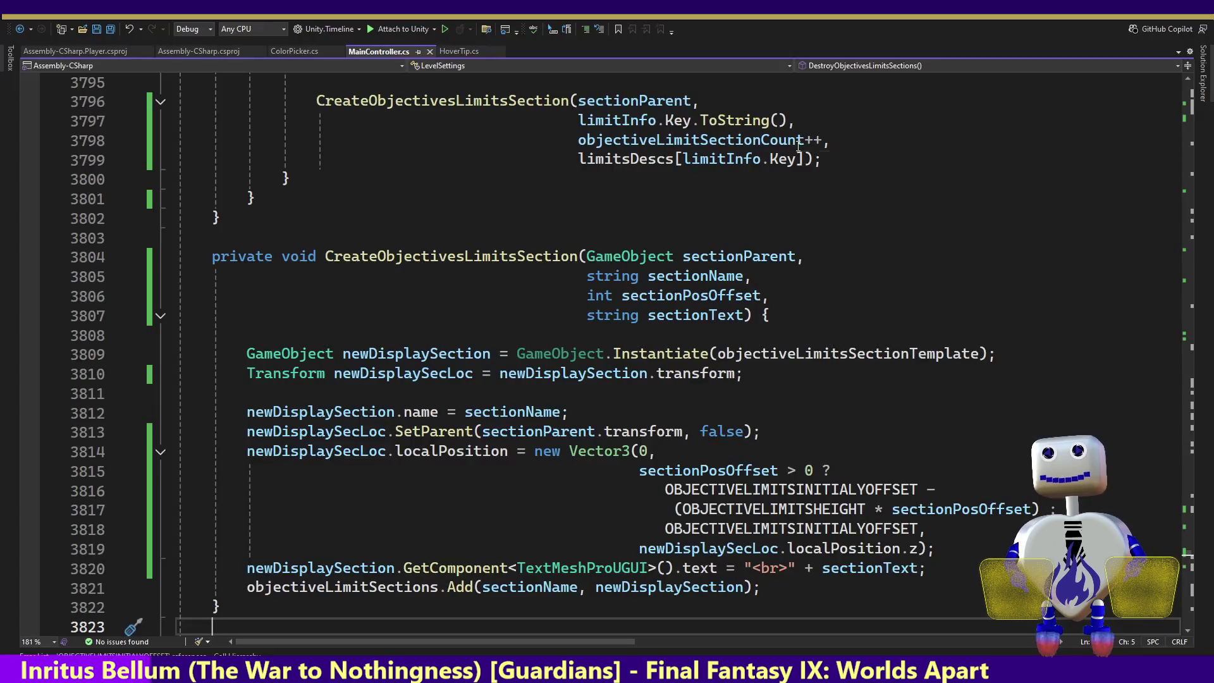
pyautogui.keyDown('ctrl'); pyautogui.click(816, 496); pyautogui.keyUp('ctrl')
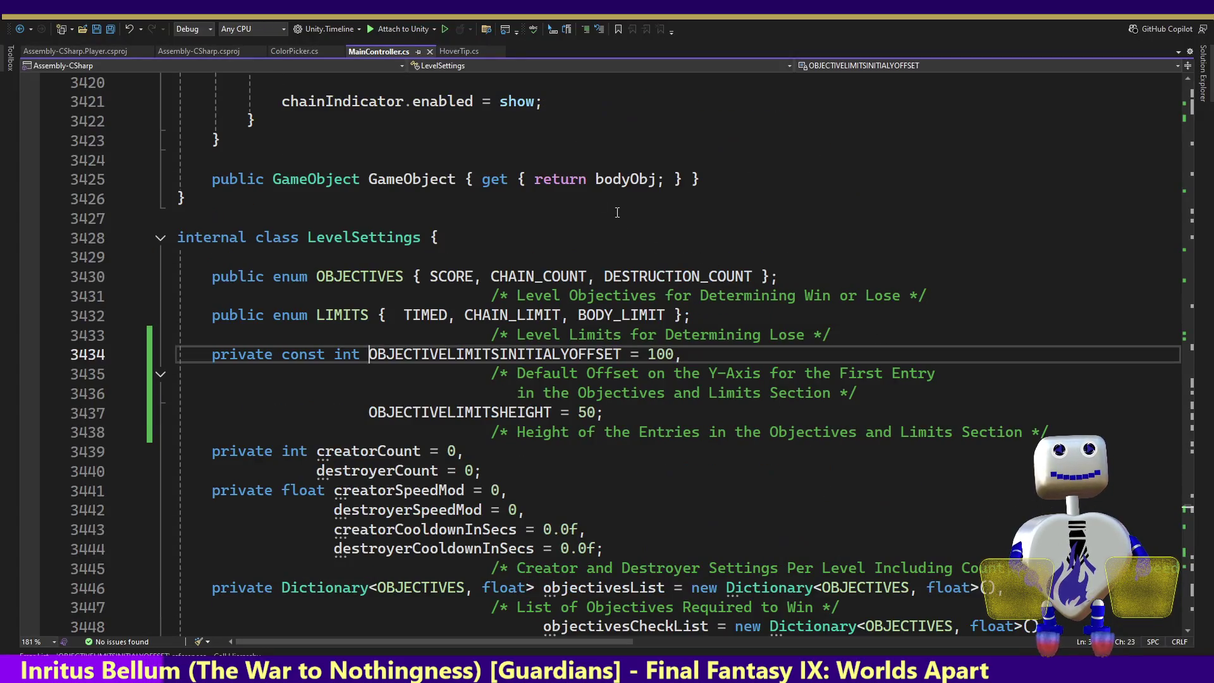
pyautogui.moveTo(673, 356); pyautogui.dragTo(647, 355)
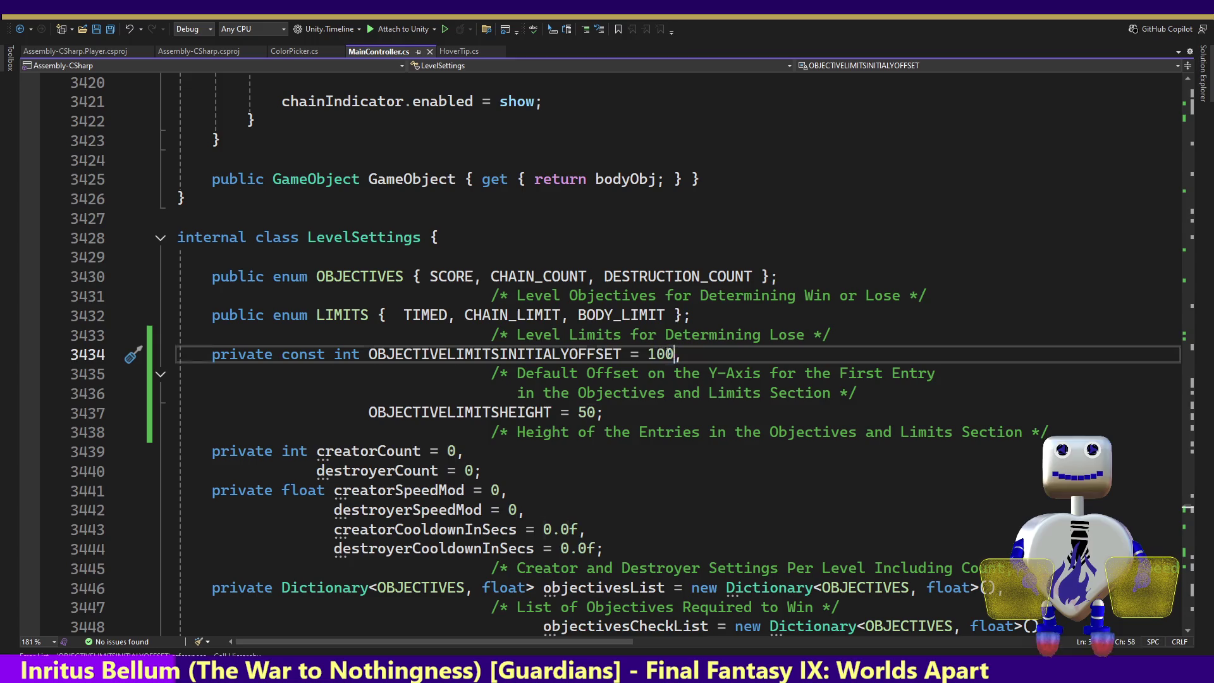
pyautogui.write('85')
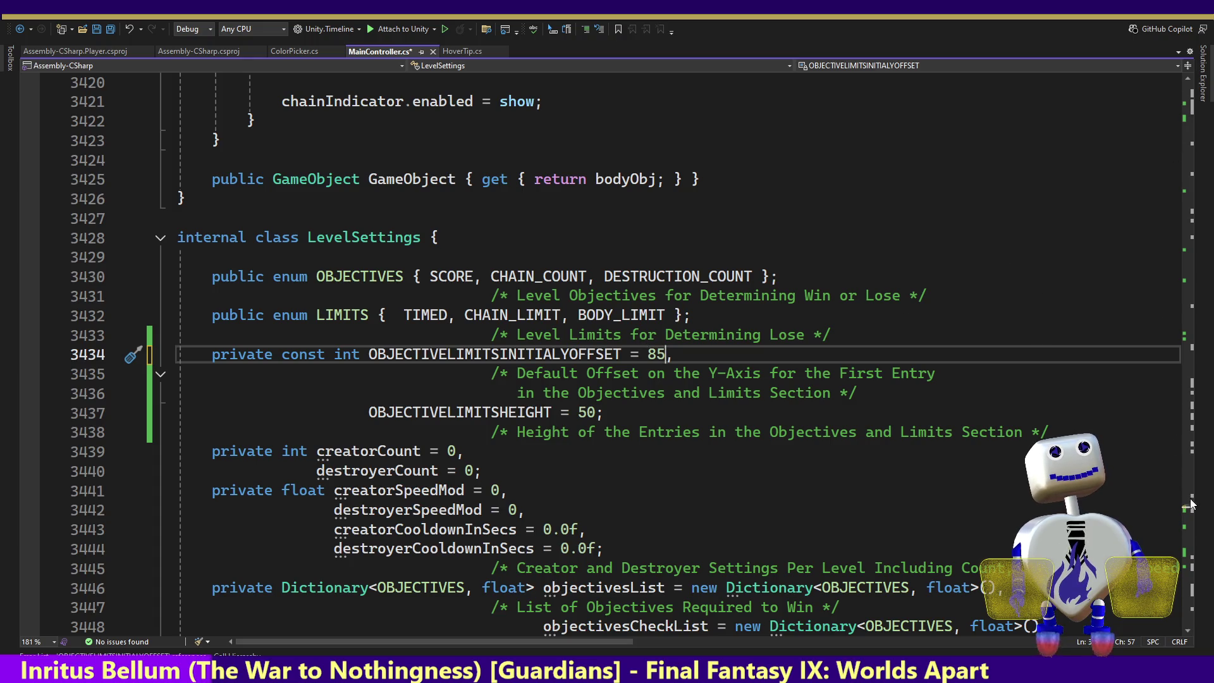
# - Add three spaces after "<br>" in CreateObjectivesLimitsSection's text, then start a Unity playtest
pyautogui.moveTo(1188, 509); pyautogui.dragTo(1190, 555)
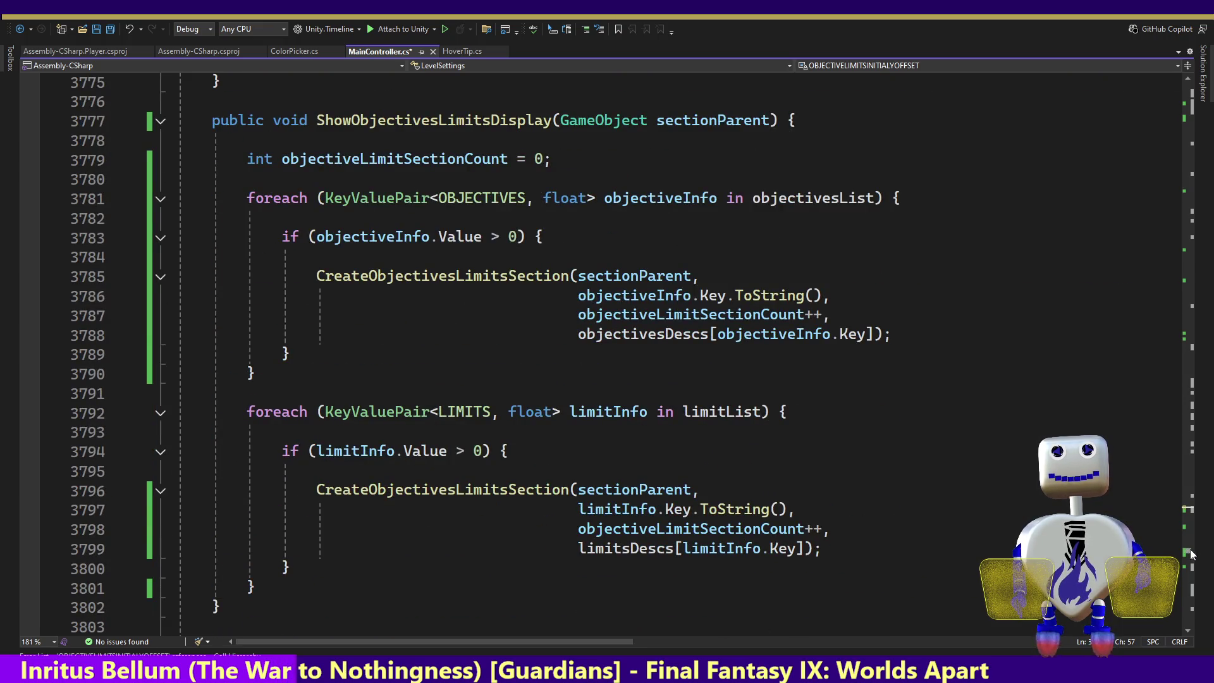
pyautogui.scroll(2, 1190, 554)
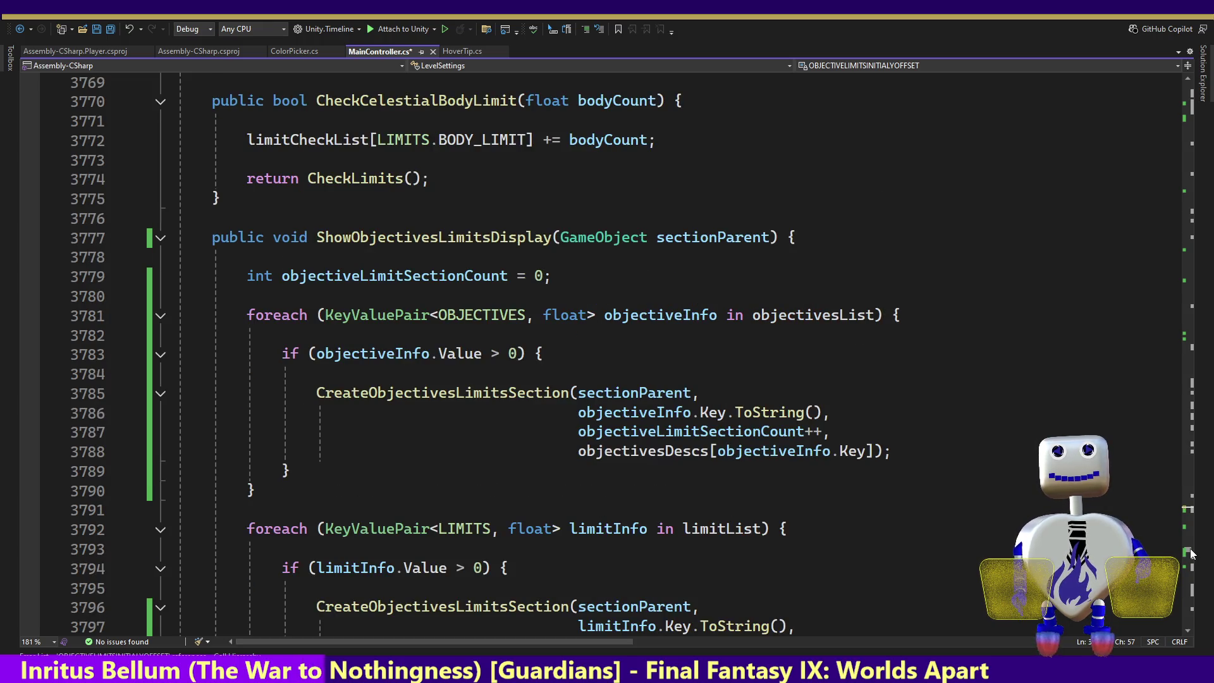
pyautogui.keyDown('ctrl'); pyautogui.click(464, 398); pyautogui.keyUp('ctrl')
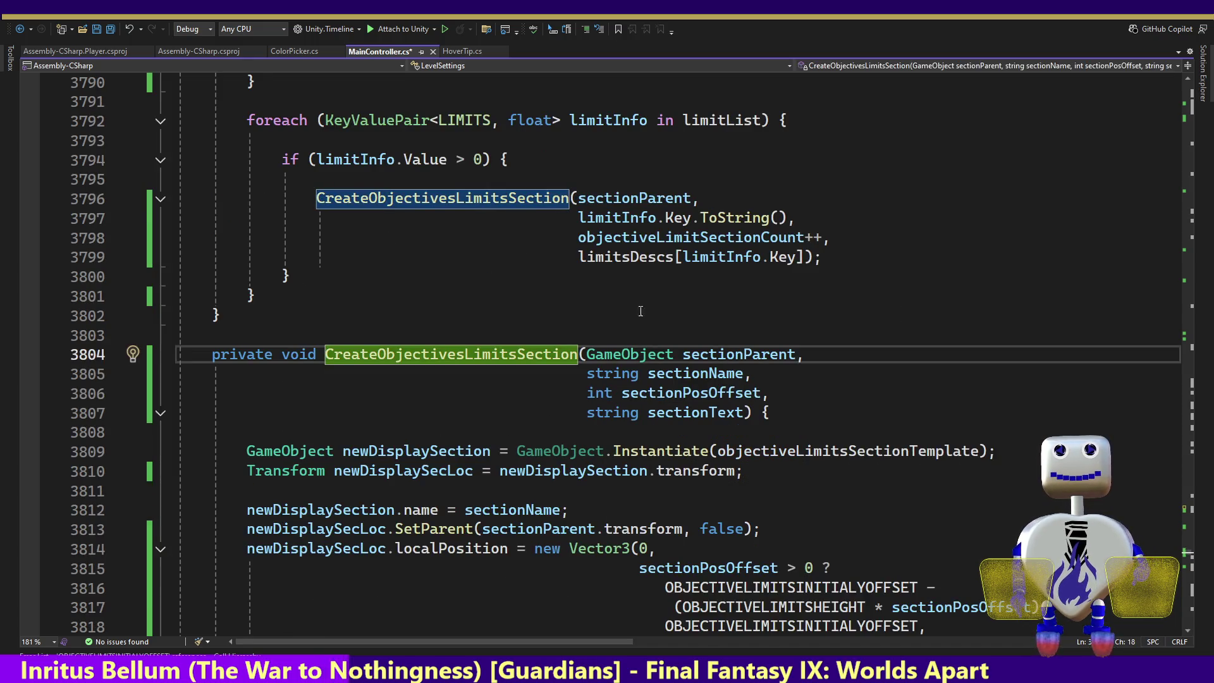
pyautogui.click(690, 544)
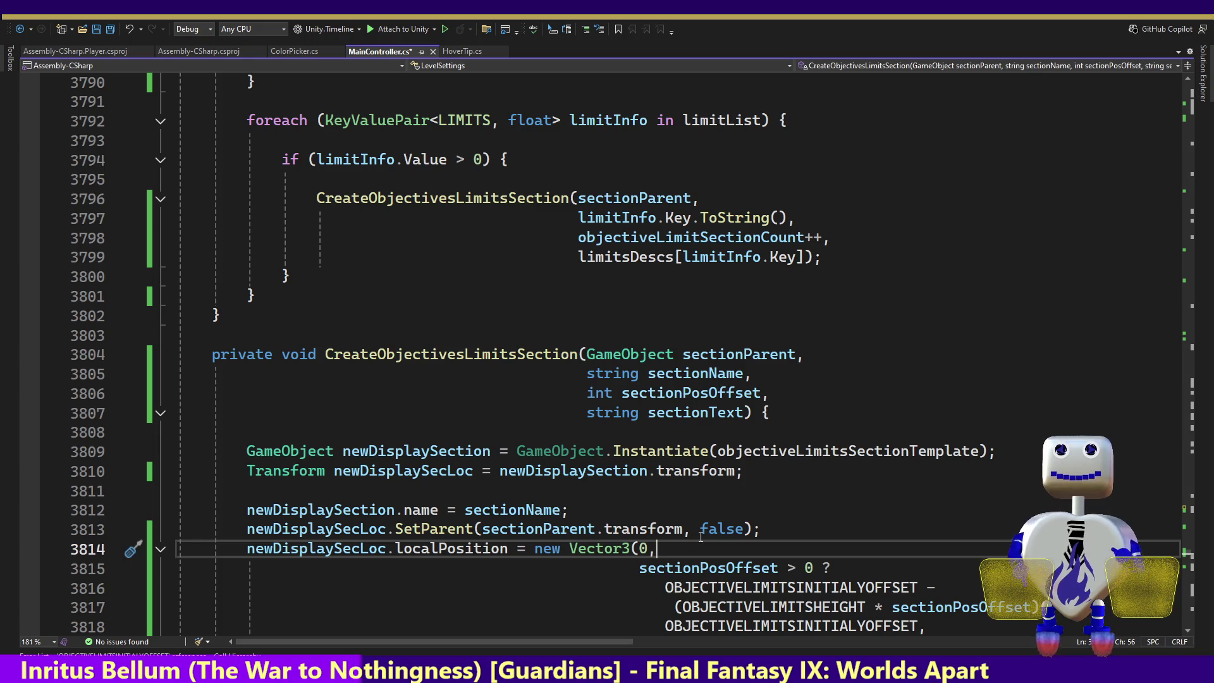
pyautogui.press('Down')
pyautogui.press('Down')
pyautogui.press('Down')
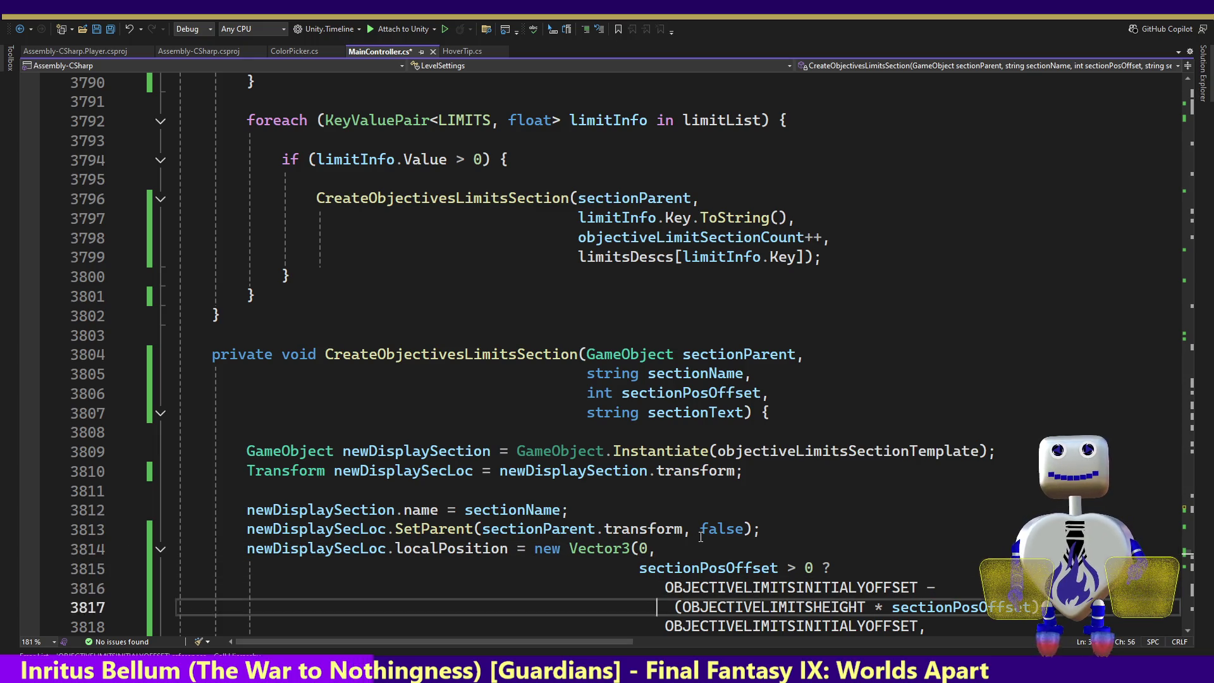
pyautogui.press('Down')
pyautogui.press('Down')
pyautogui.press('Down')
pyautogui.press('Up')
pyautogui.press('Up')
pyautogui.press('Up')
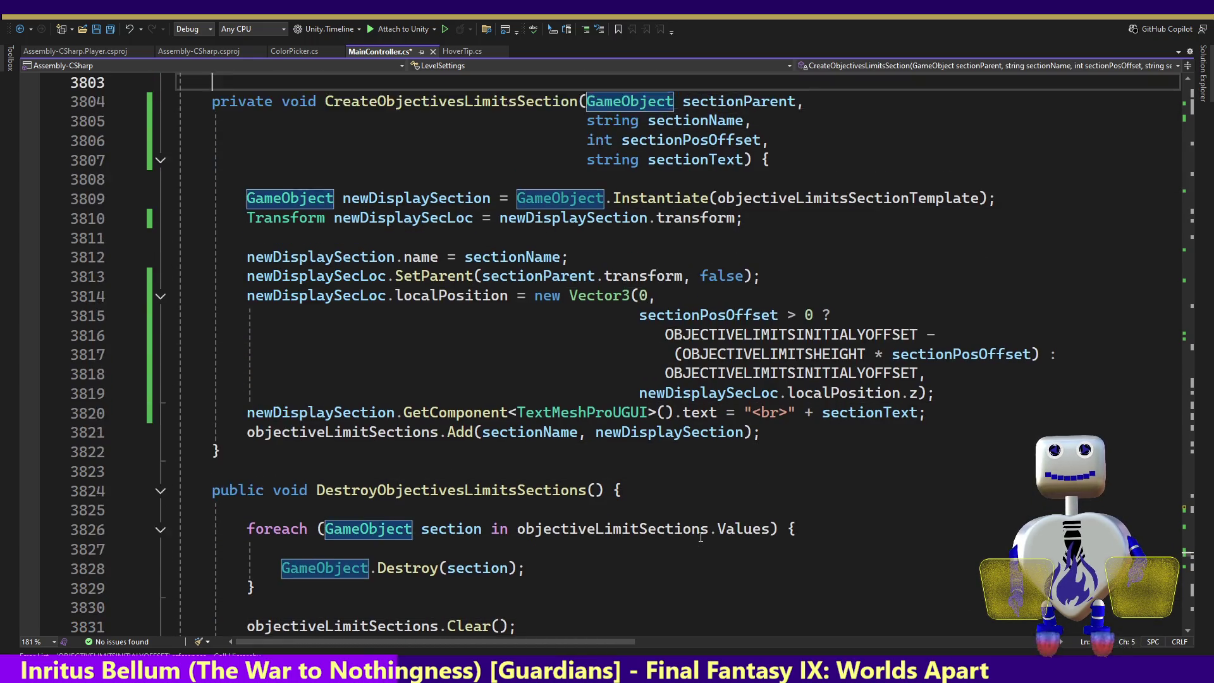
pyautogui.press('Up')
pyautogui.press('Up')
pyautogui.press('Up')
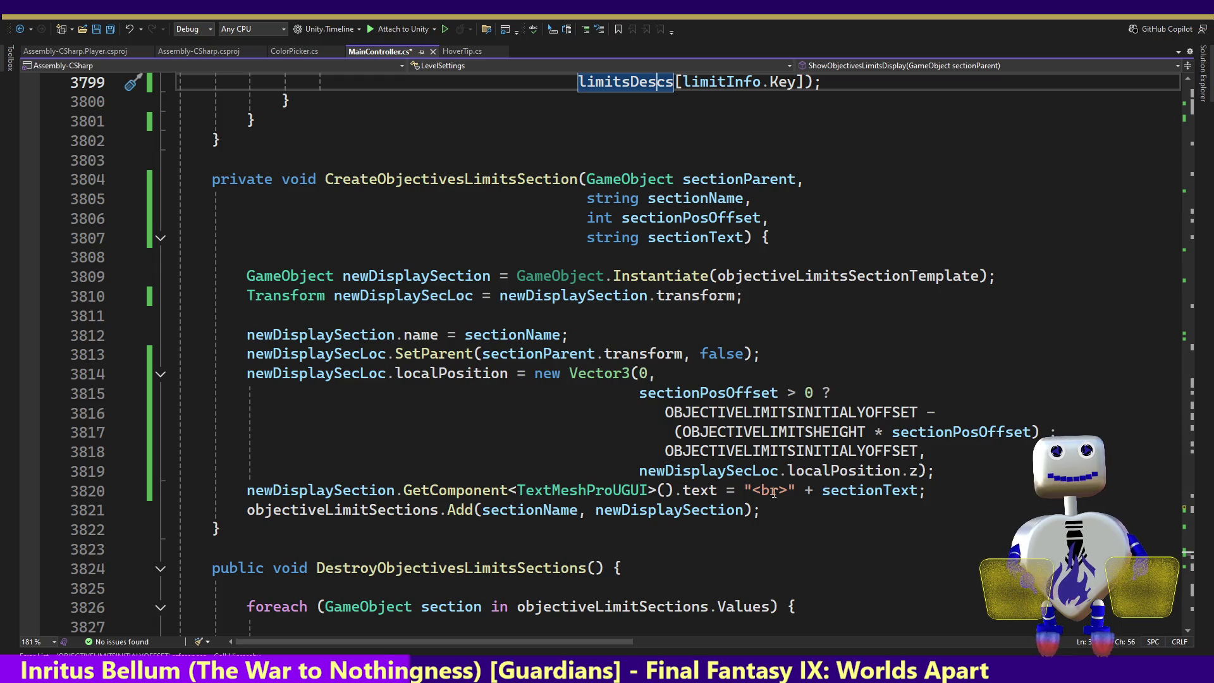
pyautogui.click(787, 489)
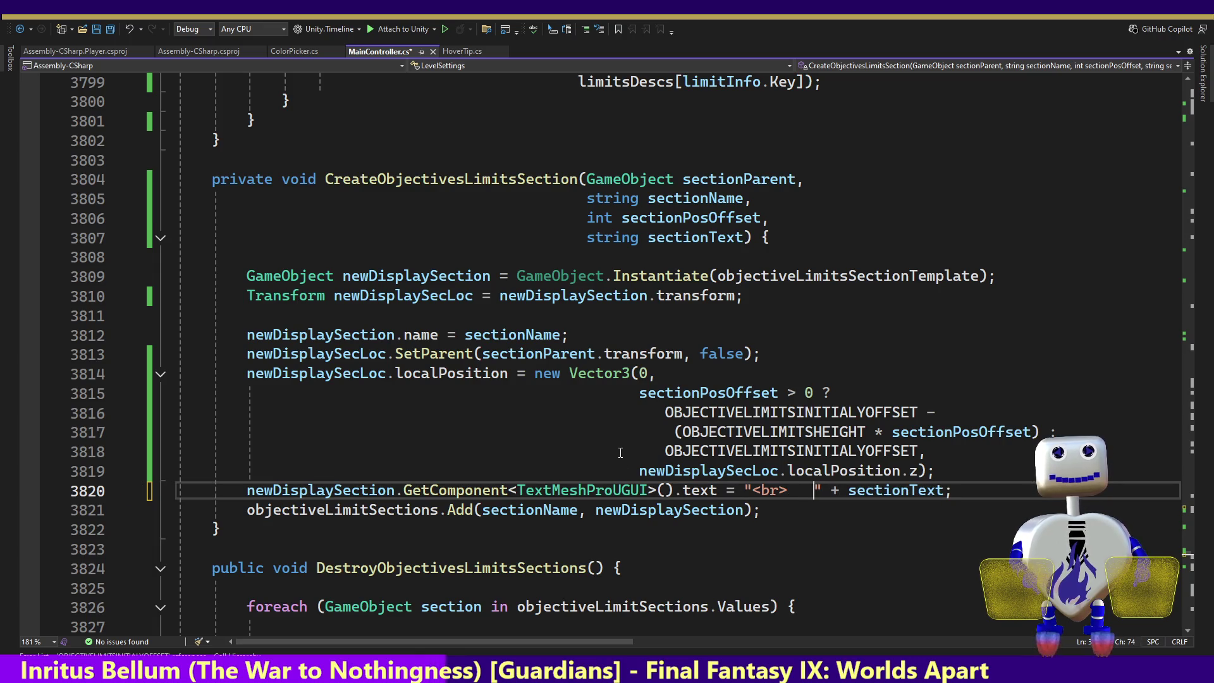
pyautogui.hotkey('alt', 'Tab')
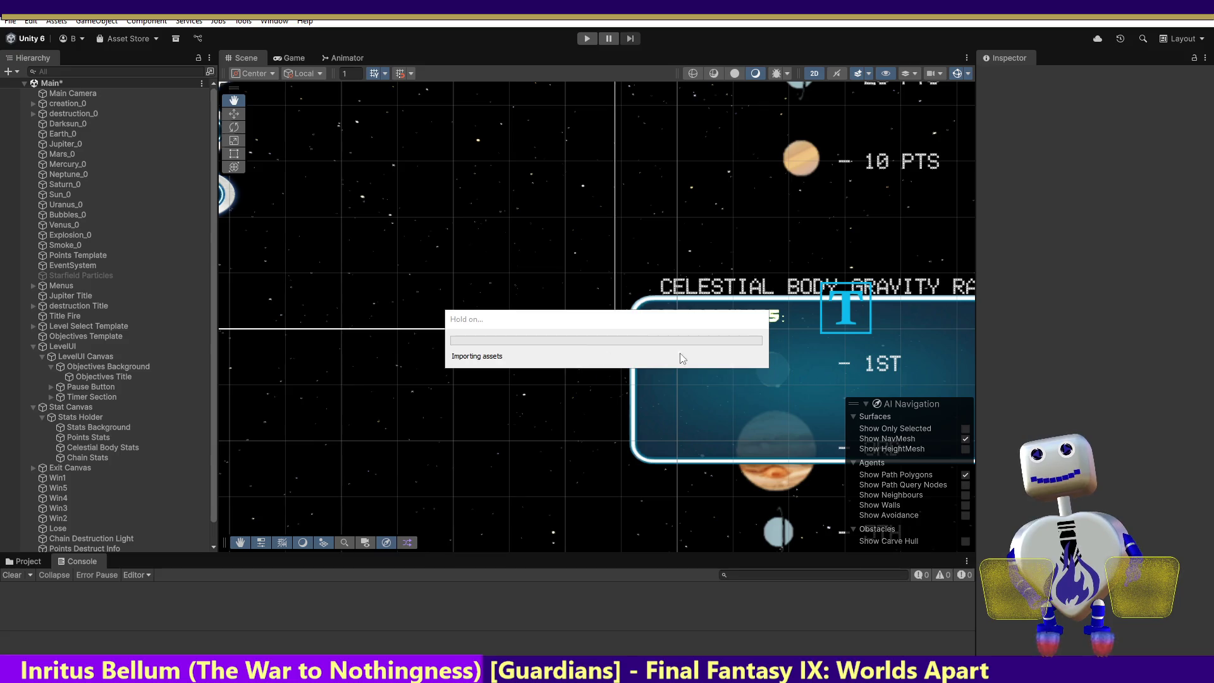
pyautogui.click(587, 38)
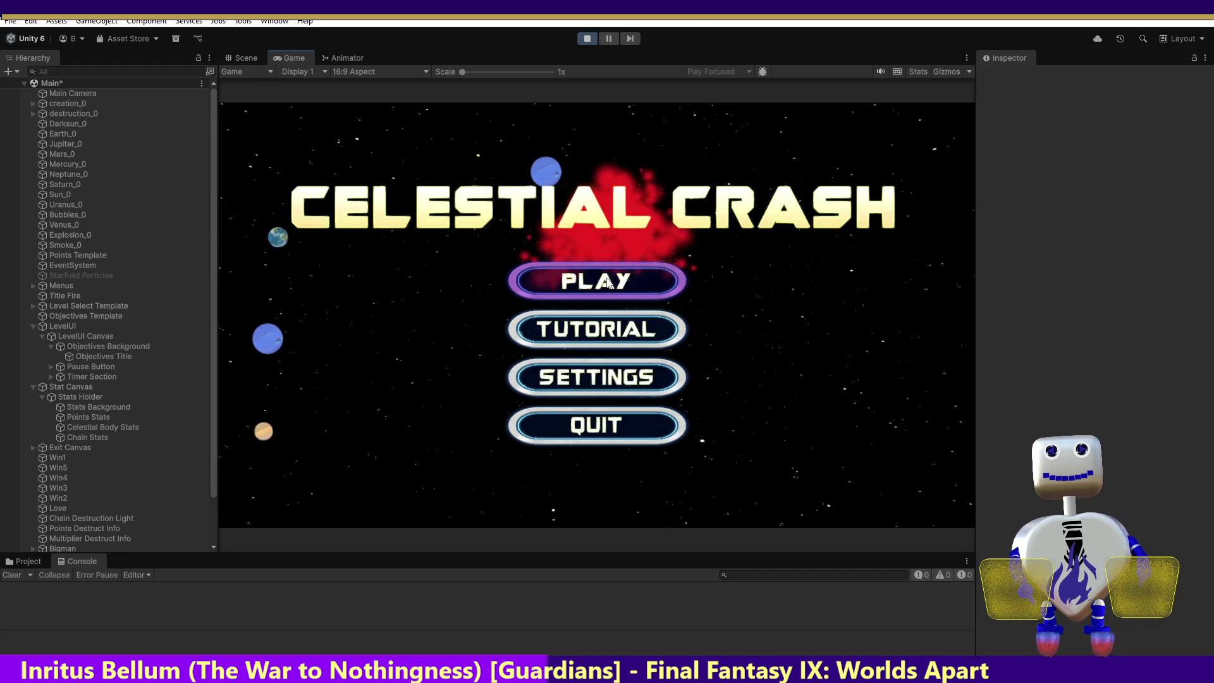
# - Playtest the Skill Challenge level from level select, then stop
pyautogui.click(612, 283)
pyautogui.click(612, 283)
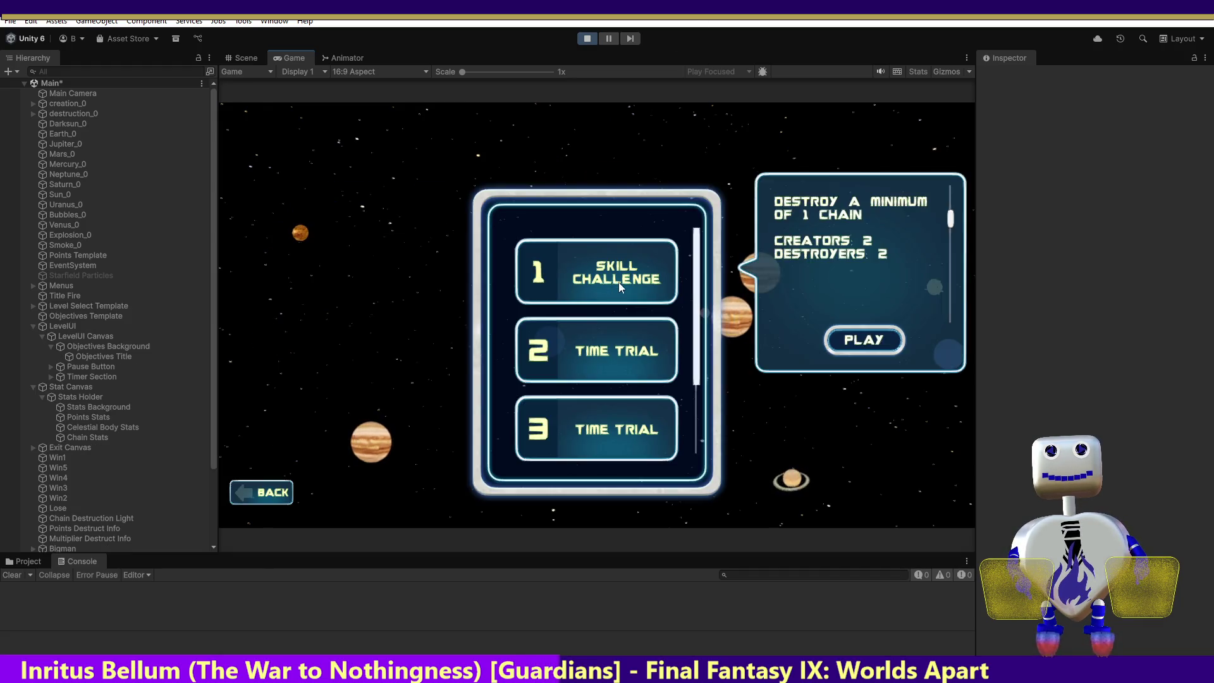
pyautogui.click(855, 336)
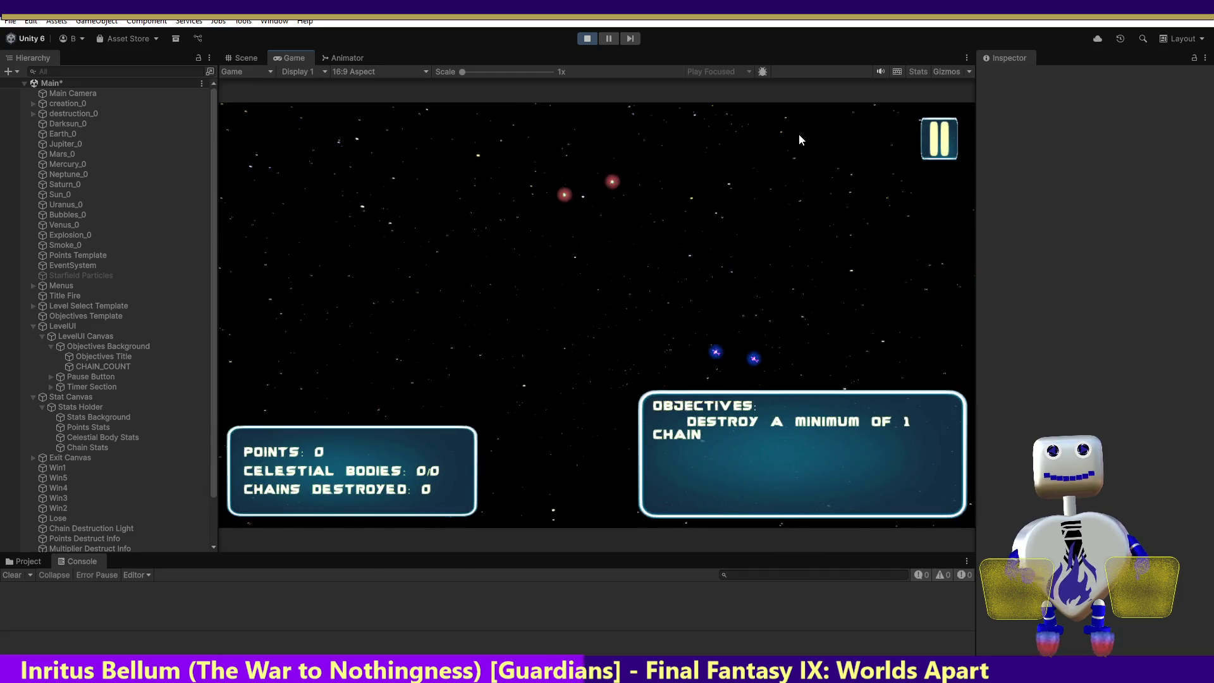
pyautogui.click(587, 38)
# - Replay and run the 60-second level 2 Time Trial, then stop and return to the code
pyautogui.click(590, 43)
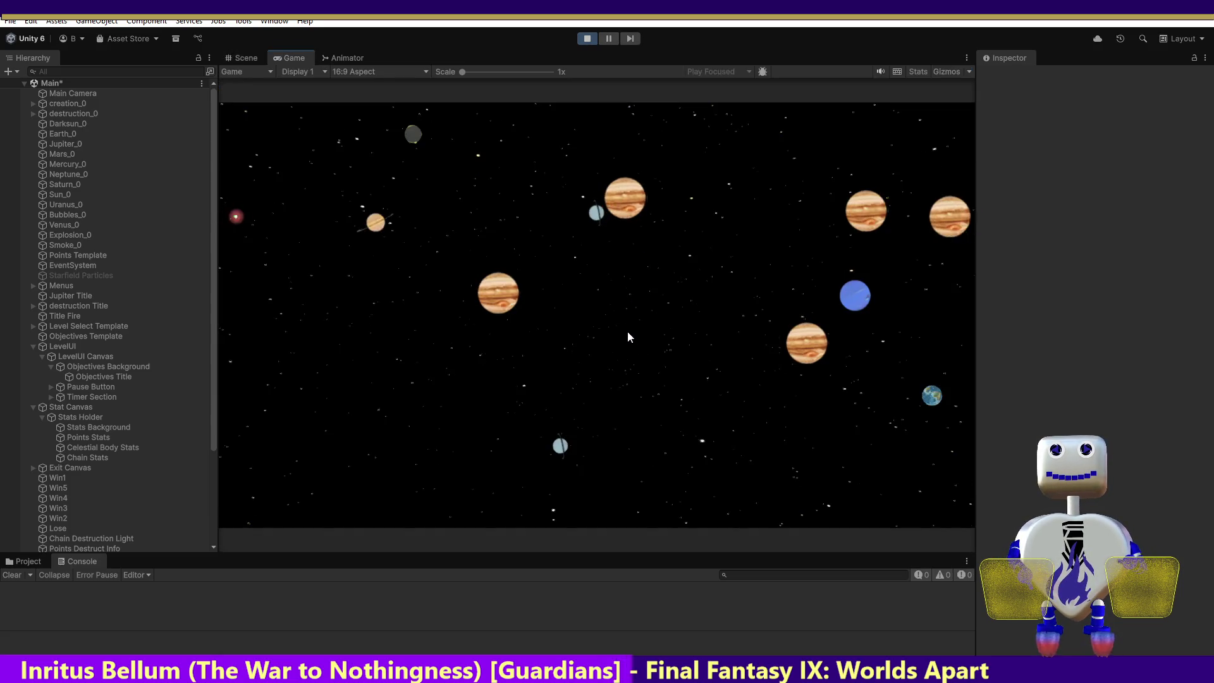
pyautogui.click(608, 282)
pyautogui.click(608, 278)
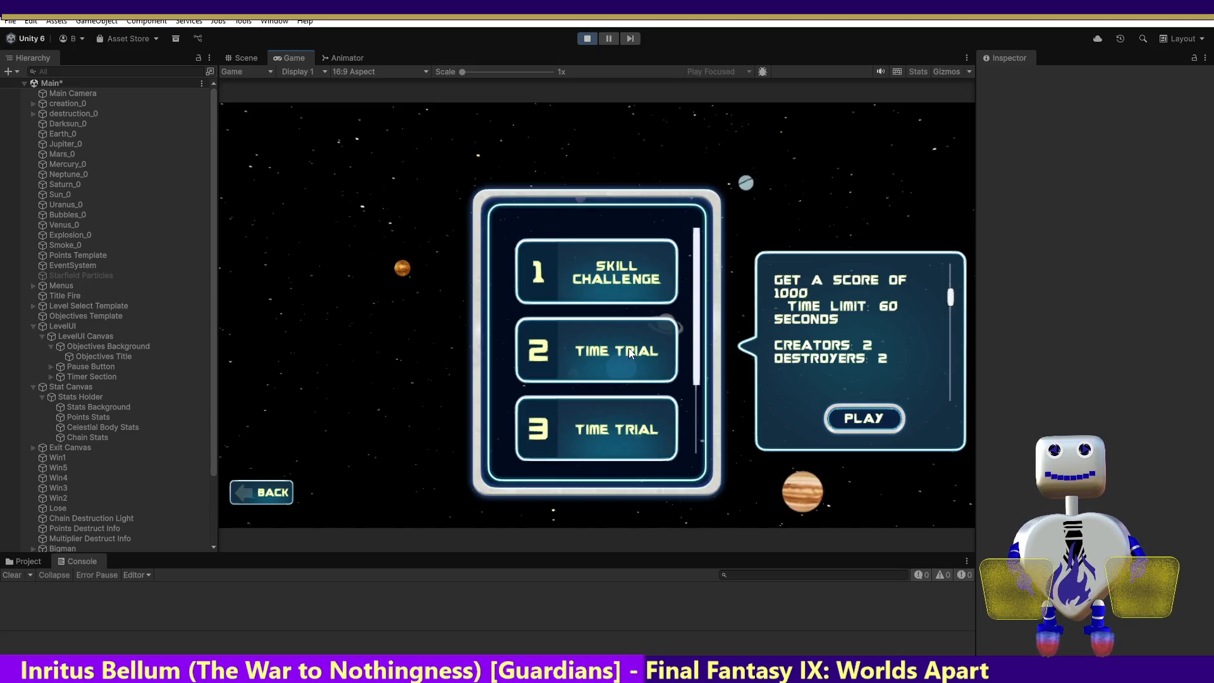
pyautogui.click(844, 416)
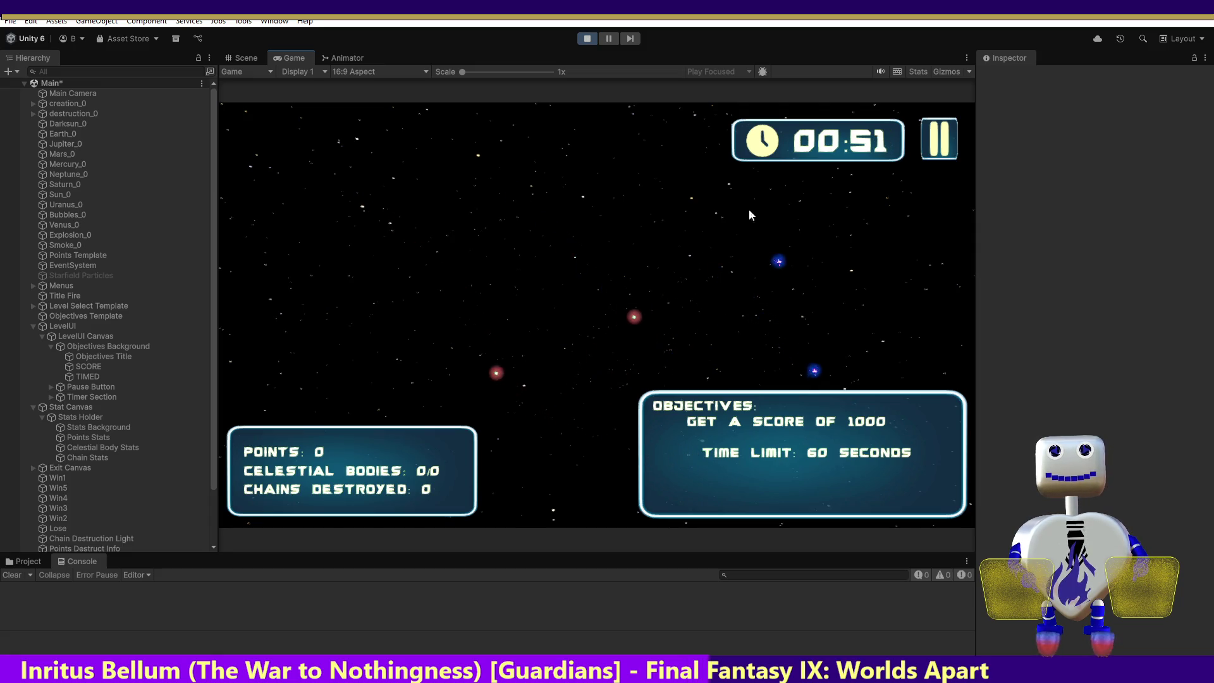
pyautogui.click(587, 39)
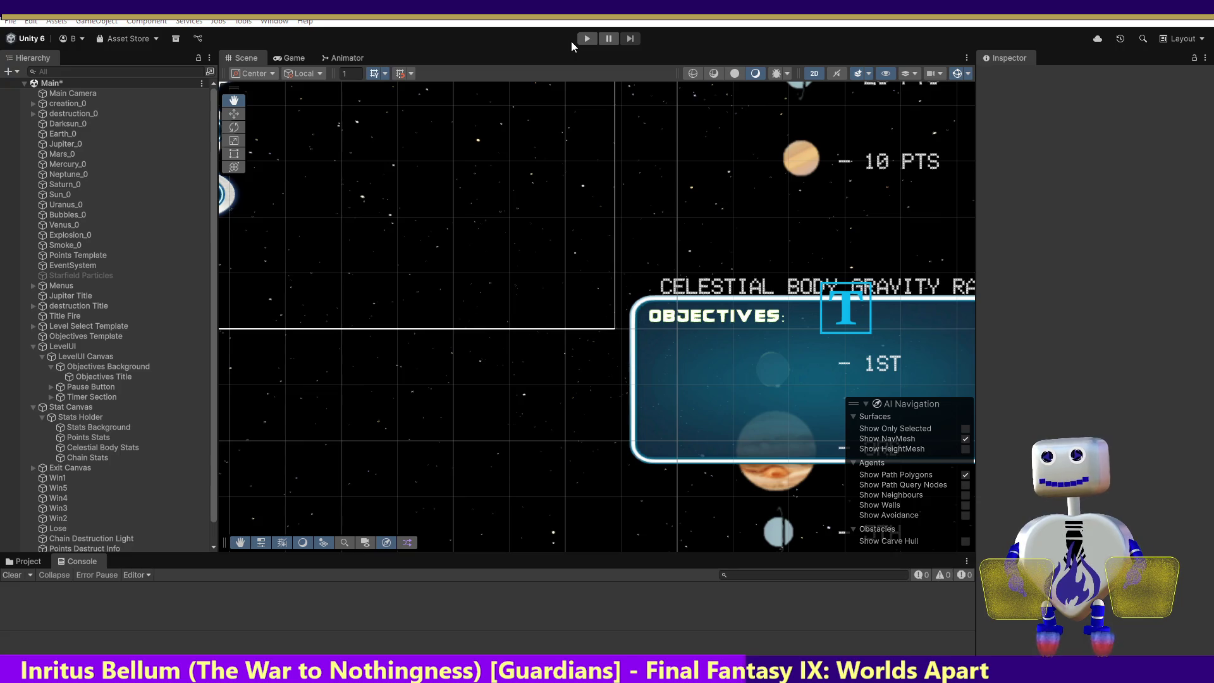
pyautogui.hotkey('alt', 'Tab')
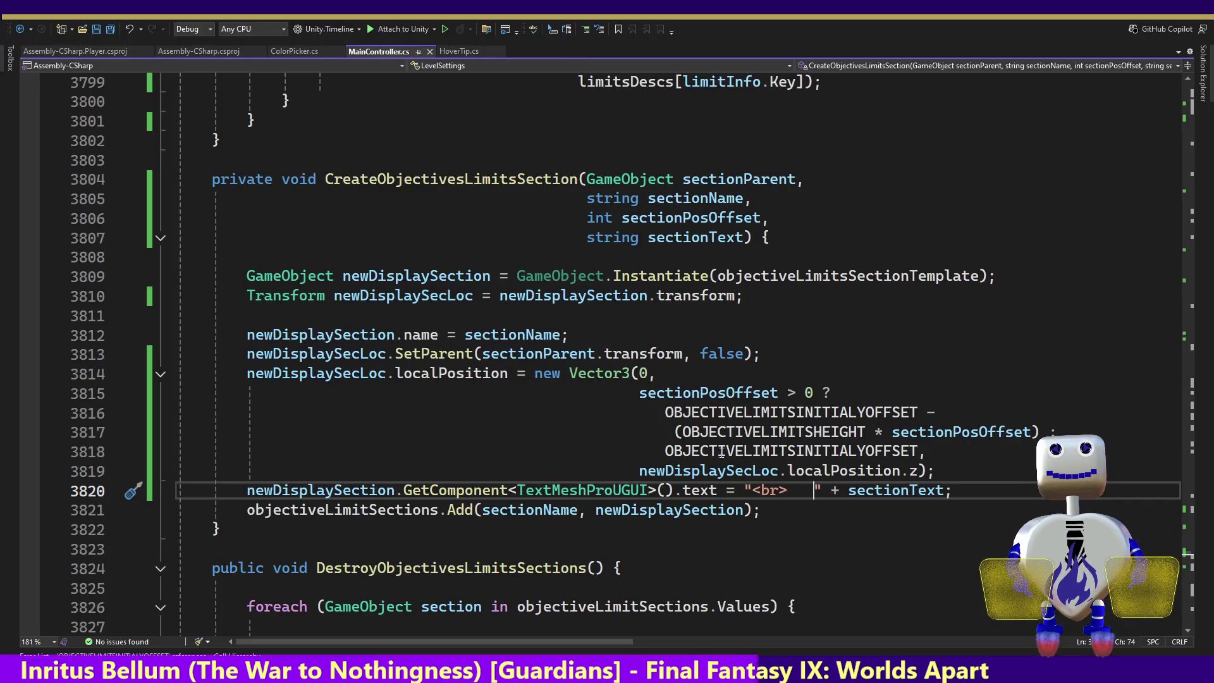
# - Delete the padding spaces after "<br>" on line 3820
pyautogui.moveTo(811, 491); pyautogui.dragTo(792, 491)
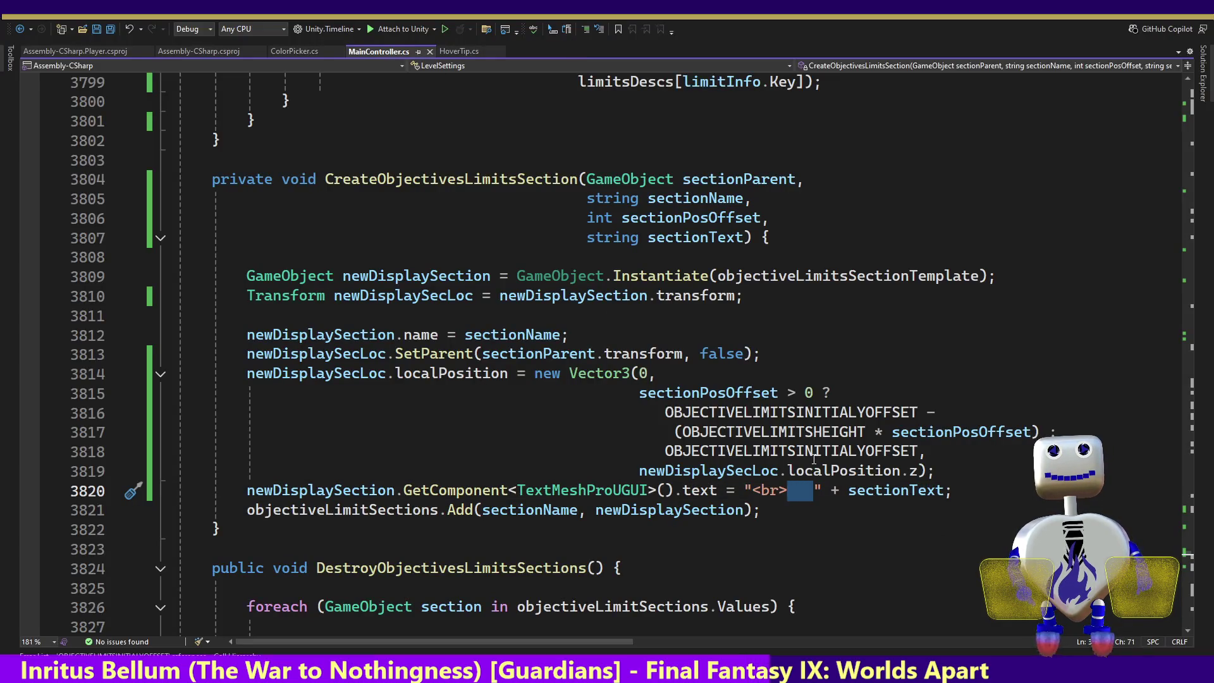
pyautogui.press('BackSpace')
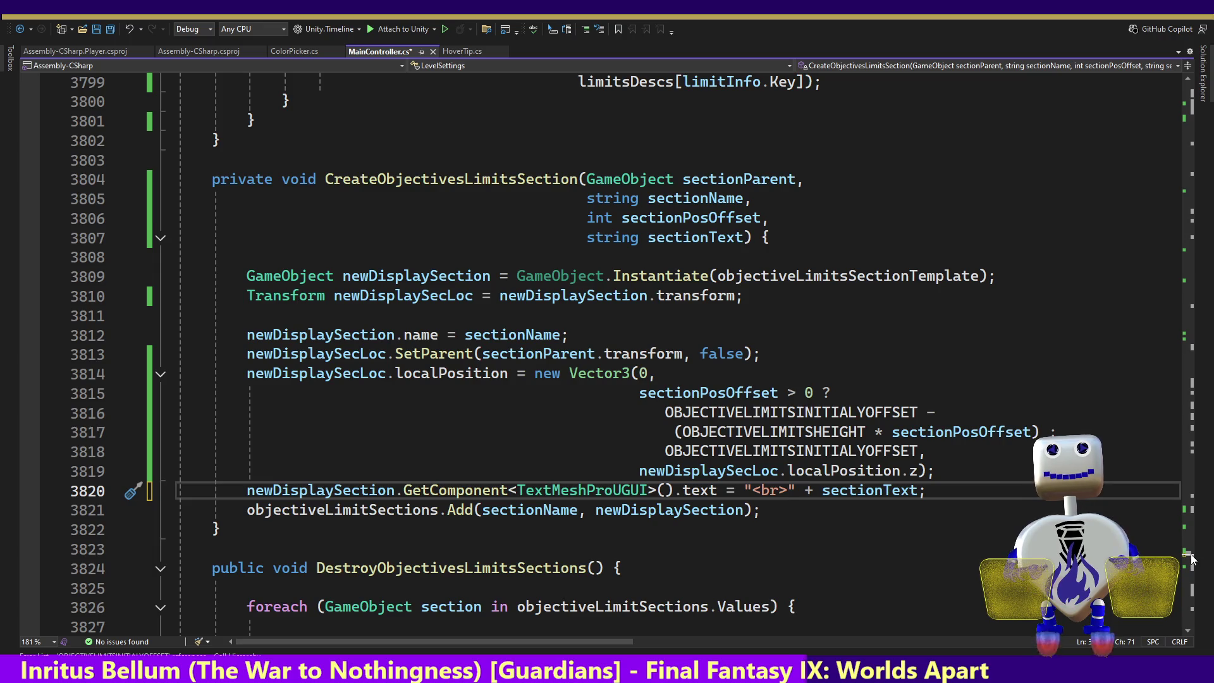
pyautogui.moveTo(1190, 559); pyautogui.dragTo(1190, 558)
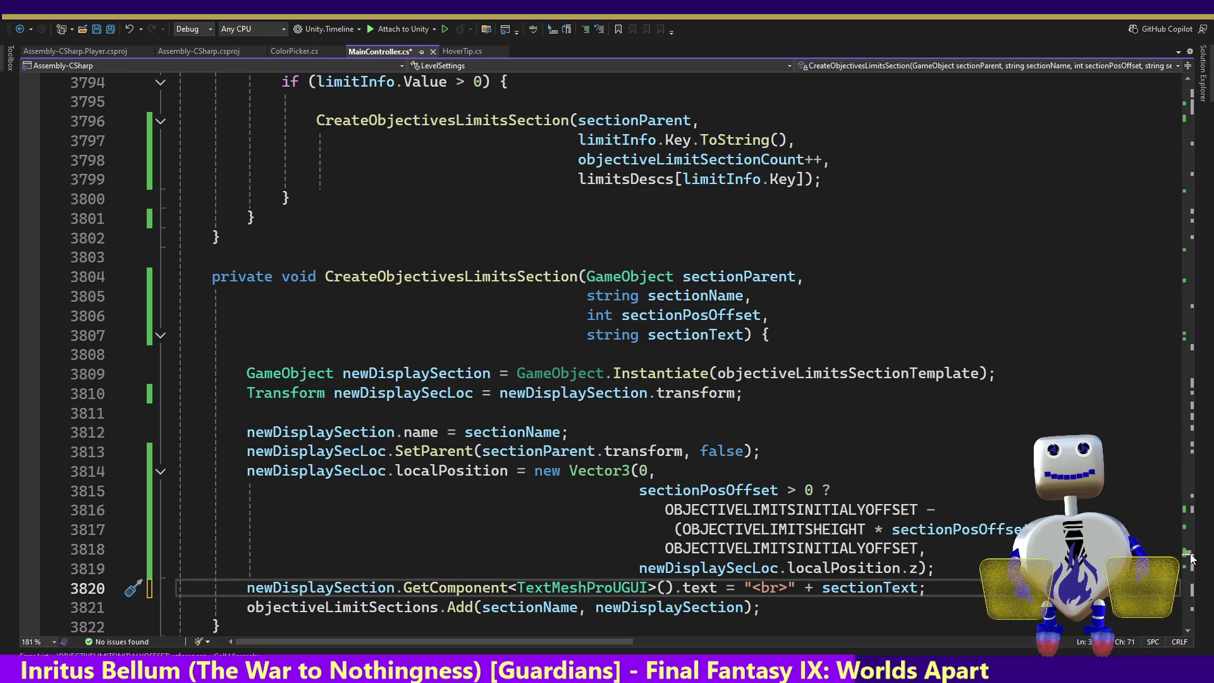
pyautogui.moveTo(1191, 557); pyautogui.dragTo(1191, 557)
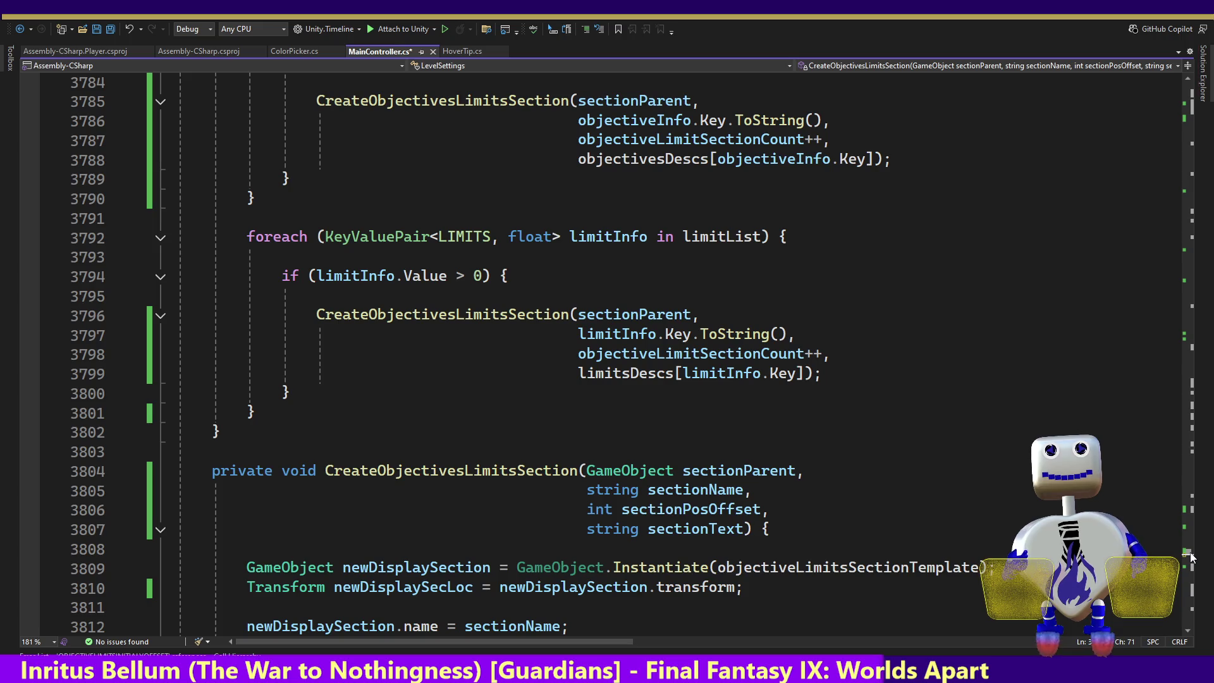
pyautogui.moveTo(1191, 556); pyautogui.dragTo(1191, 554)
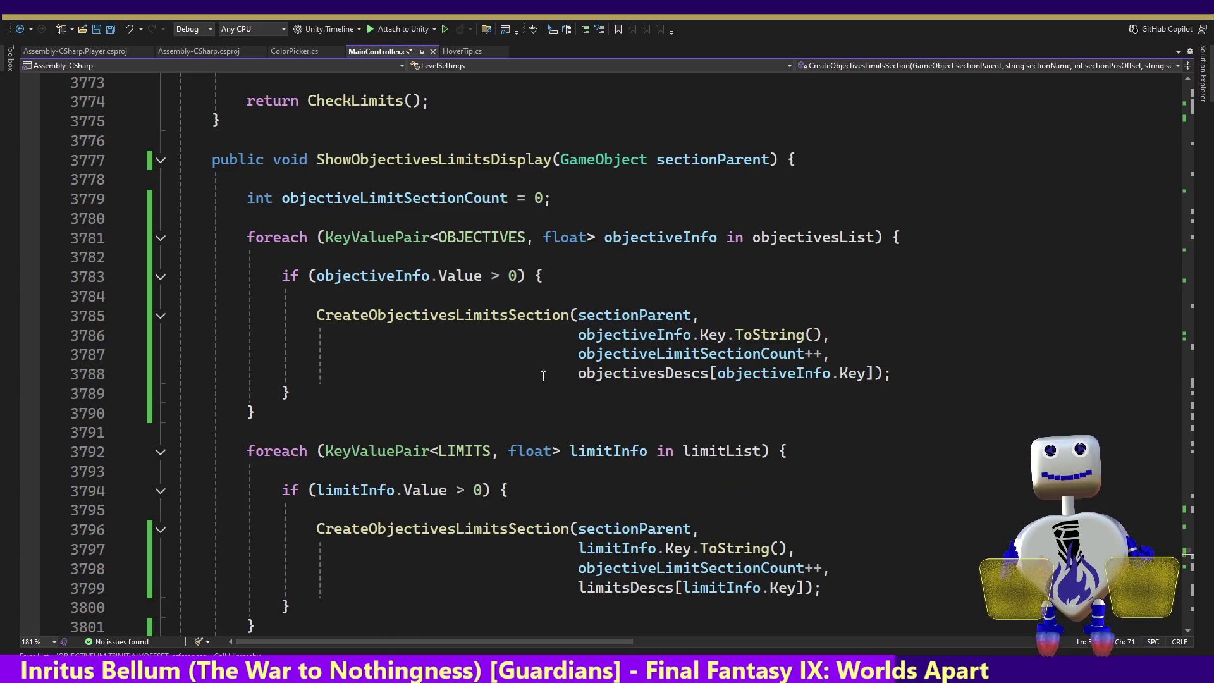
# - Prefix objectivesDescs with " " + on line 3788
pyautogui.click(595, 382)
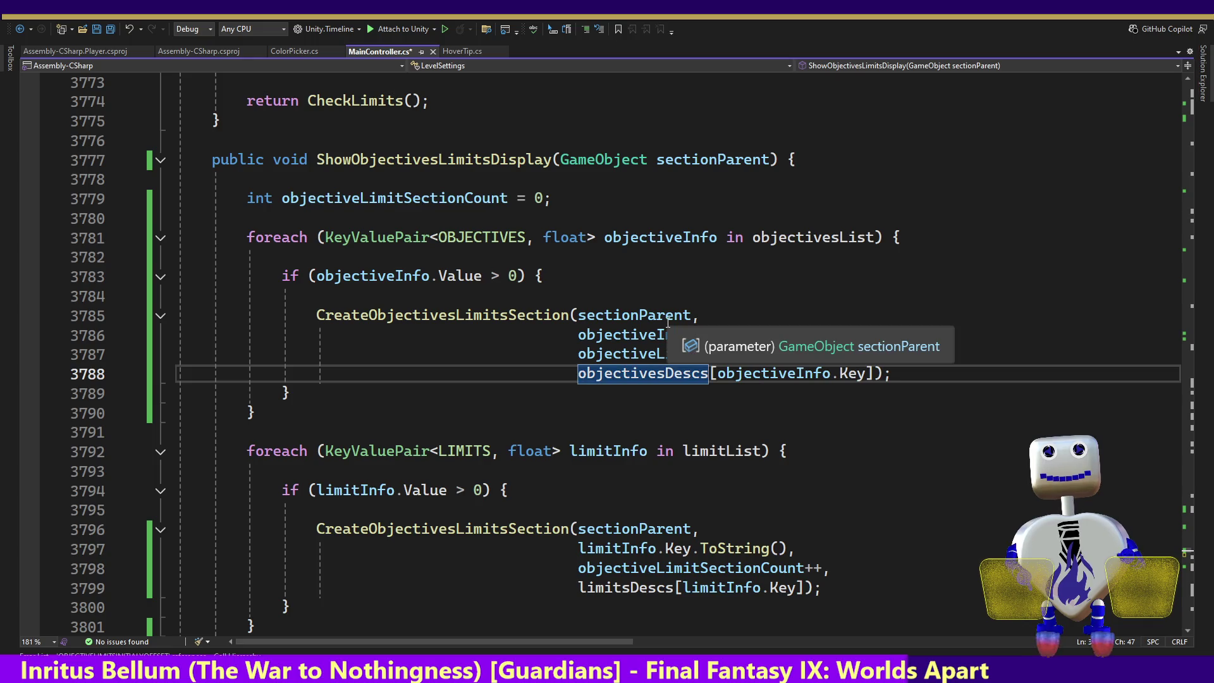
pyautogui.write('"')
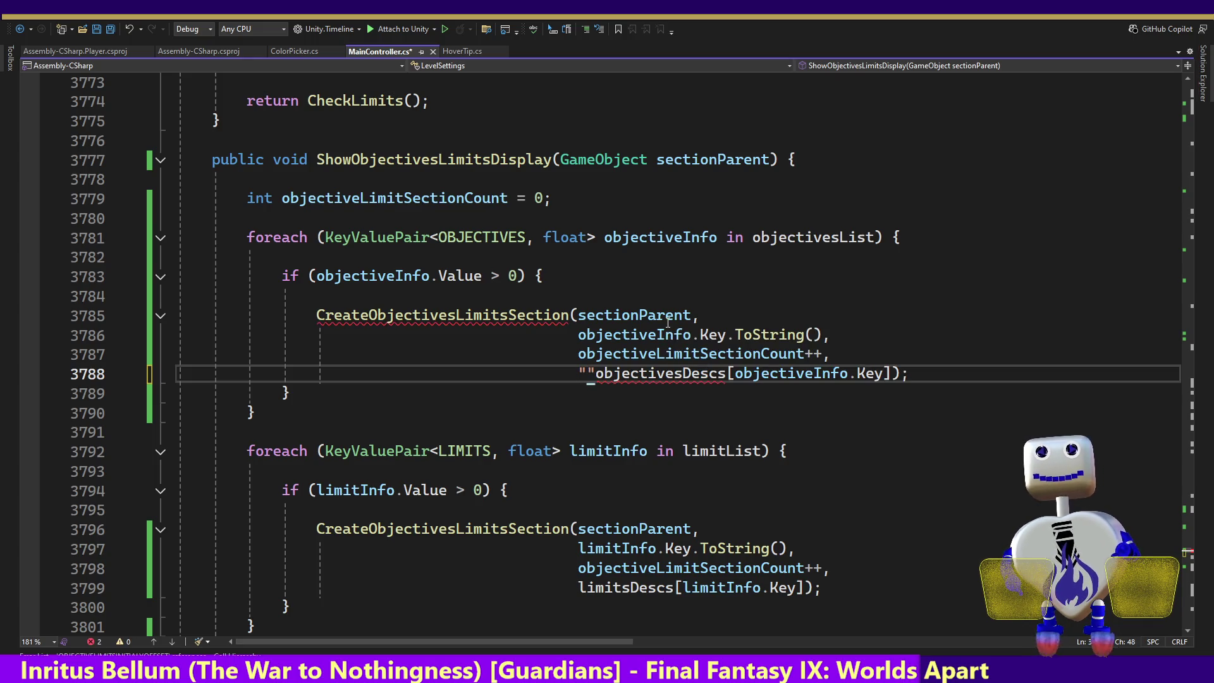
pyautogui.write('   "')
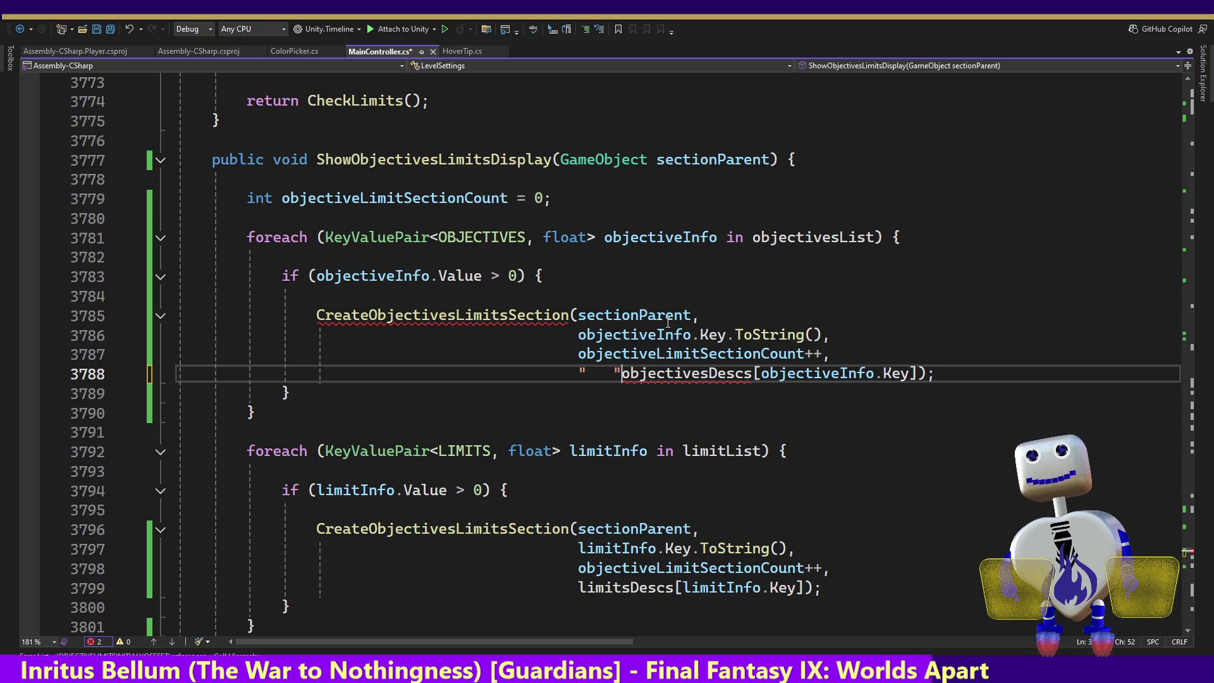
pyautogui.write(' +')
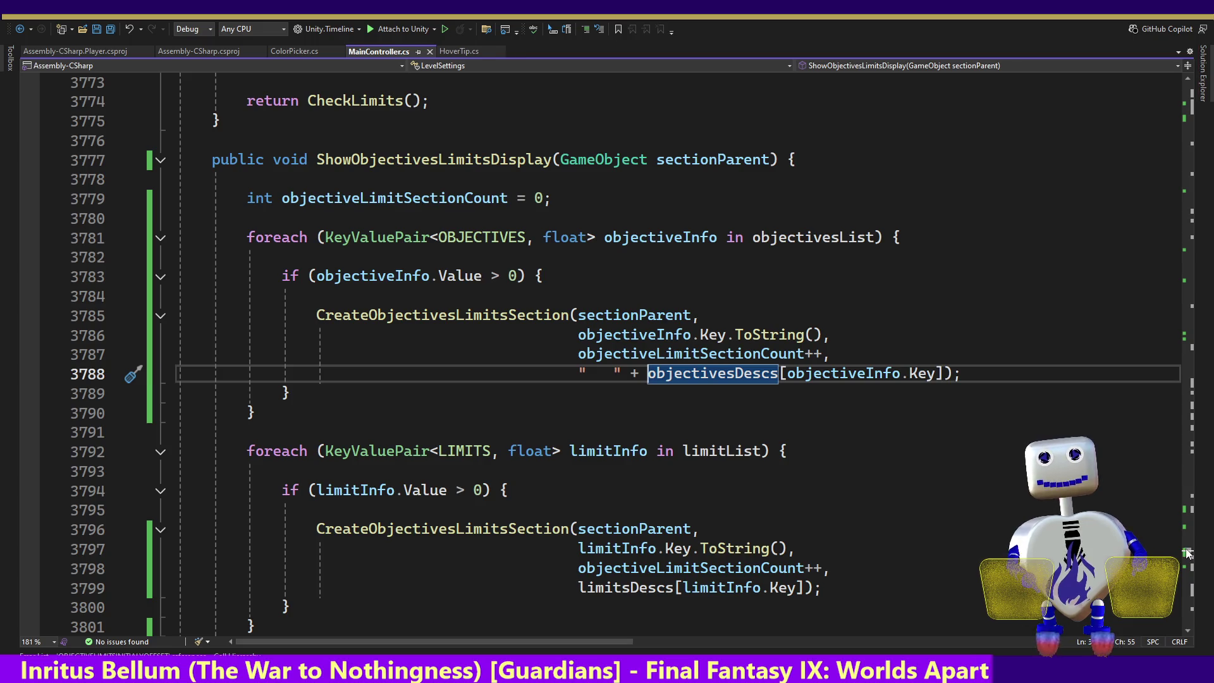
pyautogui.moveTo(1187, 552)
pyautogui.mouseDown()
pyautogui.moveTo(1188, 107)
pyautogui.moveTo(1184, 120)
pyautogui.mouseUp()
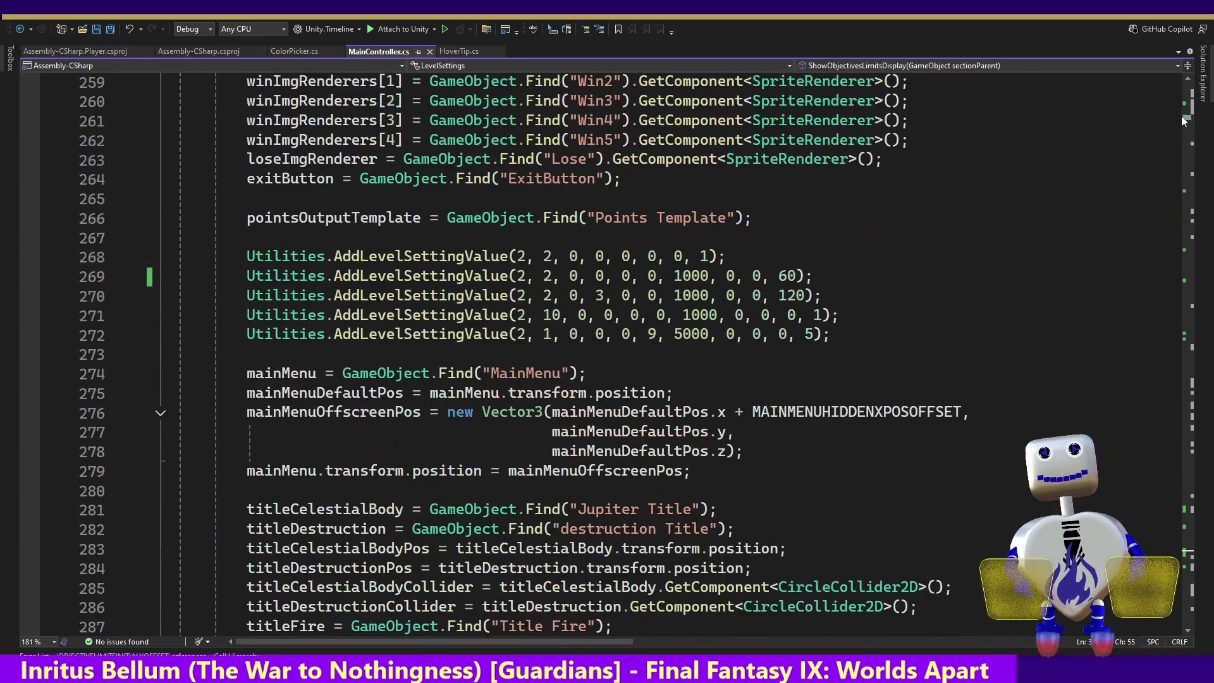
# - Append ", 1, 1" to the 60-second level's settings on line 269 and save
pyautogui.click(775, 277)
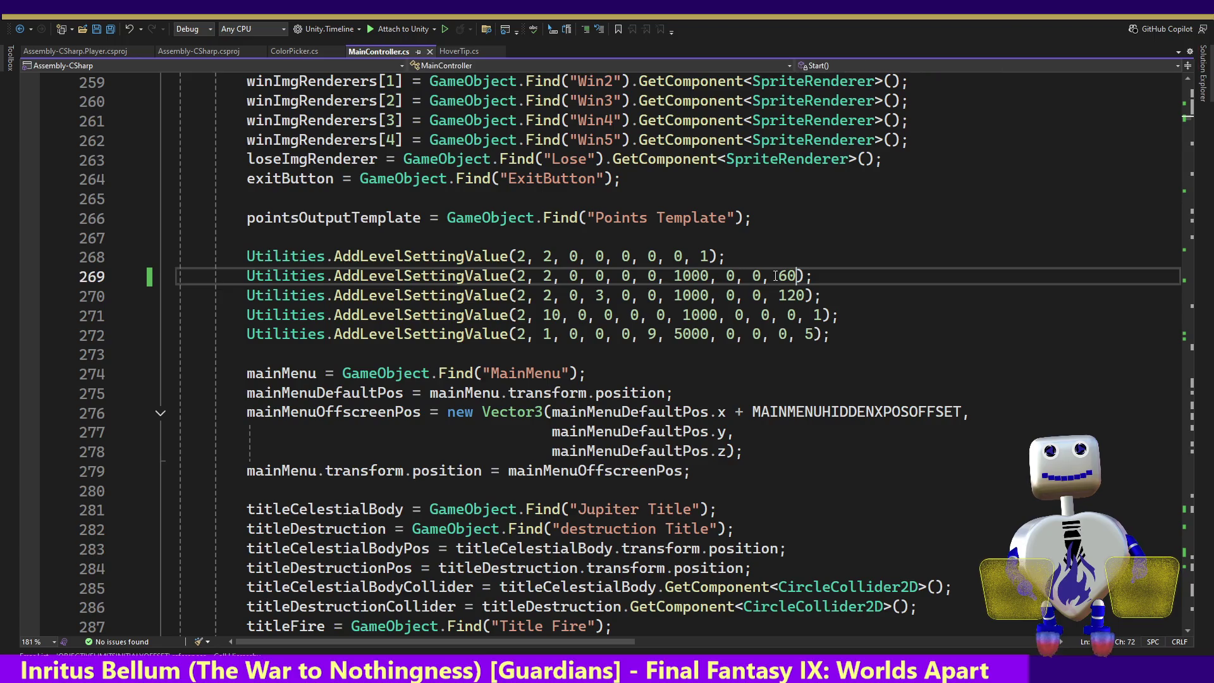
pyautogui.moveTo(499, 276)
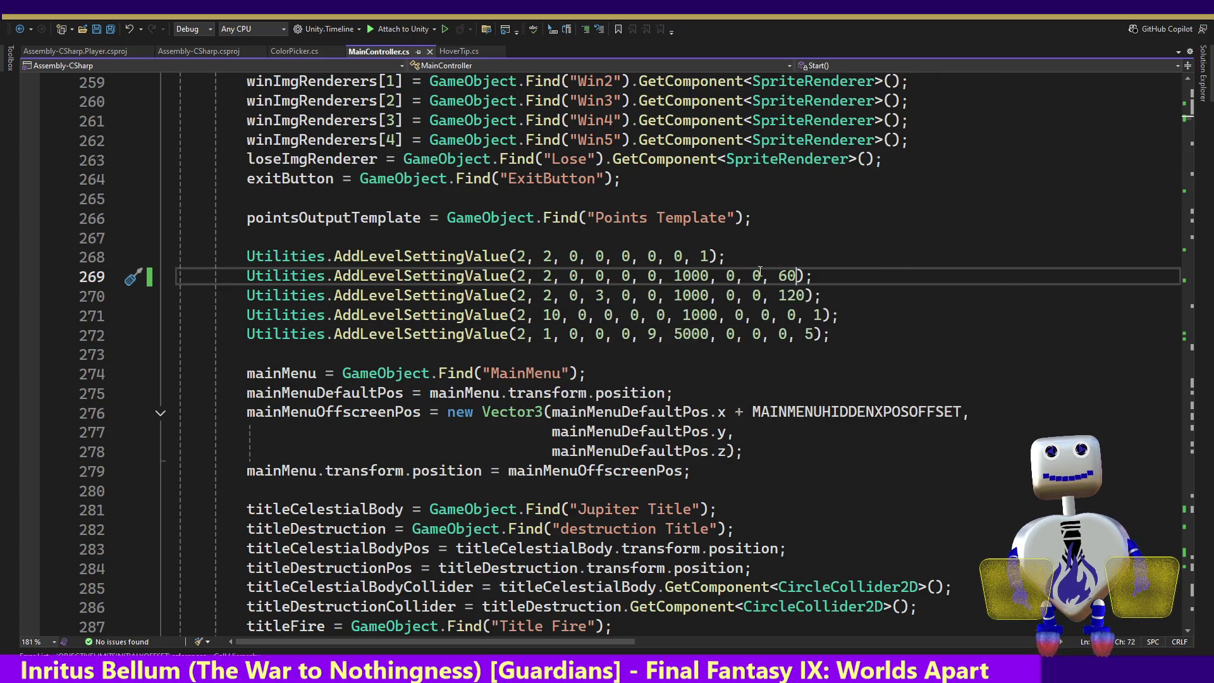
pyautogui.write(', 1, 1')
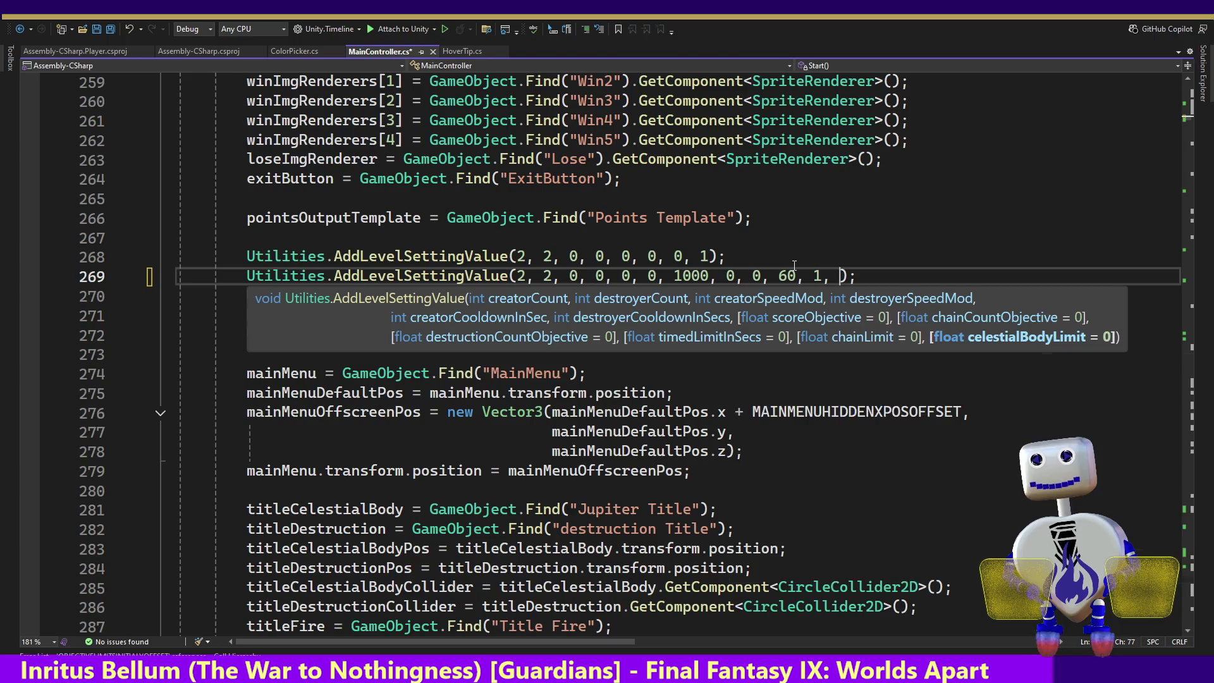
pyautogui.hotkey('ctrl', 's')
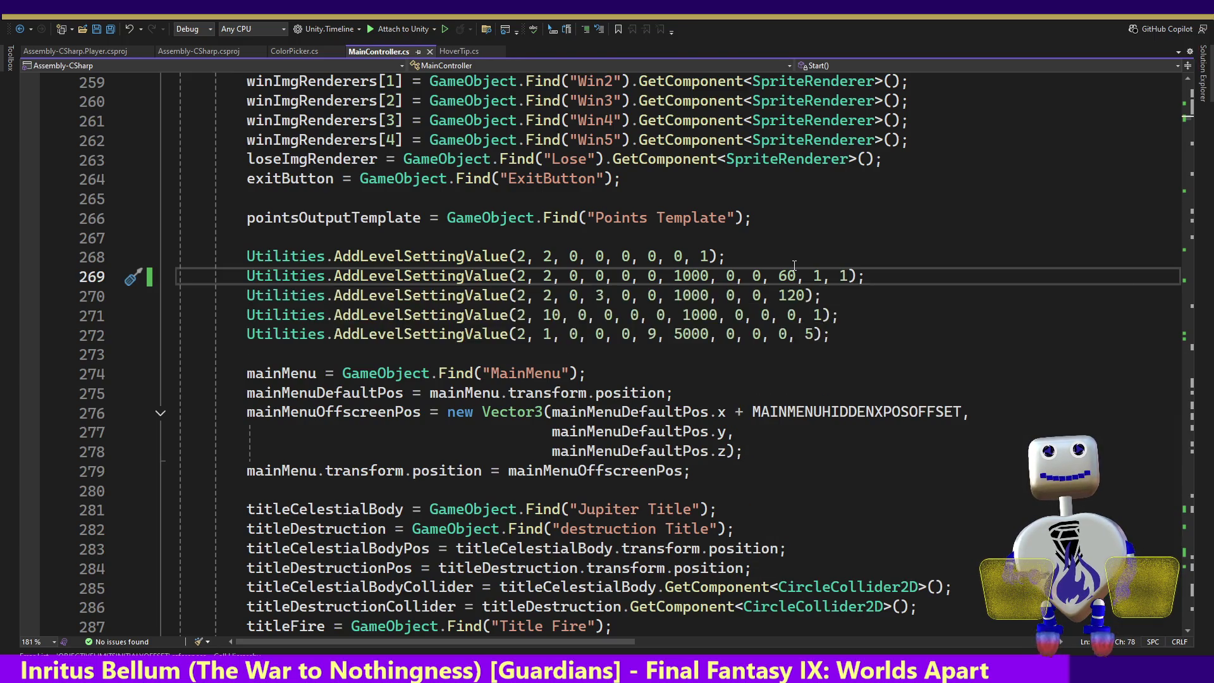
pyautogui.hotkey('alt', 'Tab')
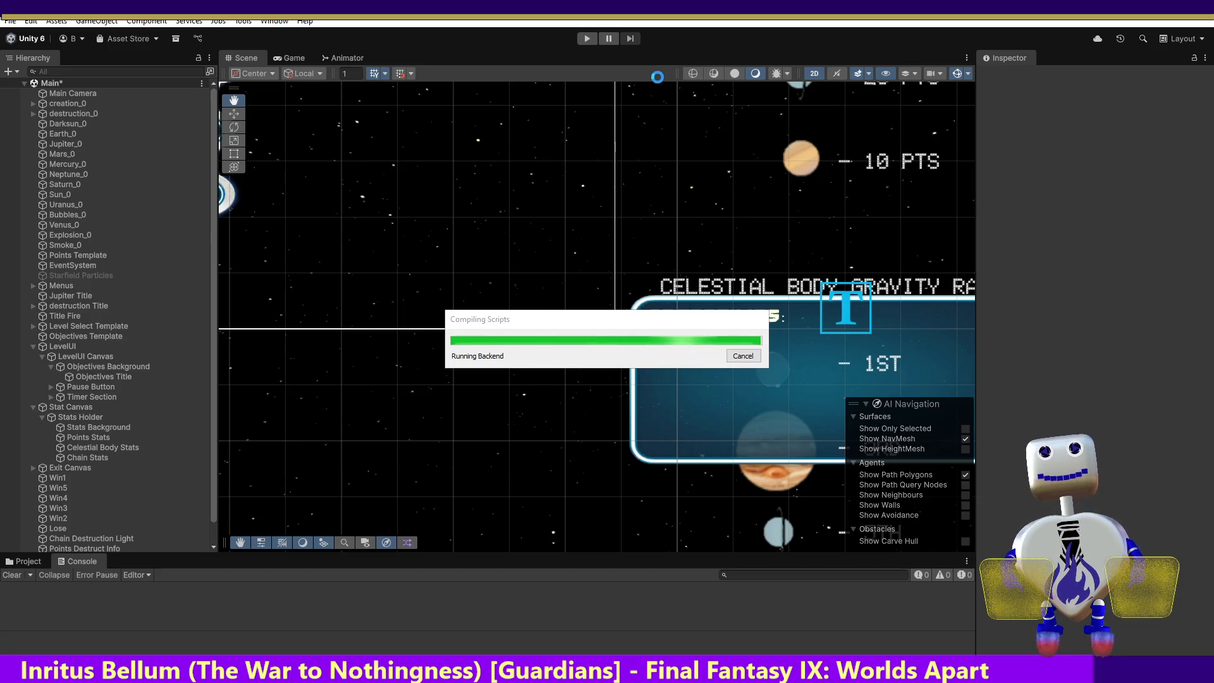
# - Run the game, play level 1 from level select, then stop
pyautogui.click(586, 40)
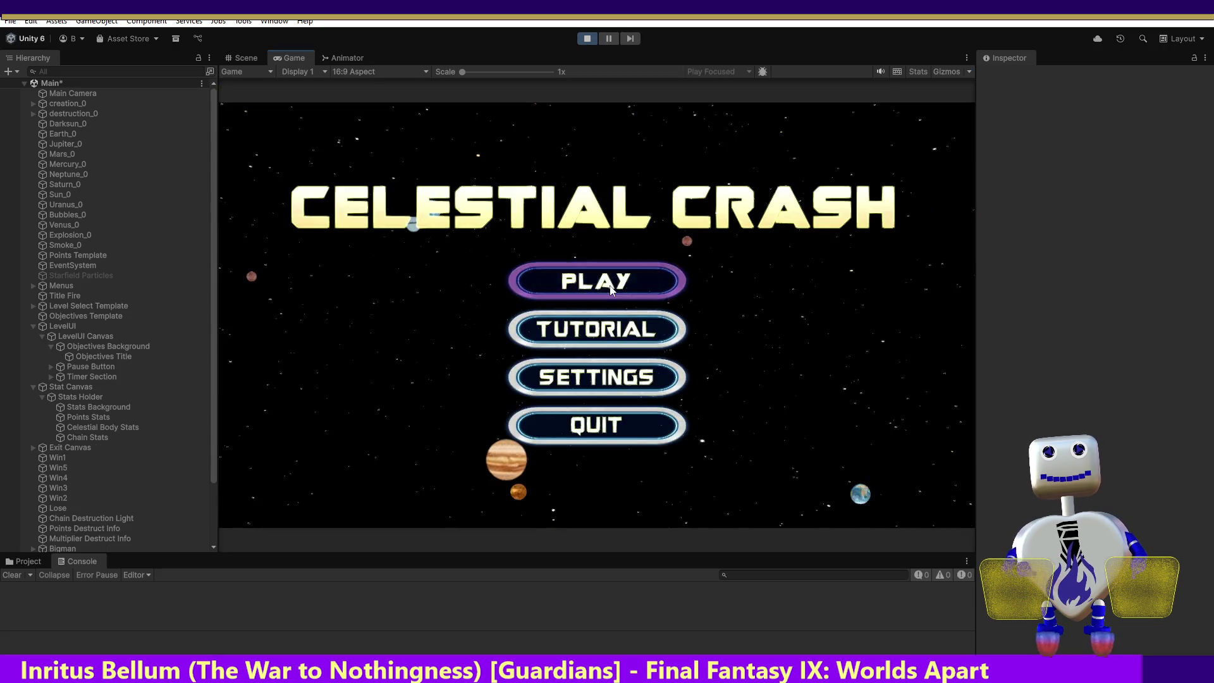
pyautogui.click(611, 290)
pyautogui.click(607, 275)
pyautogui.click(831, 341)
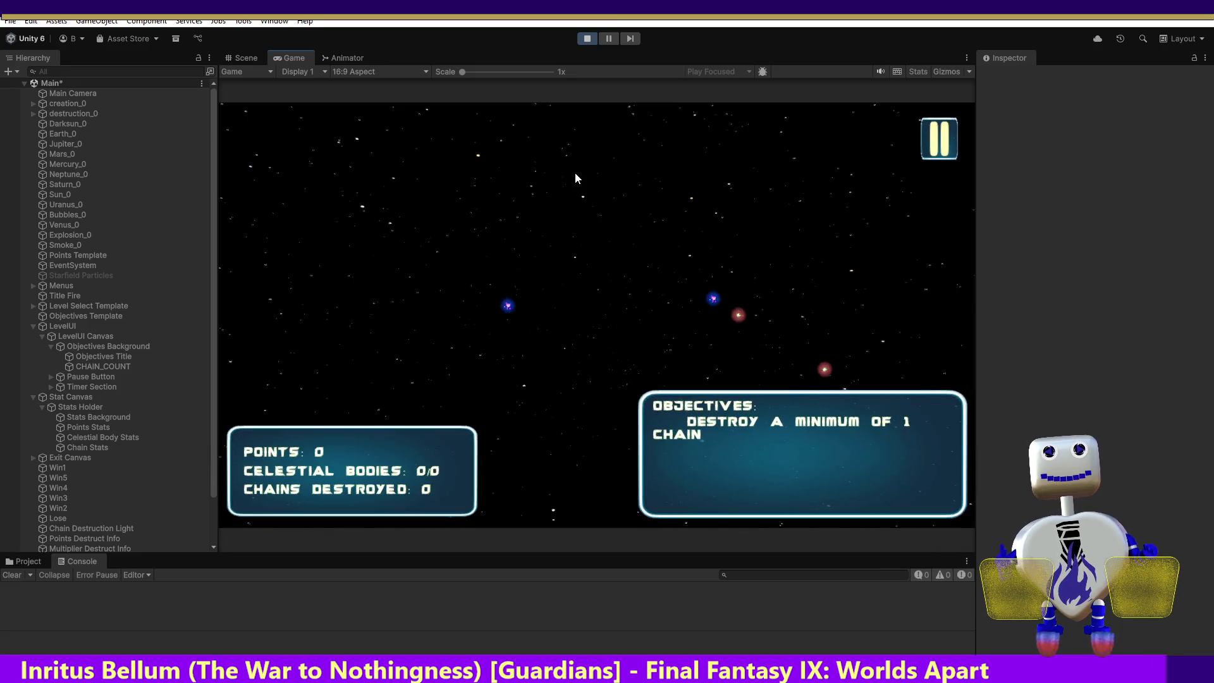
pyautogui.click(584, 39)
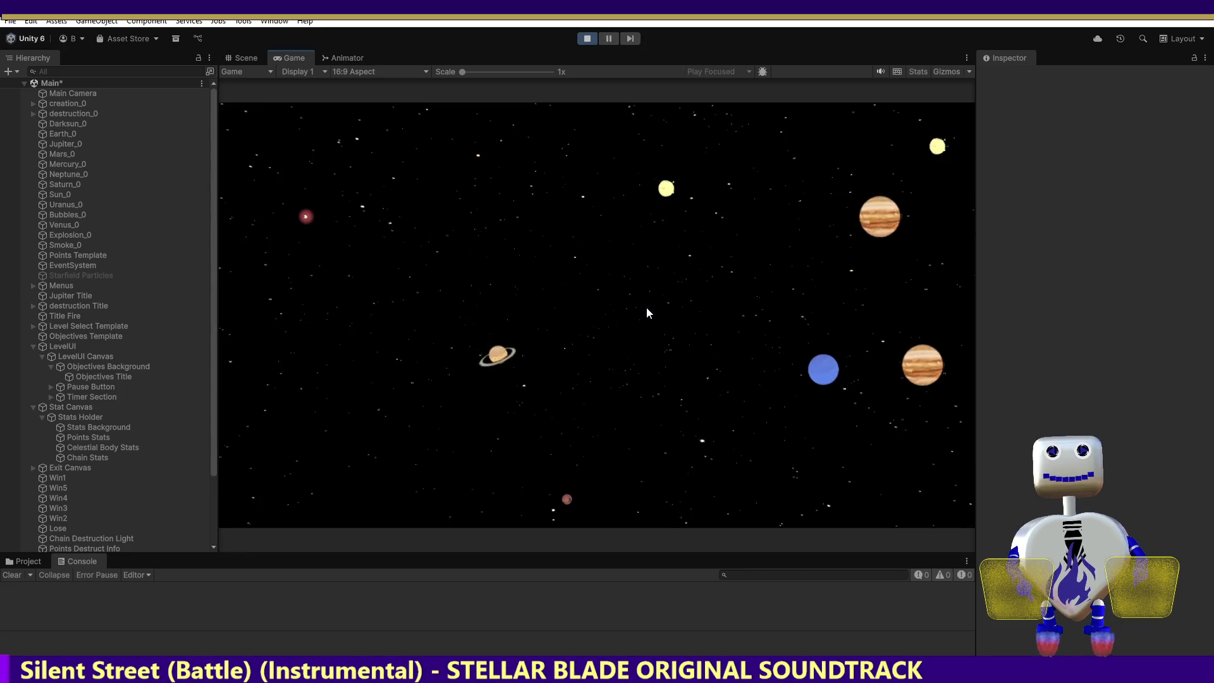
# - Replay and start Time Trial 2 from its objectives popup
pyautogui.click(612, 292)
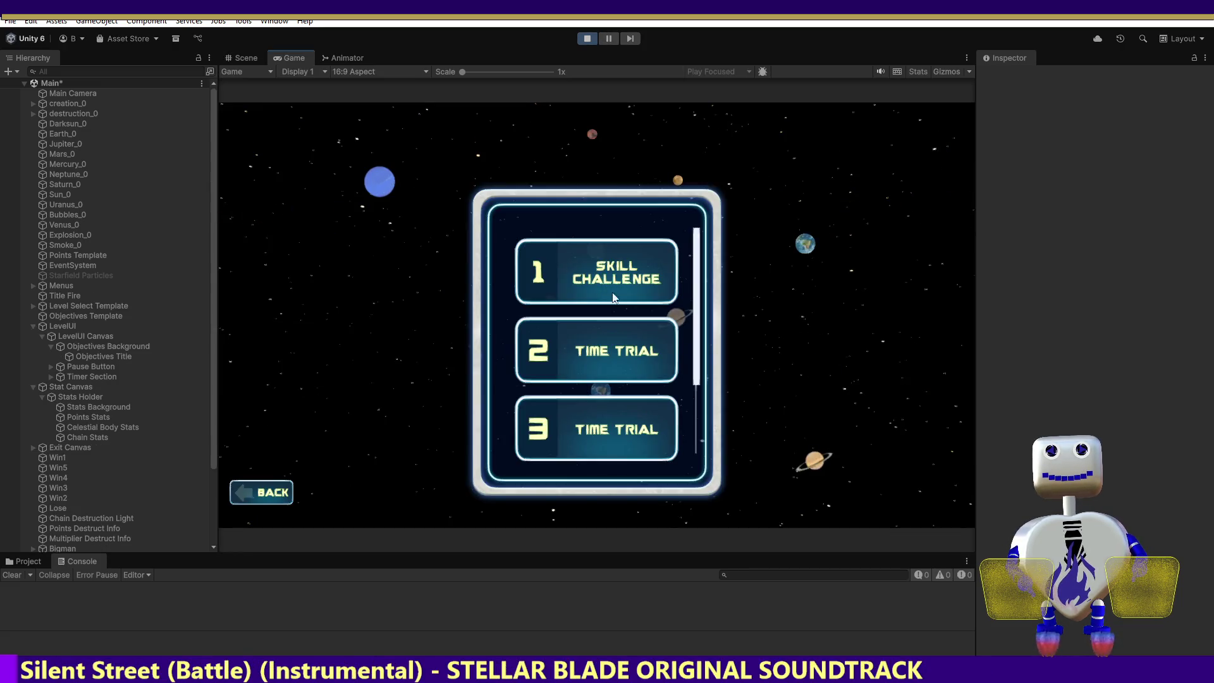
pyautogui.click(608, 352)
pyautogui.click(861, 417)
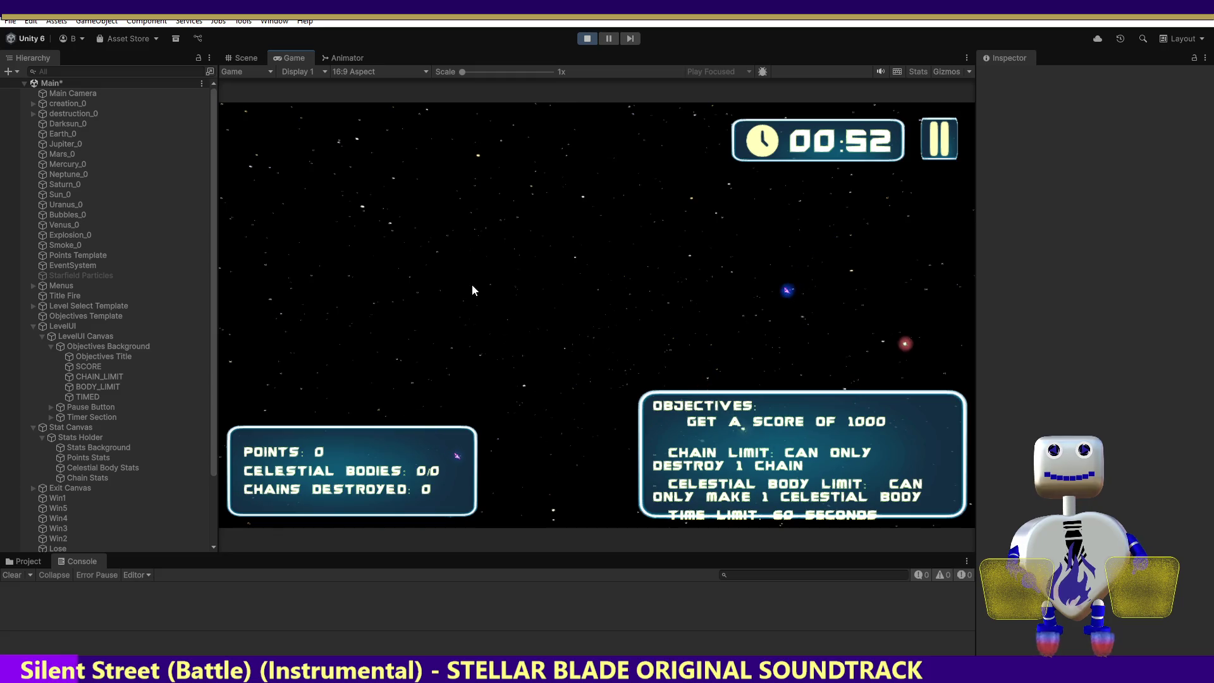
# - Inspect the SCORE and CHAIN_LIMIT objective texts in the Hierarchy
pyautogui.click(100, 364)
pyautogui.click(100, 374)
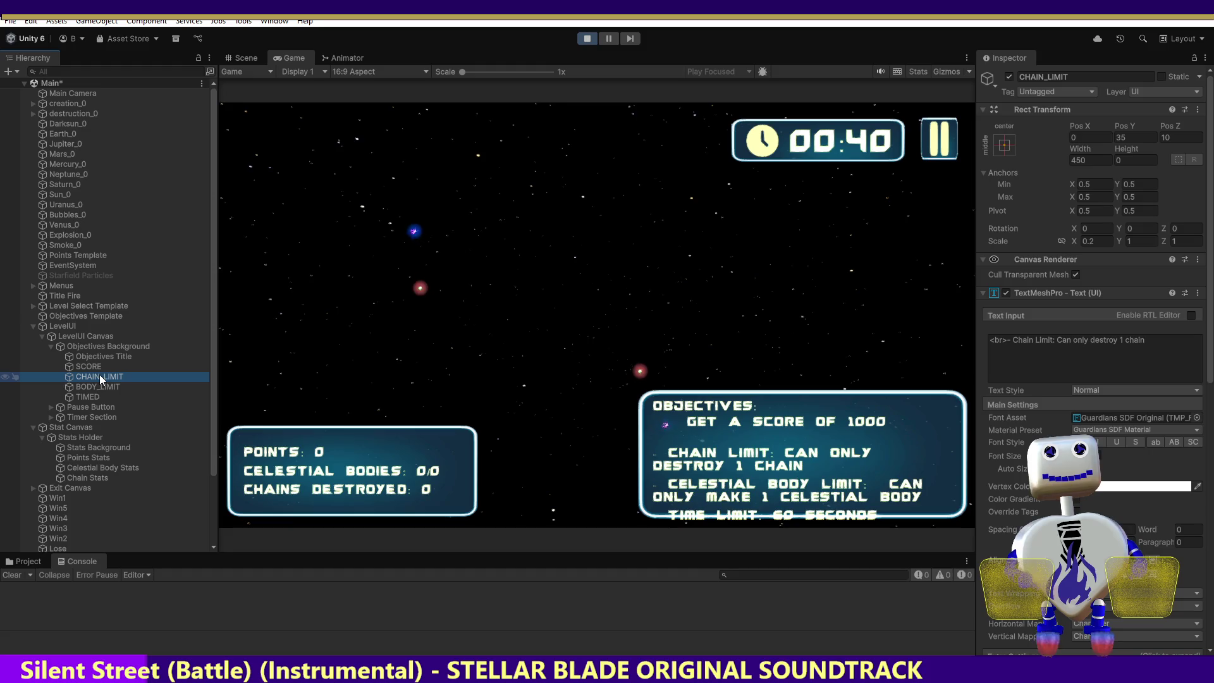
pyautogui.click(88, 366)
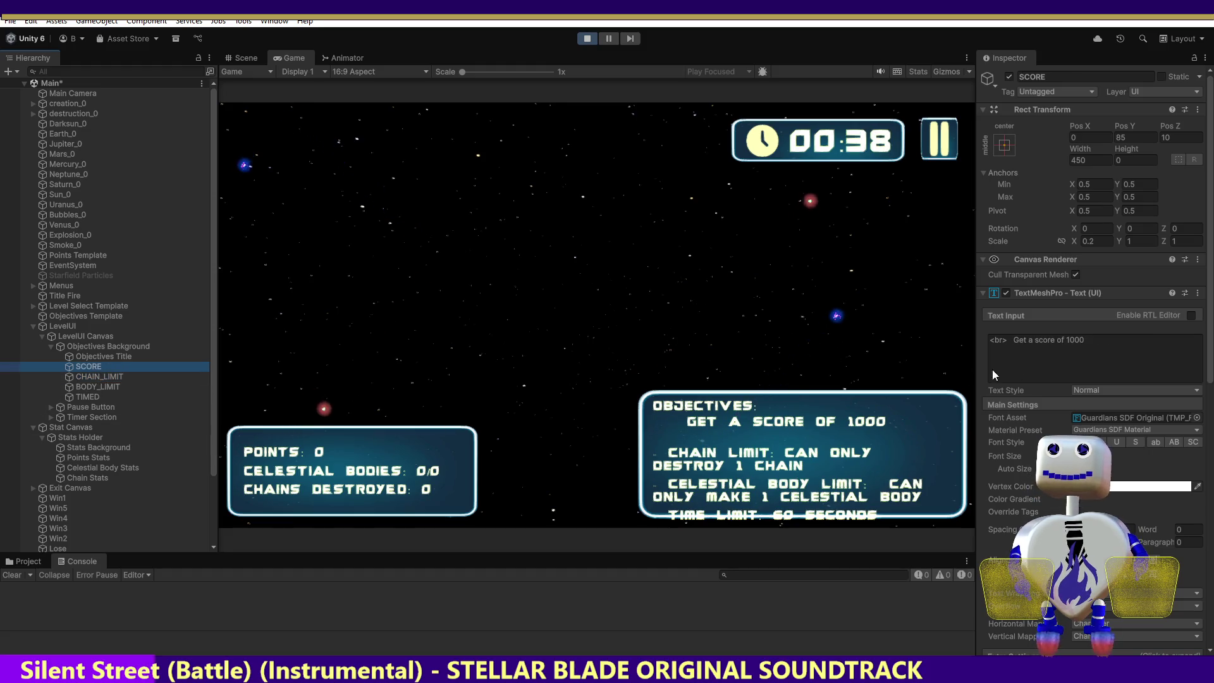
# - Append test characters to the SCORE Text Input to check wrapping, then stop the playtest
pyautogui.click(1098, 340)
pyautogui.click(1098, 339)
pyautogui.write('fcg')
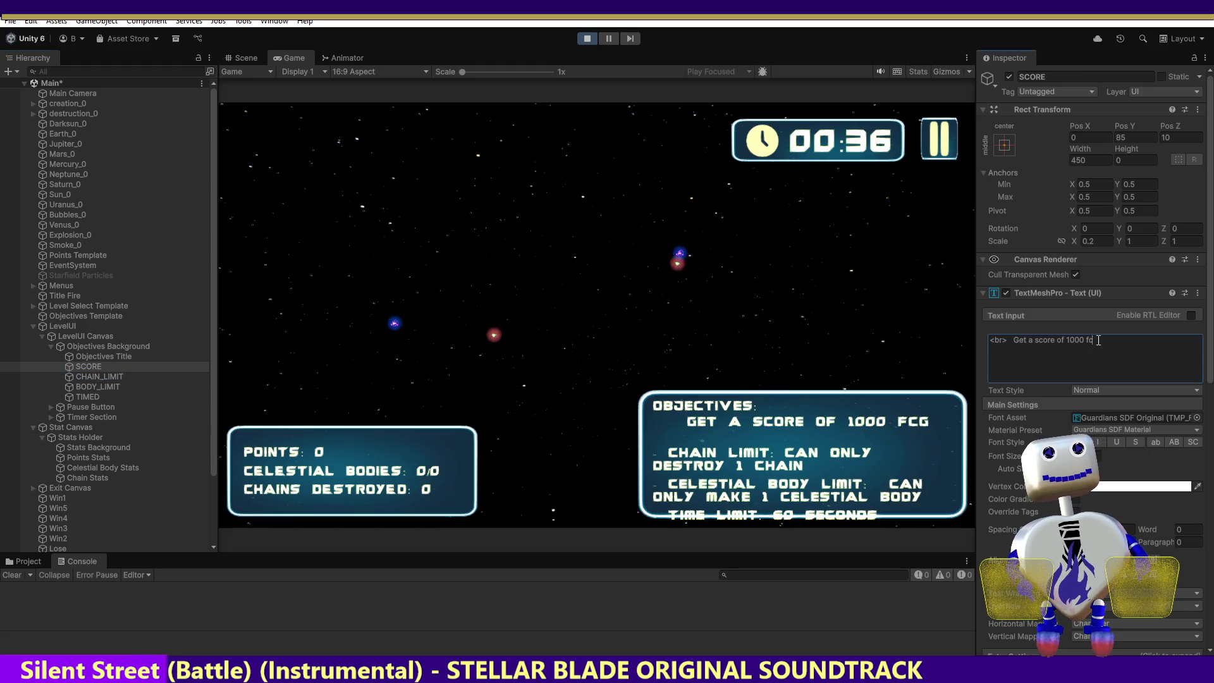
pyautogui.write('dfgdsfgsdfgsdfgsdfg')
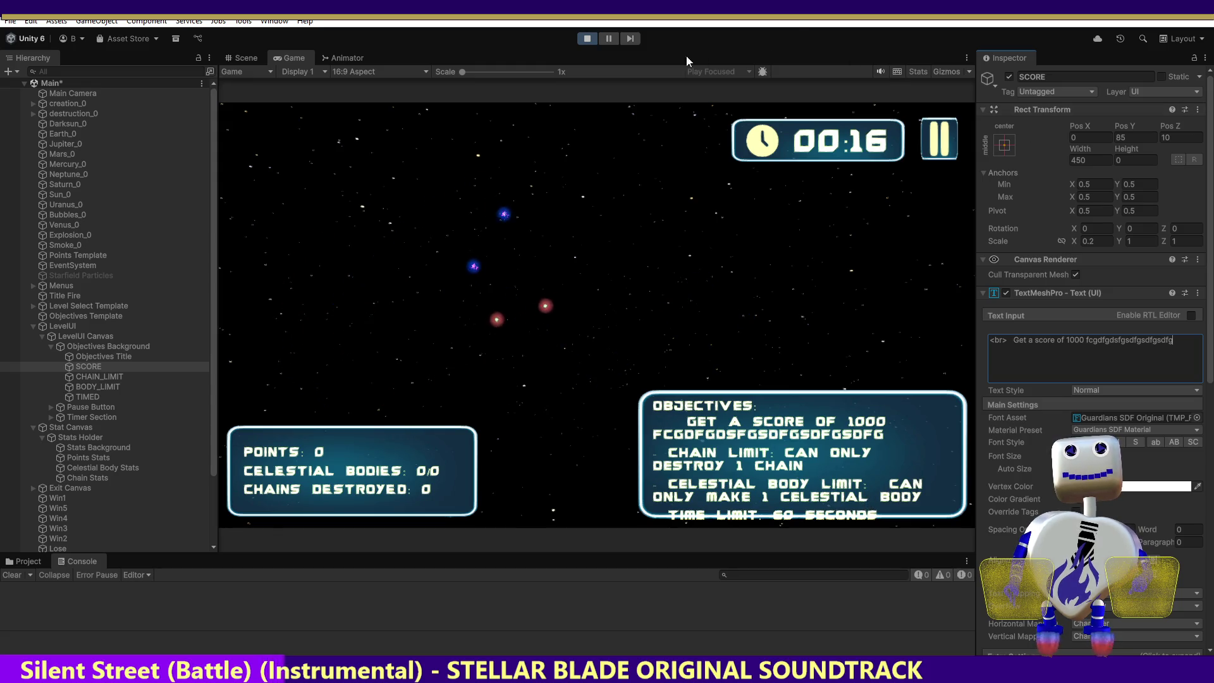
pyautogui.click(584, 38)
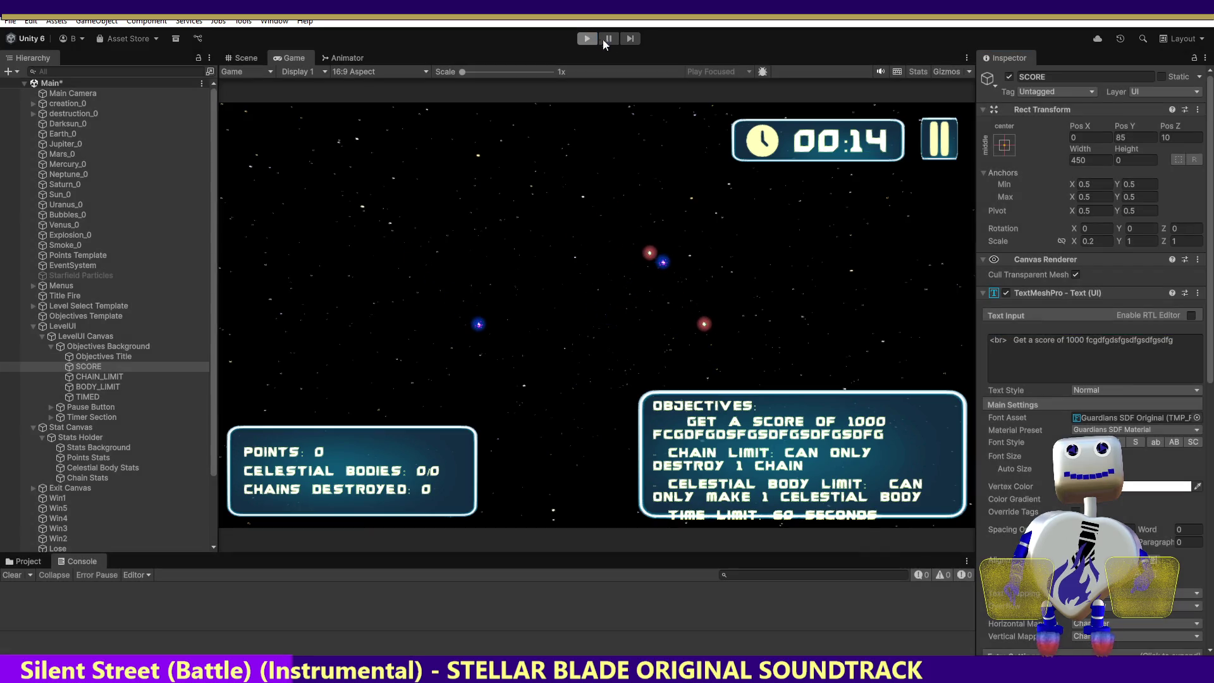
pyautogui.hotkey('alt', 'Tab')
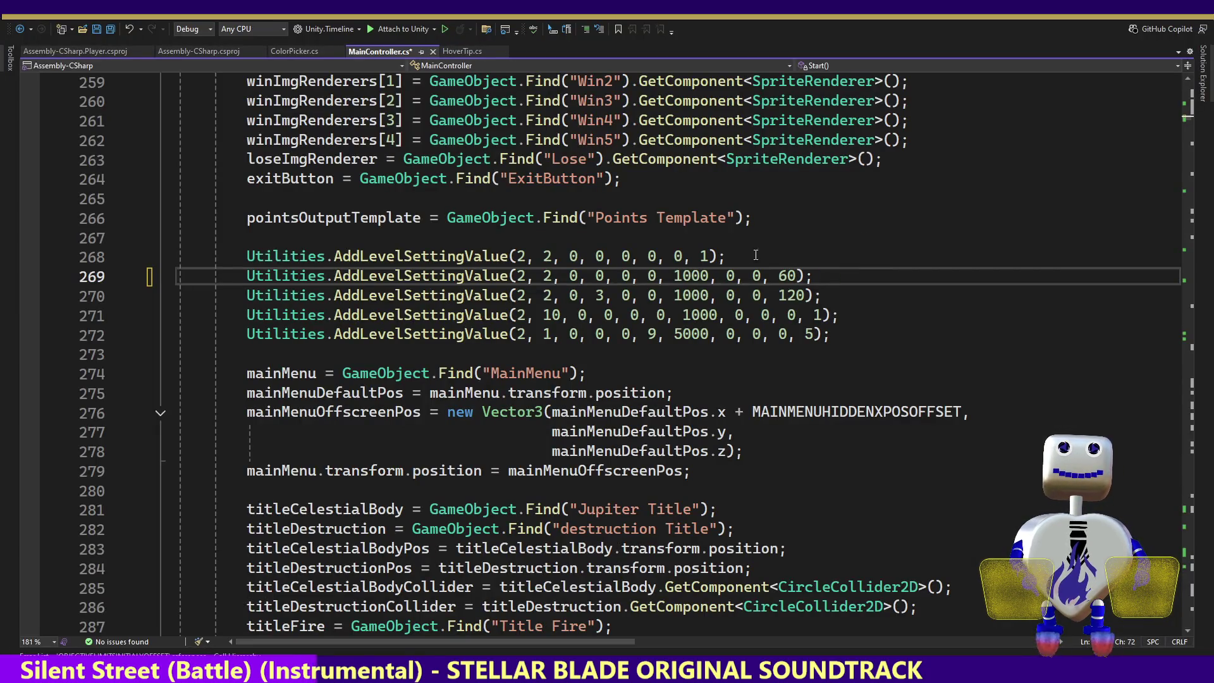
# - Replace the zero after 1000 on line 269 with "1, 1" and return to Unity
pyautogui.doubleClick(731, 276)
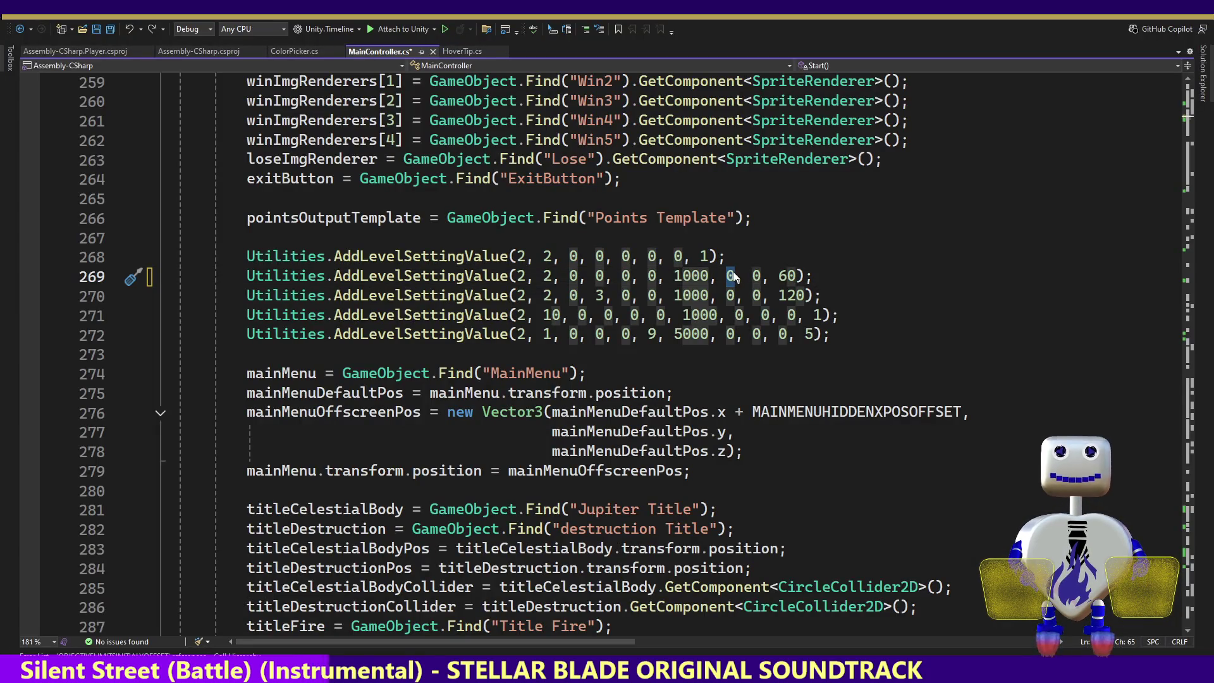
pyautogui.write('1, 1')
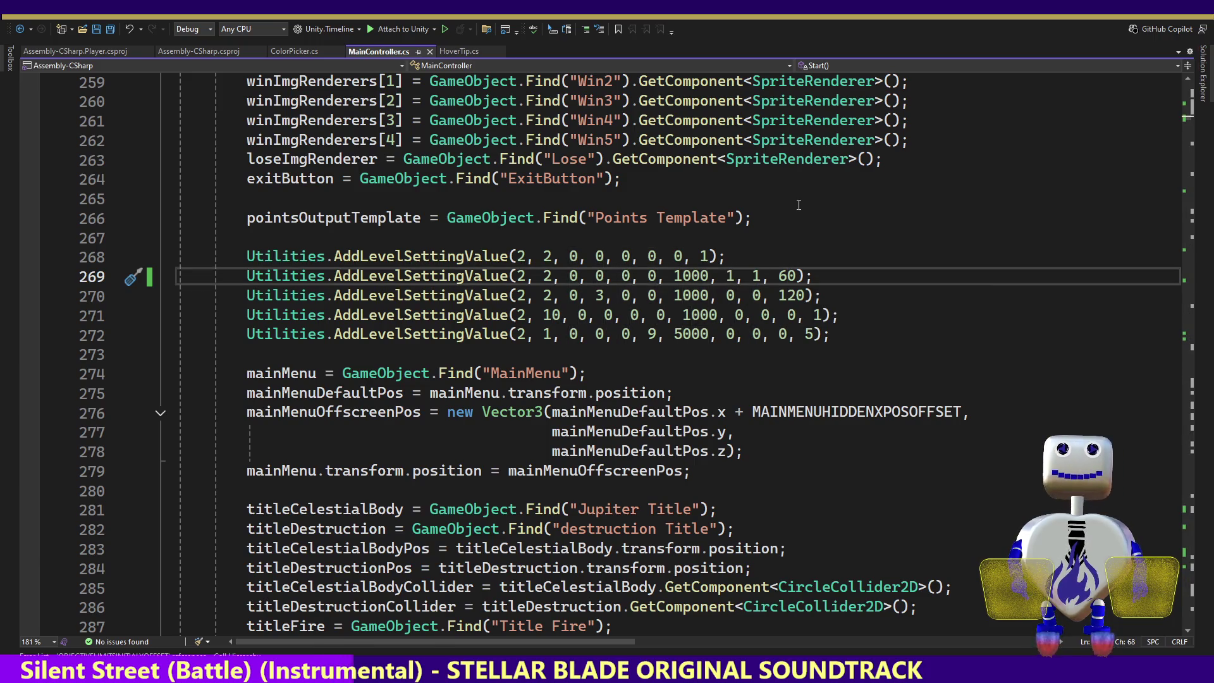
pyautogui.hotkey('alt', 'Tab')
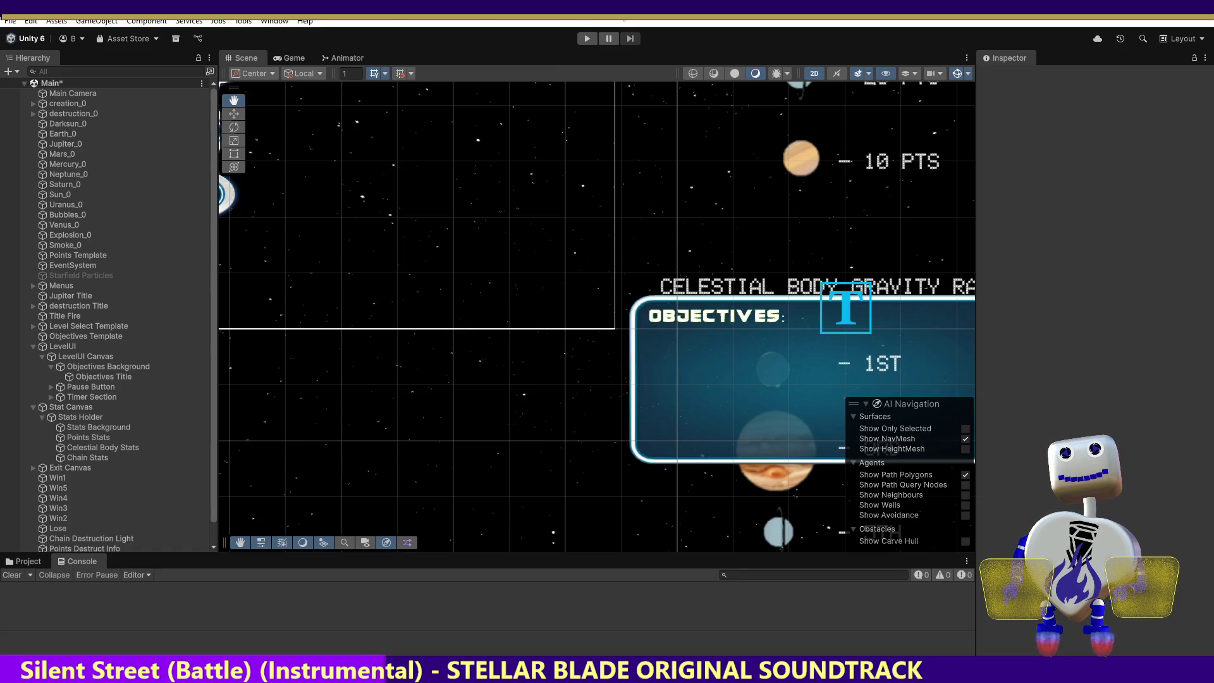
# - Run the game, preview Skill Challenge and Time Trial 2 objectives, and start Time Trial 2
pyautogui.click(595, 36)
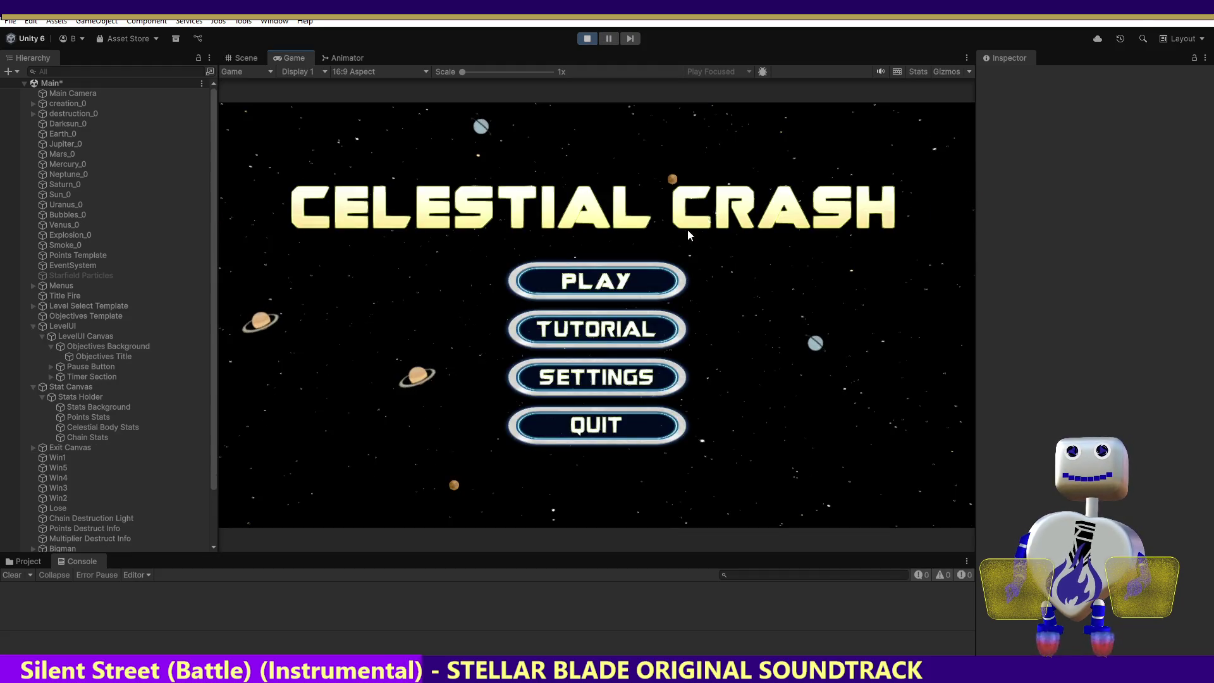
pyautogui.click(635, 294)
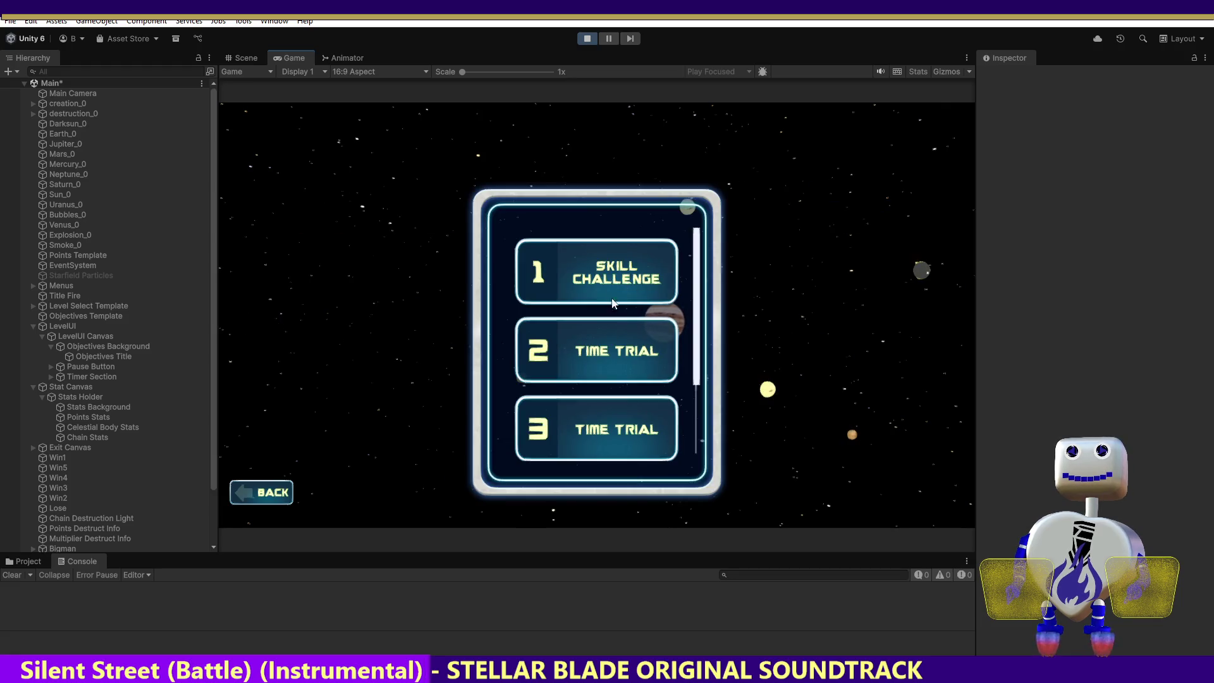
pyautogui.click(613, 282)
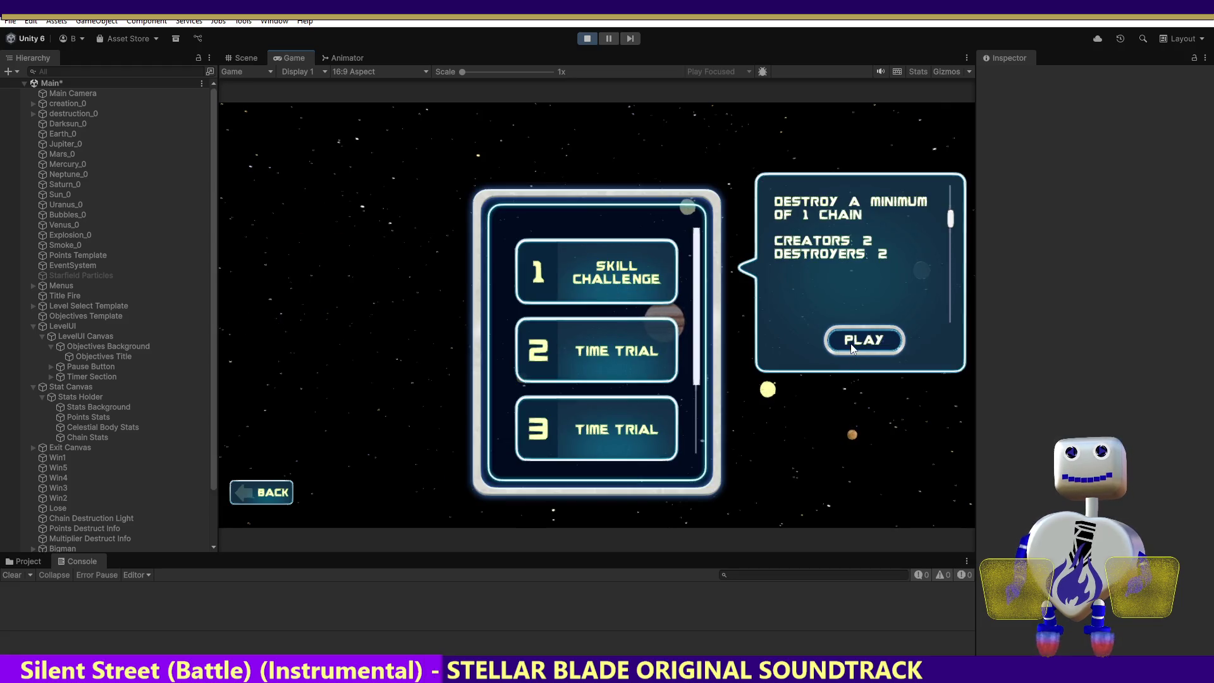
pyautogui.click(638, 364)
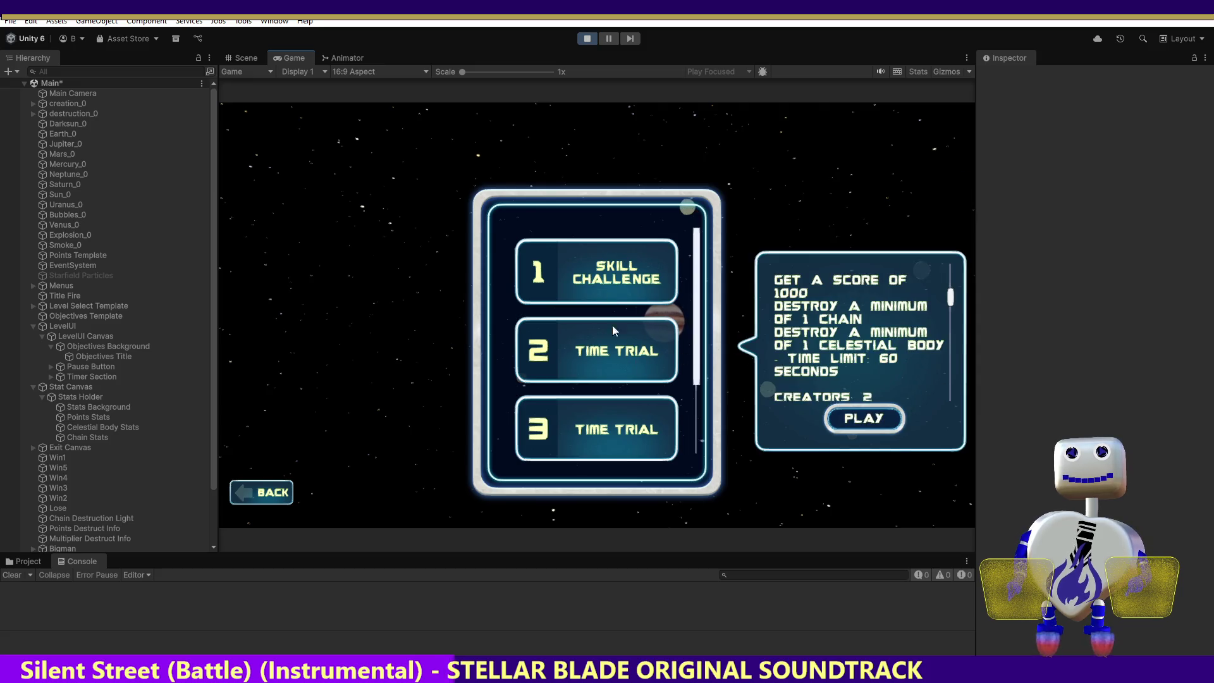
pyautogui.click(848, 420)
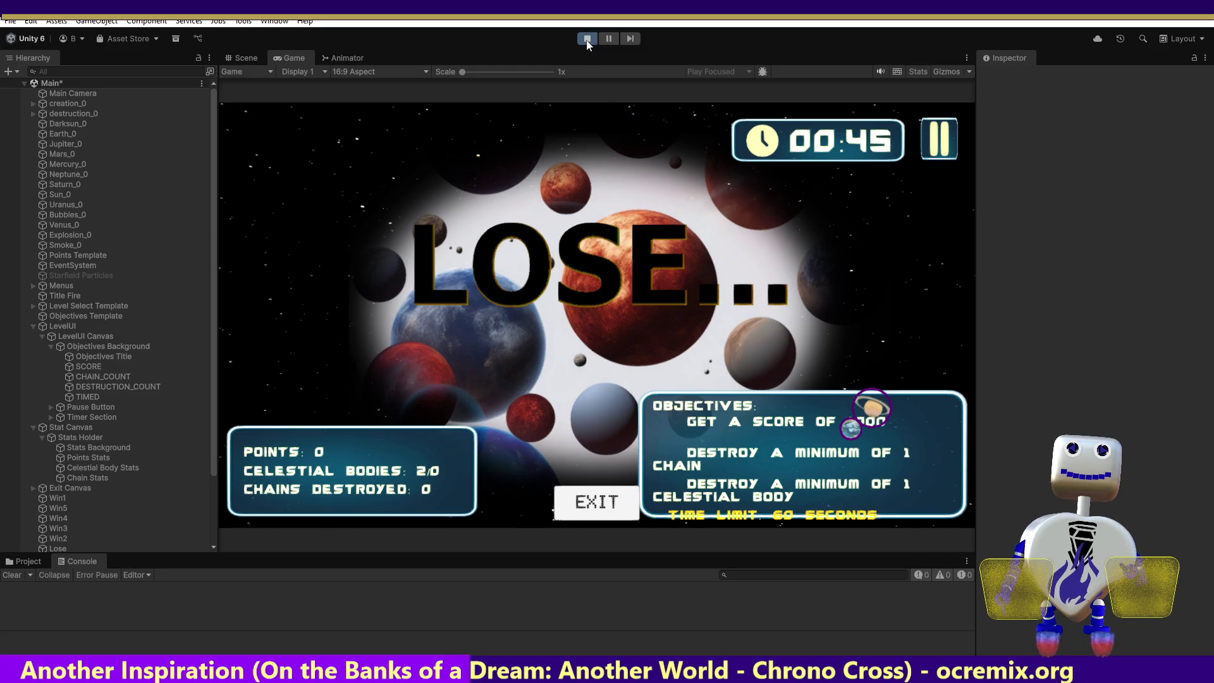
# - Stop the playtest and return to MainController.cs in Visual Studio
pyautogui.hotkey('ctrl', 'p')
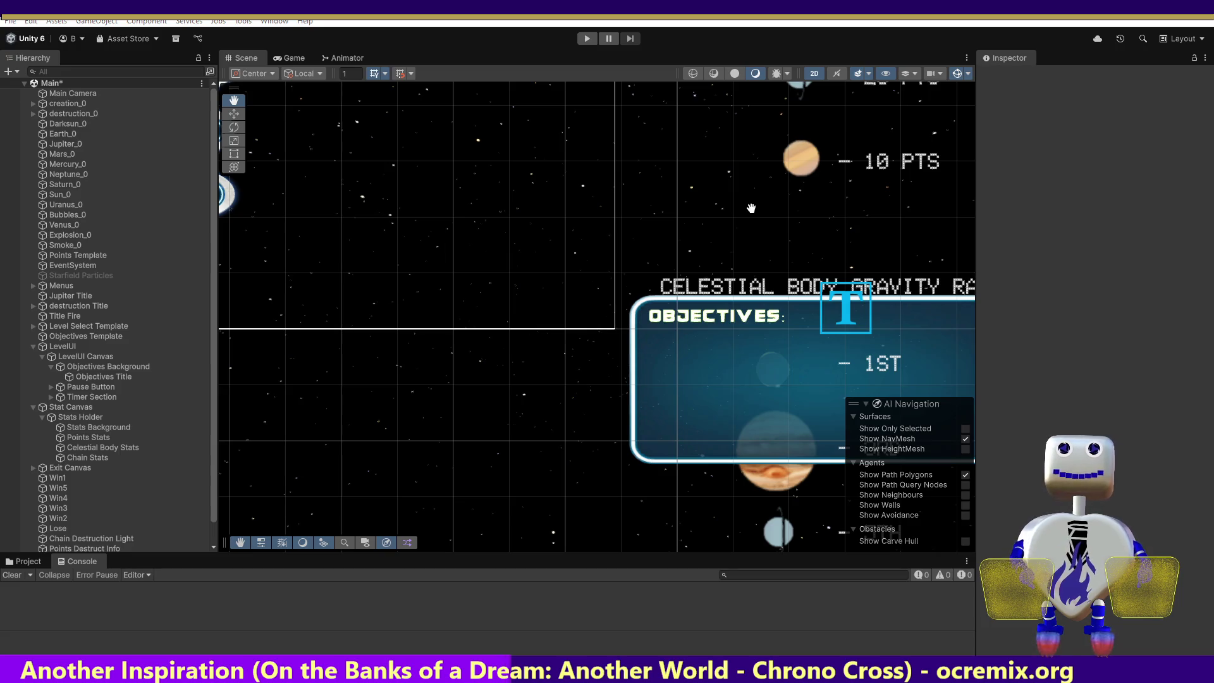
pyautogui.hotkey('alt', 'Tab')
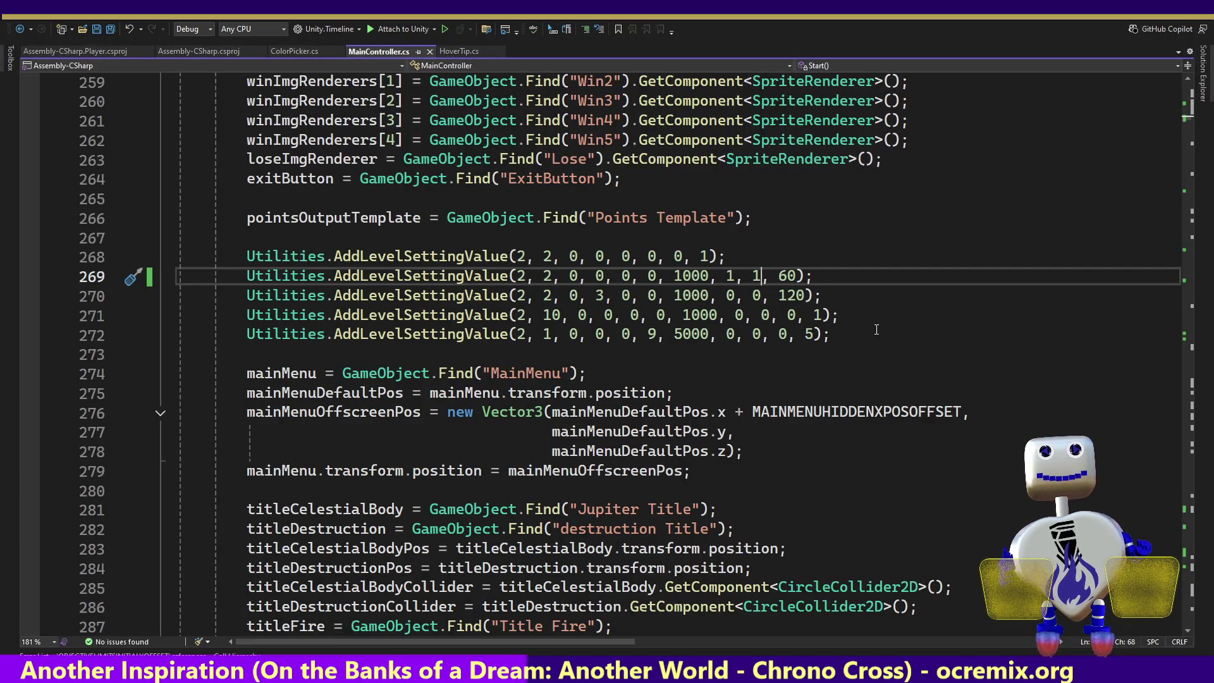
# - Undo line 269 back to 1000, 0, 0, 60 and scroll down to the SetObjective code near line 3594
pyautogui.hotkey('ctrl', 'z')
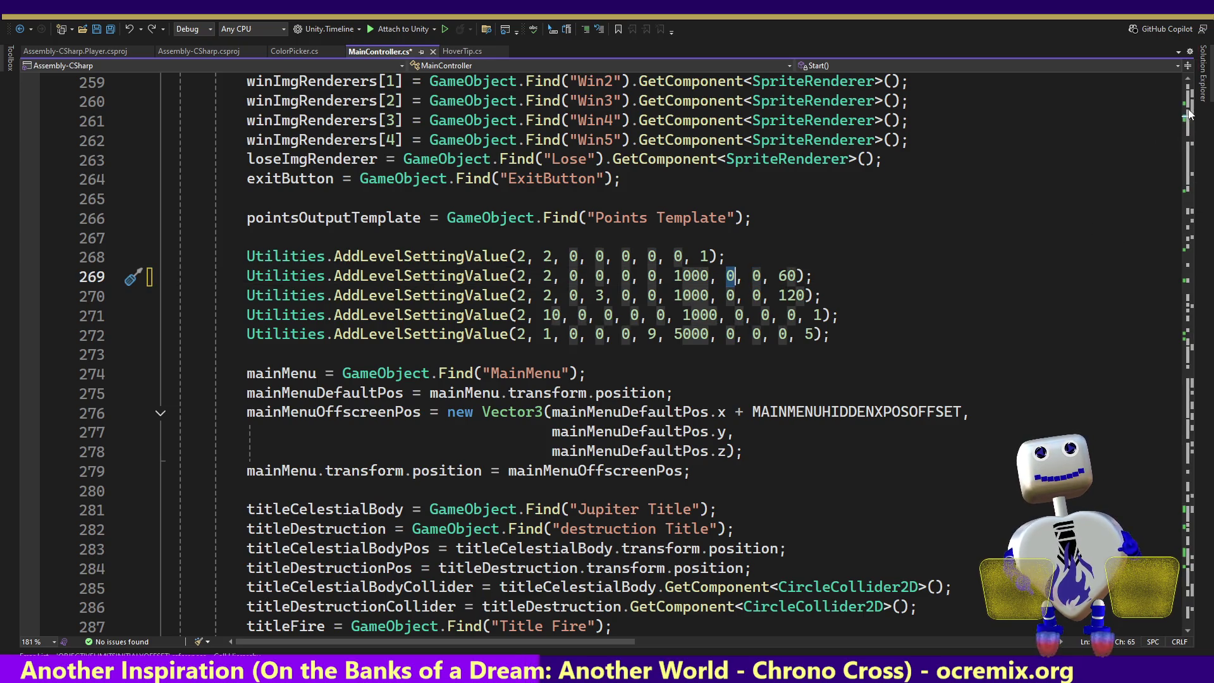
pyautogui.click(958, 185)
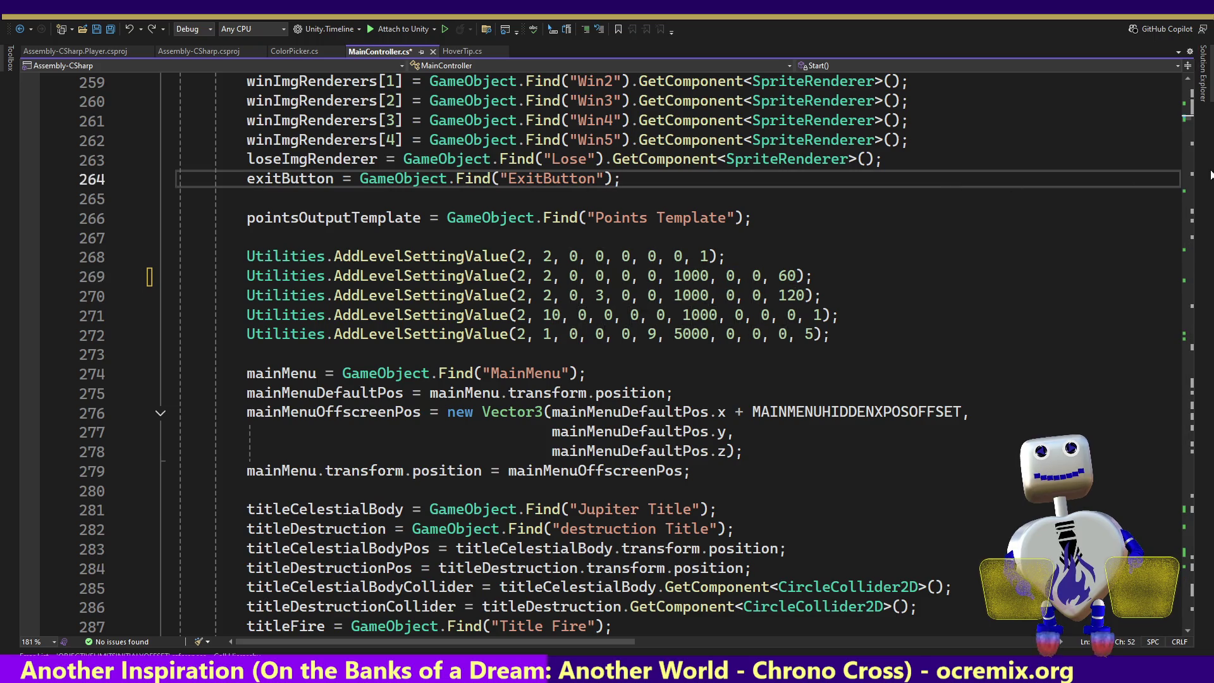
pyautogui.moveTo(1187, 111)
pyautogui.mouseDown()
pyautogui.moveTo(1174, 431)
pyautogui.moveTo(1185, 428)
pyautogui.moveTo(1170, 447)
pyautogui.moveTo(1186, 481)
pyautogui.moveTo(1157, 494)
pyautogui.moveTo(1149, 529)
pyautogui.mouseUp()
pyautogui.click(602, 401)
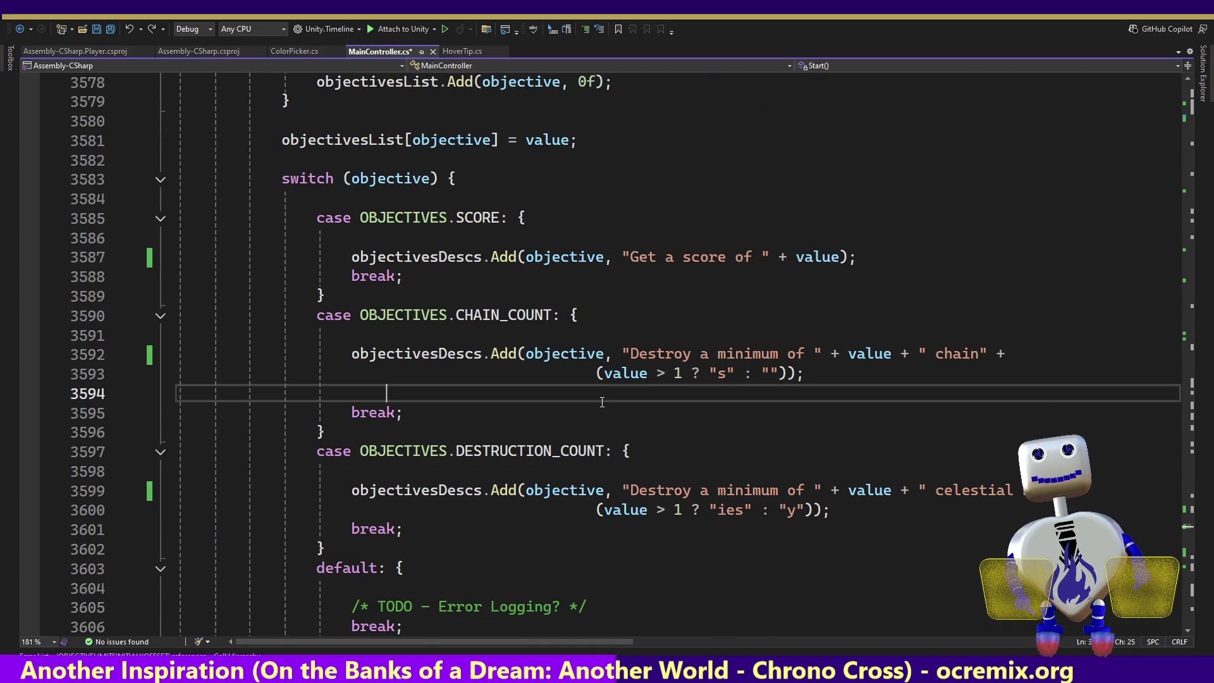
# - Add a new indented line in the celestial body limit's else block for the one-body message
pyautogui.press('Down')
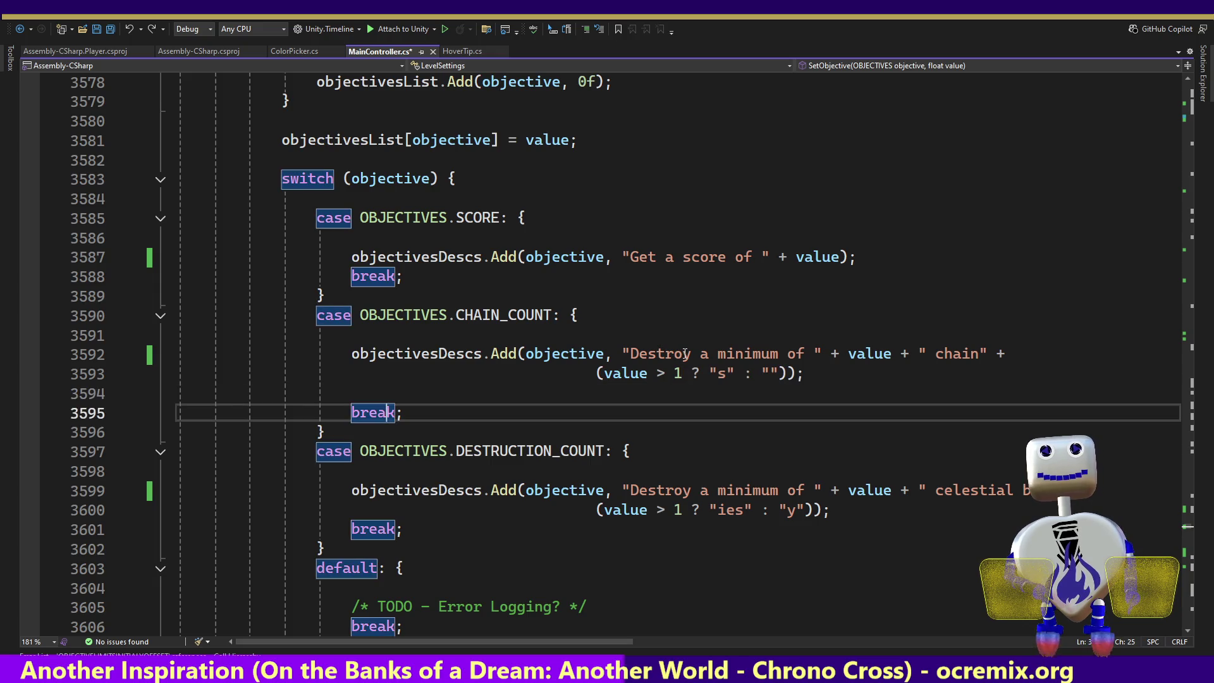
pyautogui.press('Down')
pyautogui.press('Down')
pyautogui.press('Down')
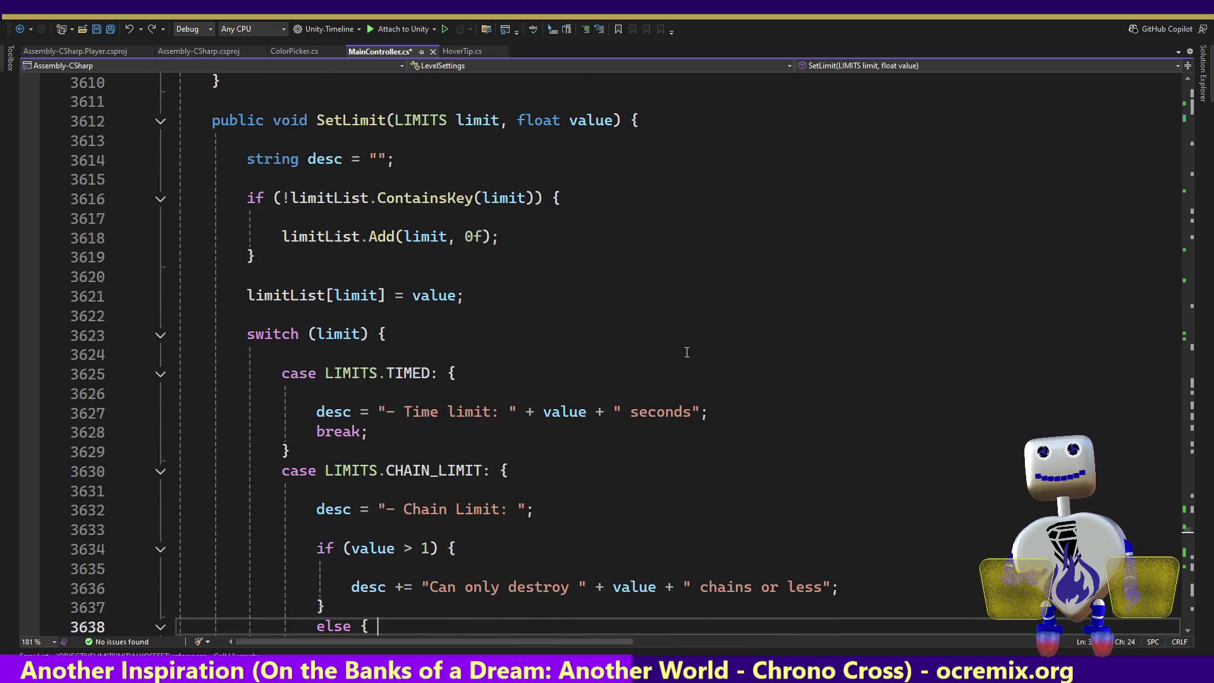
pyautogui.press('Down')
pyautogui.press('Down')
pyautogui.press('Down')
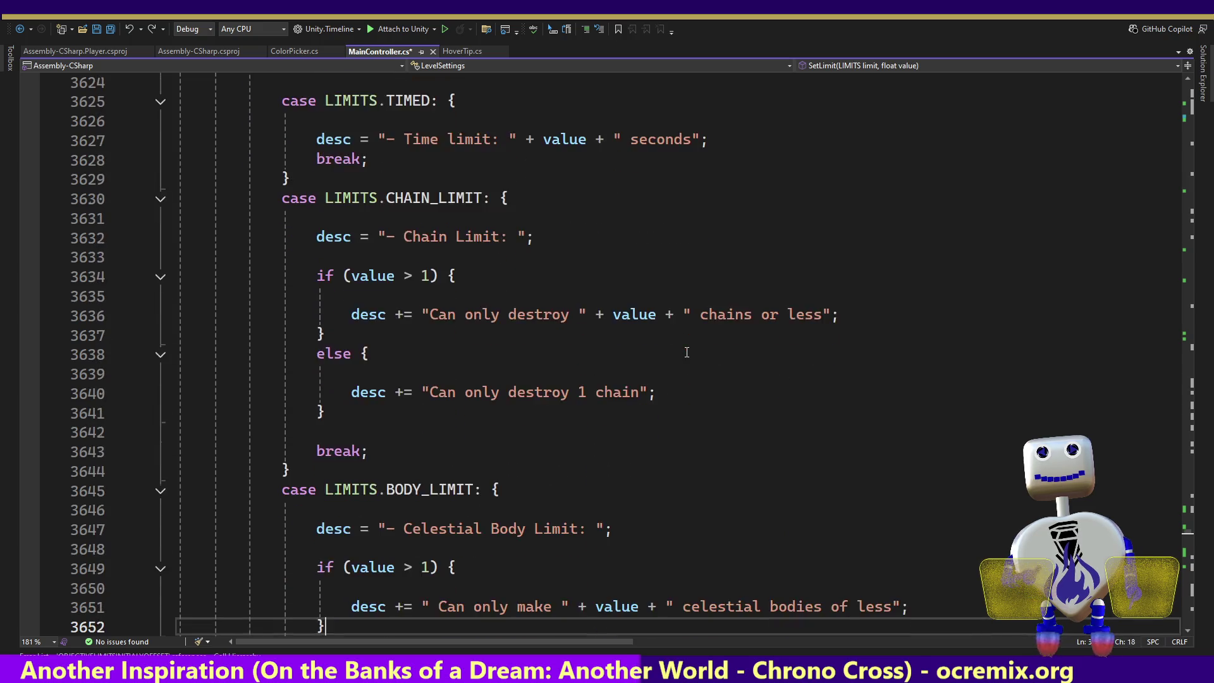
pyautogui.press('Down')
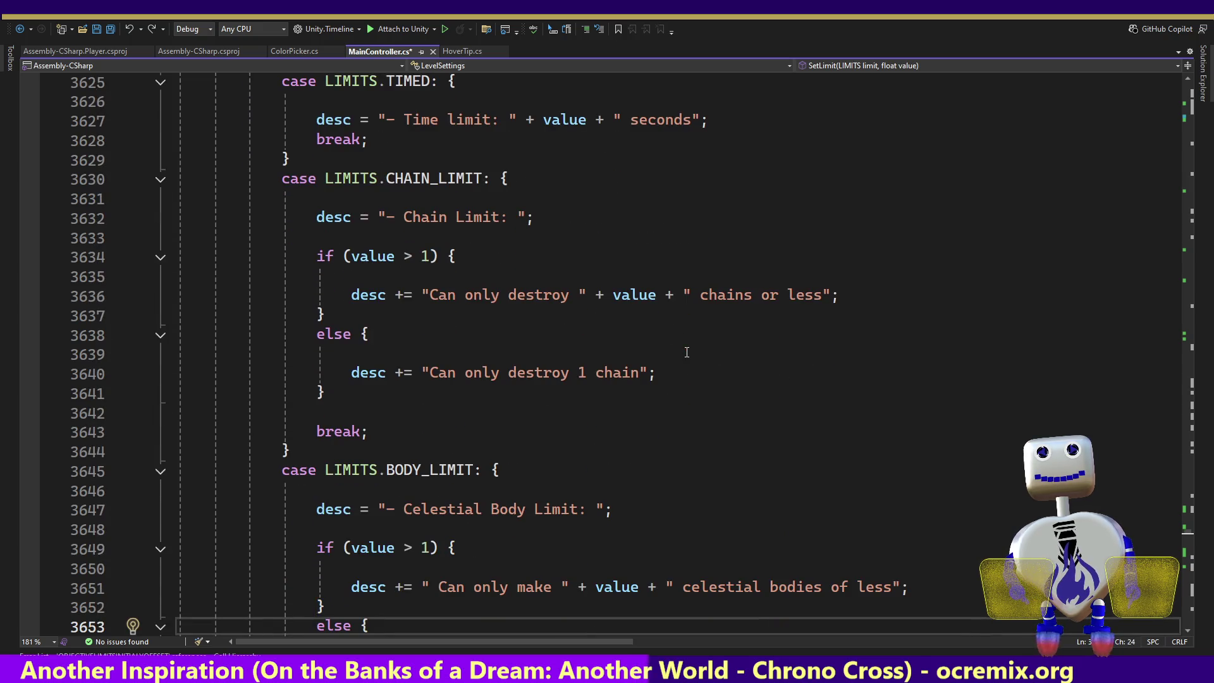
pyautogui.press('Return')
pyautogui.press('Tab')
pyautogui.press('Return')
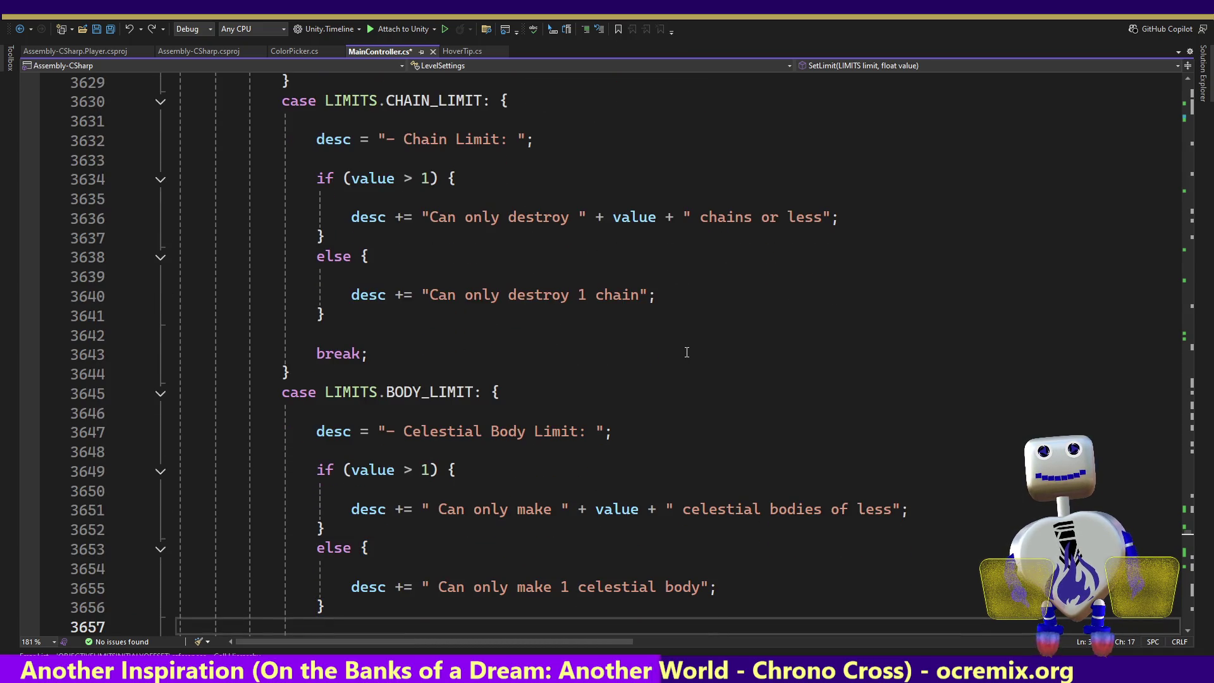
# - Delete 'chains' and 'chain' from the chain limit destroy messages
pyautogui.moveTo(491, 433); pyautogui.dragTo(405, 435)
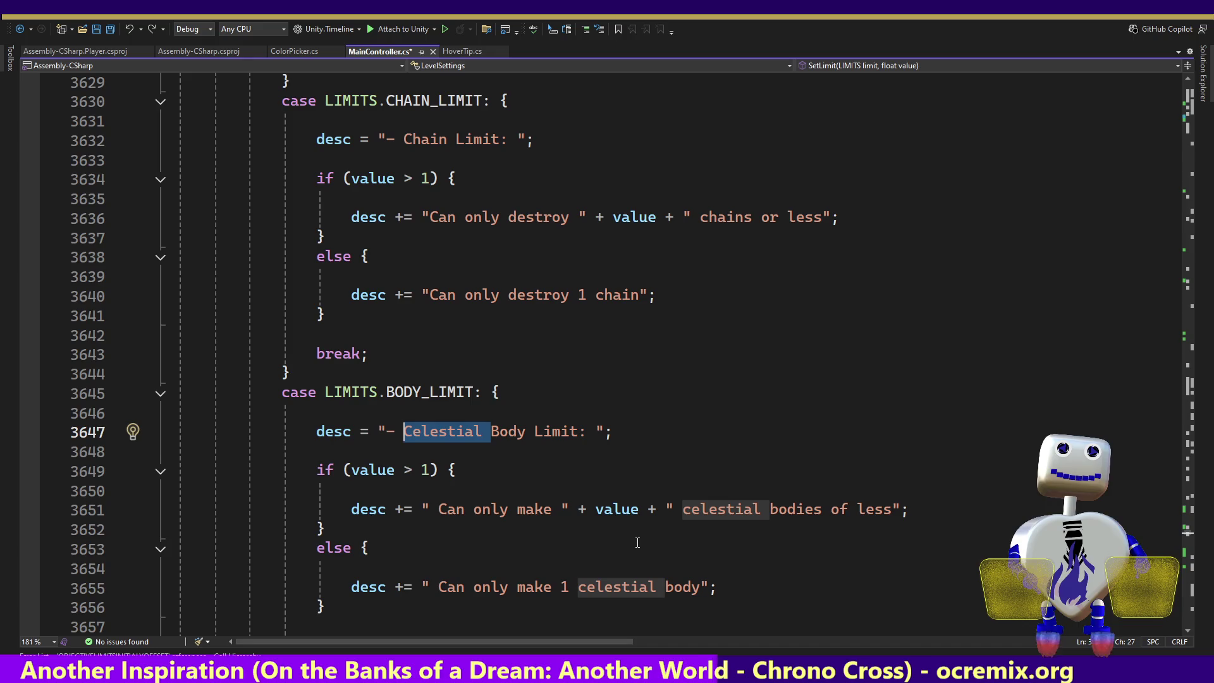
pyautogui.moveTo(771, 508); pyautogui.dragTo(684, 506)
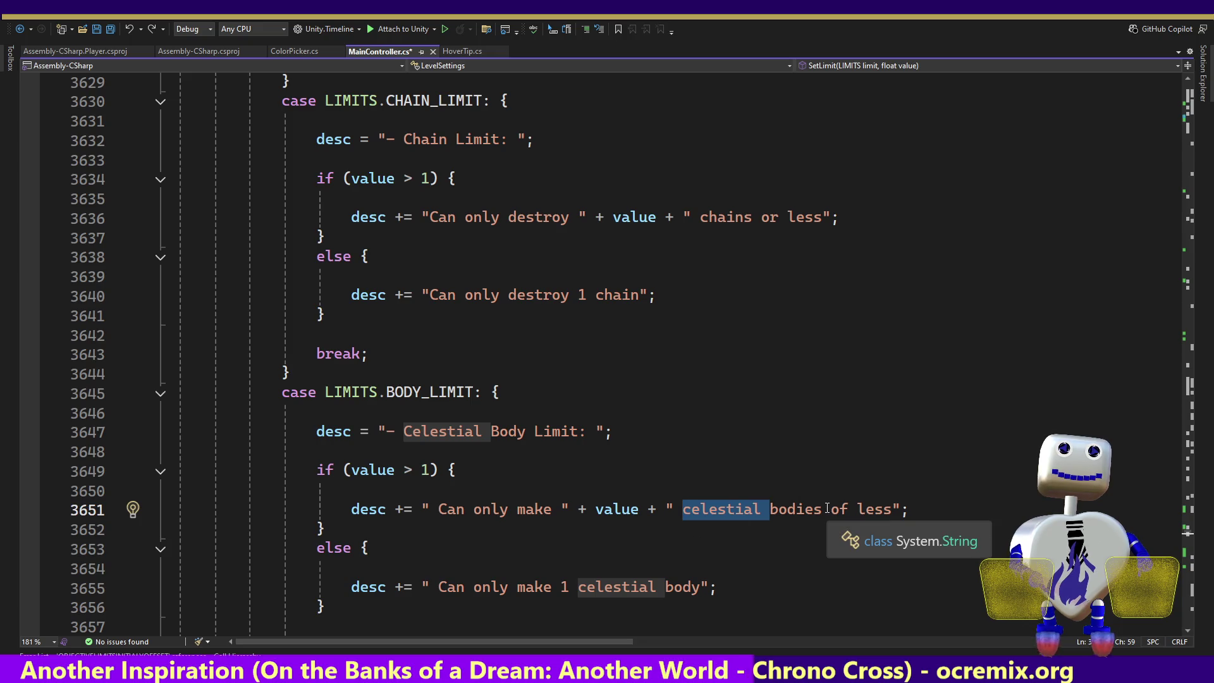
pyautogui.press('Up')
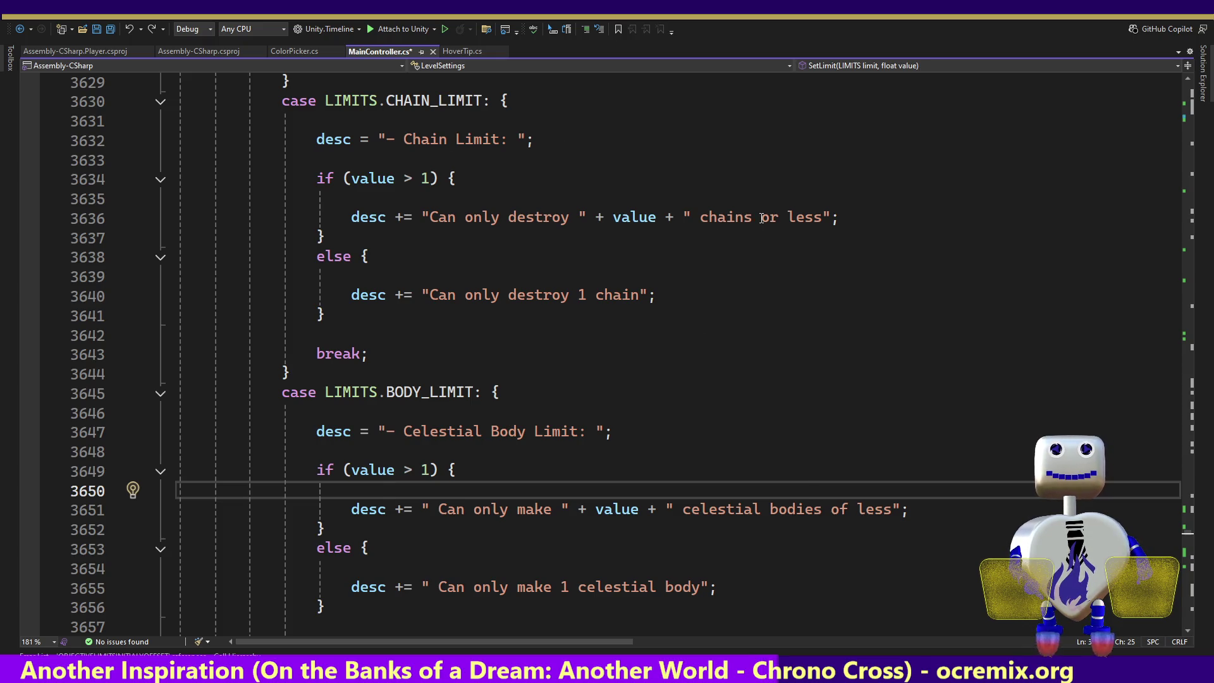
pyautogui.doubleClick(723, 217)
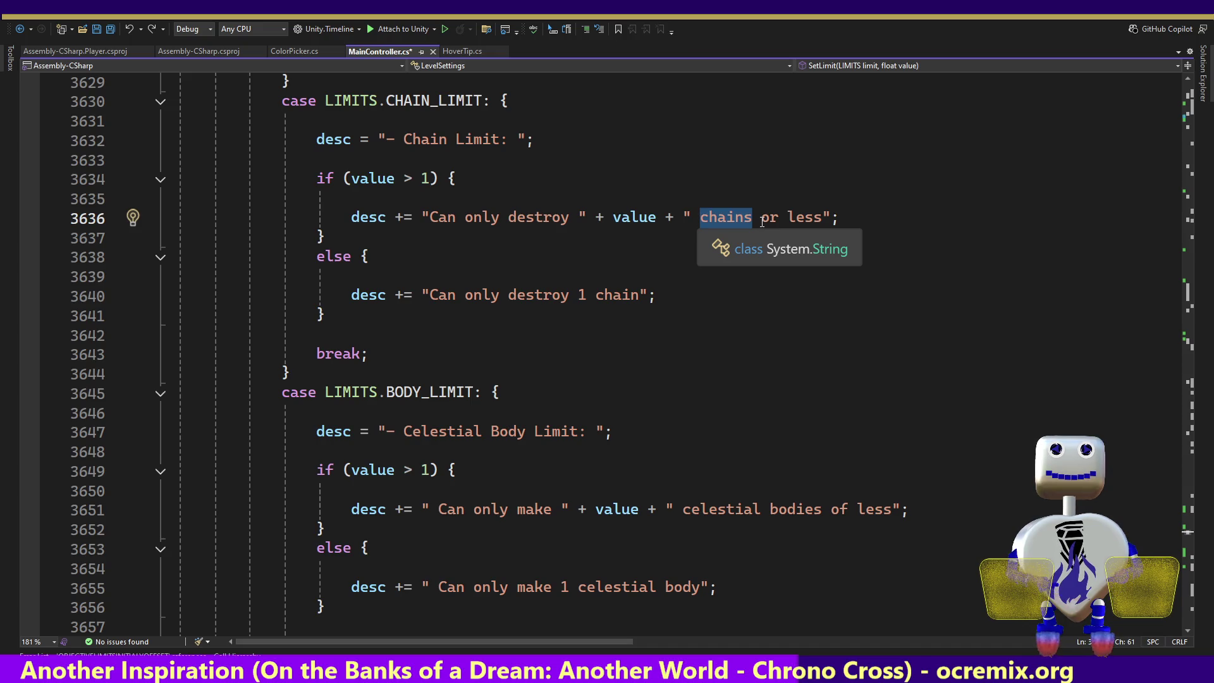
pyautogui.press('BackSpace')
pyautogui.press('BackSpace')
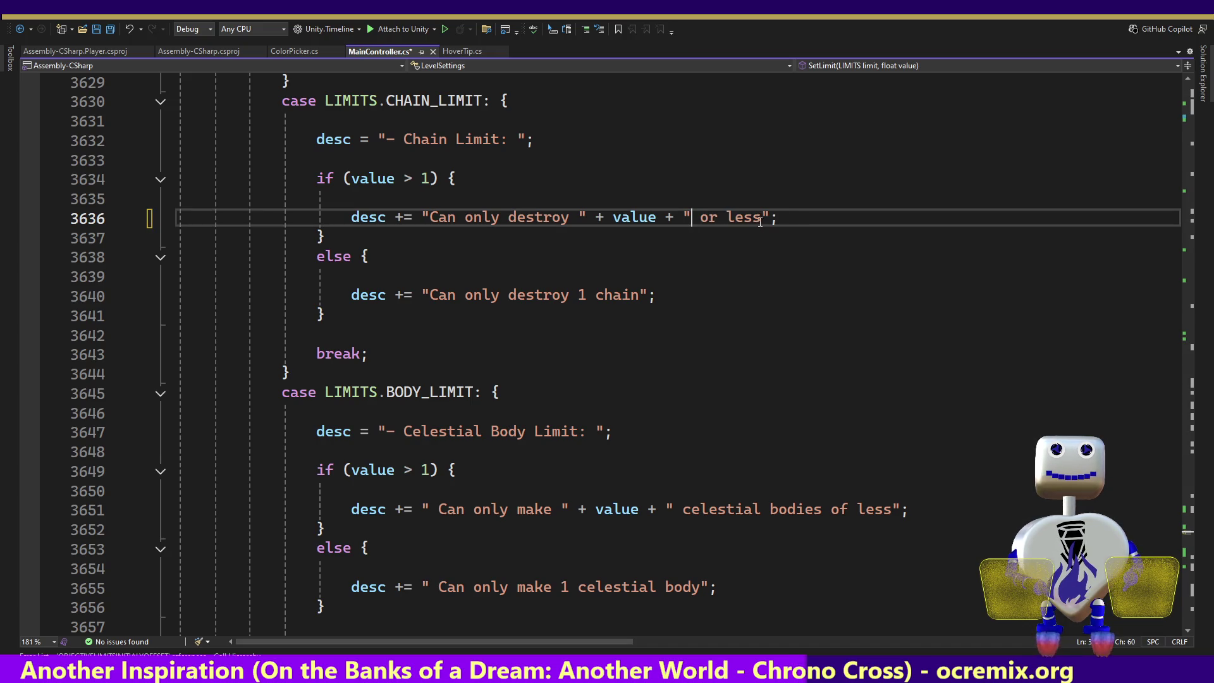
pyautogui.moveTo(639, 296); pyautogui.dragTo(593, 296)
pyautogui.press('BackSpace')
pyautogui.press('BackSpace')
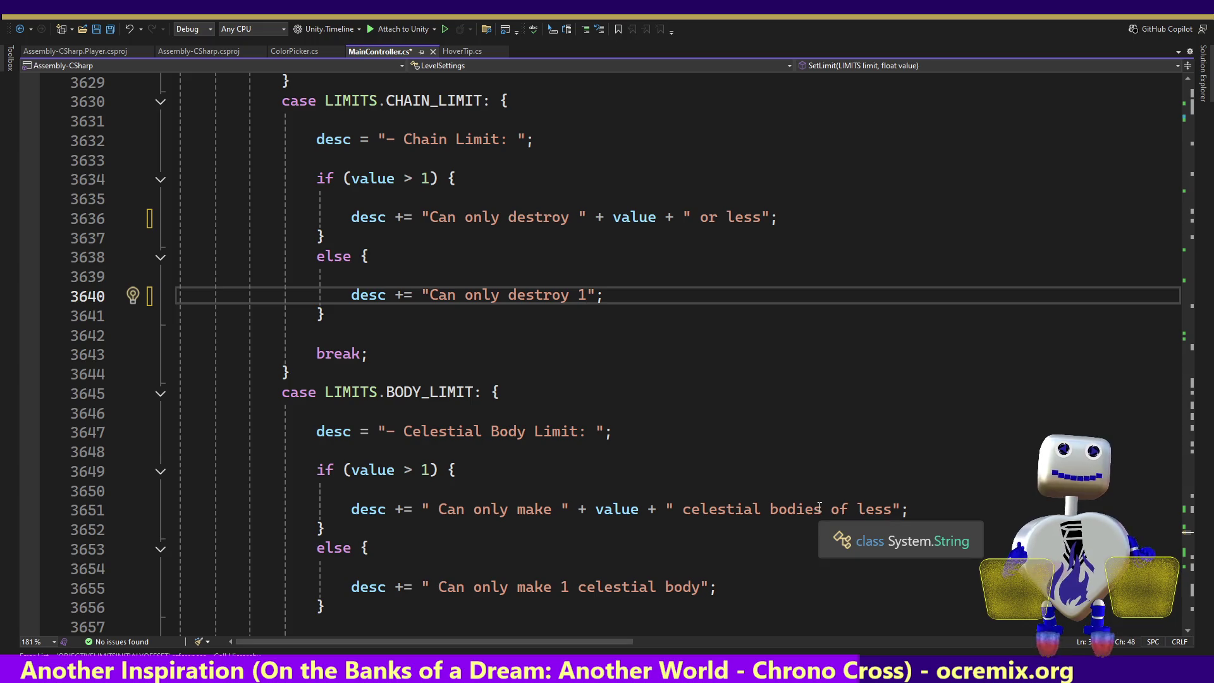
# - Cut the body limit text to 'Can only make … or less' and 'Can only make 1'
pyautogui.moveTo(822, 509); pyautogui.dragTo(691, 509)
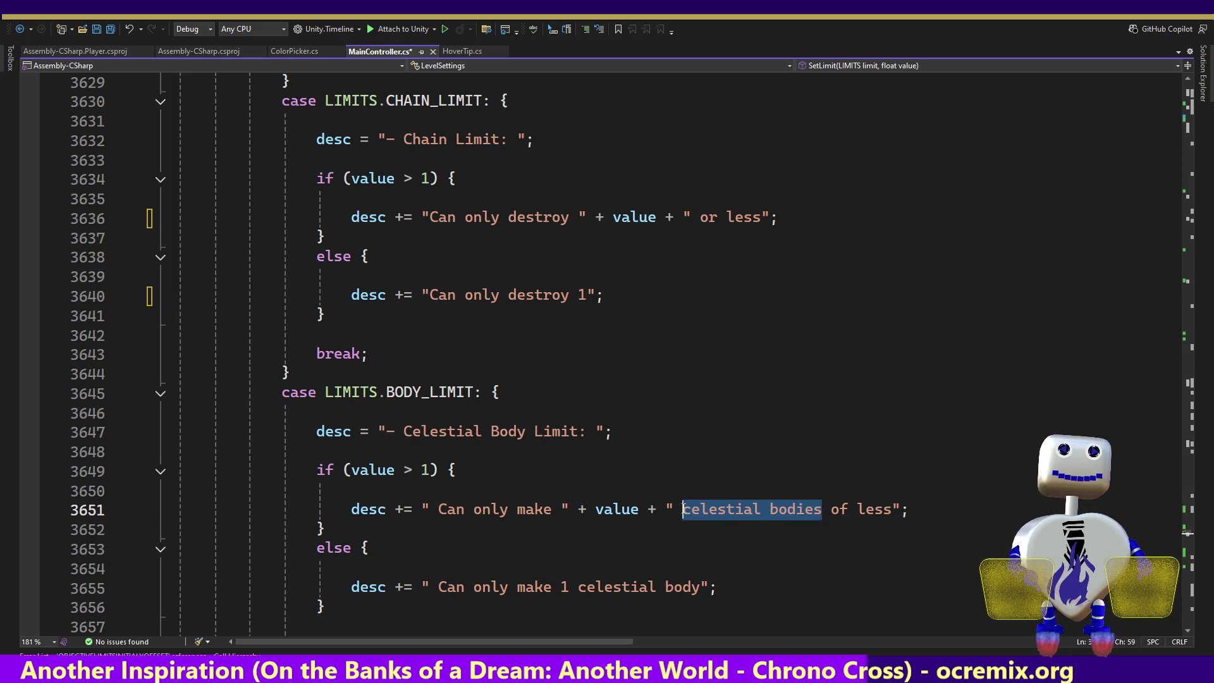
pyautogui.press('BackSpace')
pyautogui.click(711, 510)
pyautogui.press('BackSpace')
pyautogui.write('r')
pyautogui.hotkey('ctrl', 'Left')
pyautogui.press('BackSpace')
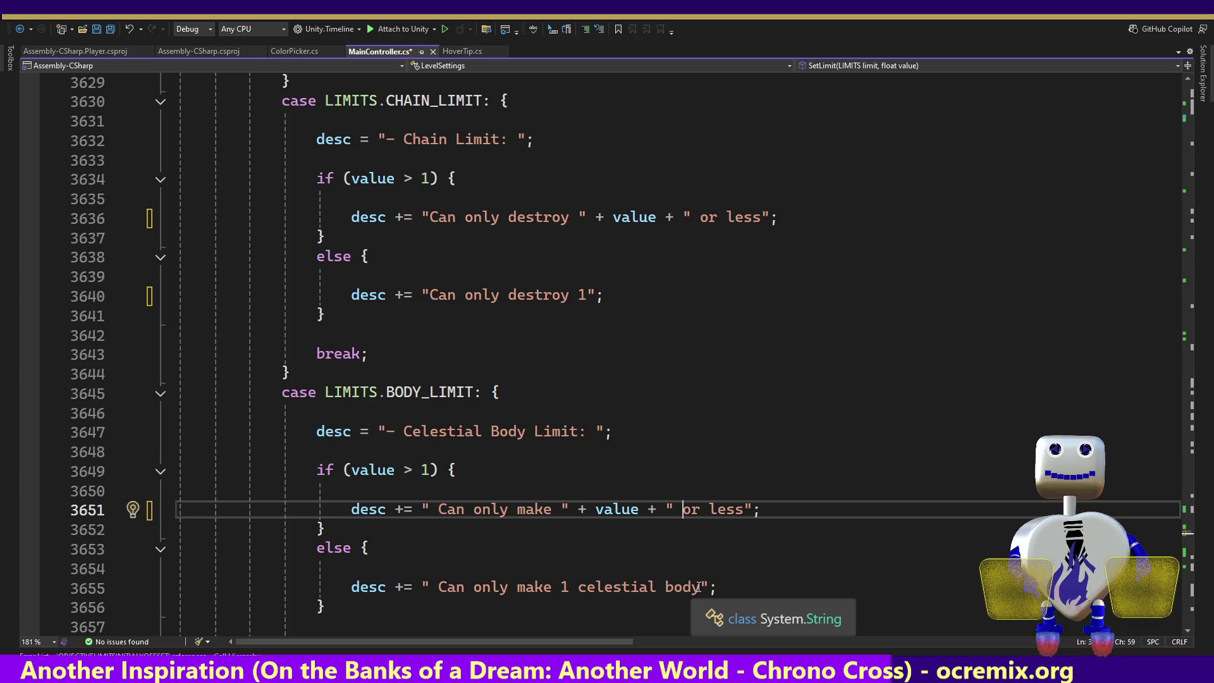
pyautogui.hotkey('shift', 'Left')
pyautogui.hotkey('shift', 'Left')
pyautogui.hotkey('shift', 'Left')
pyautogui.press('BackSpace')
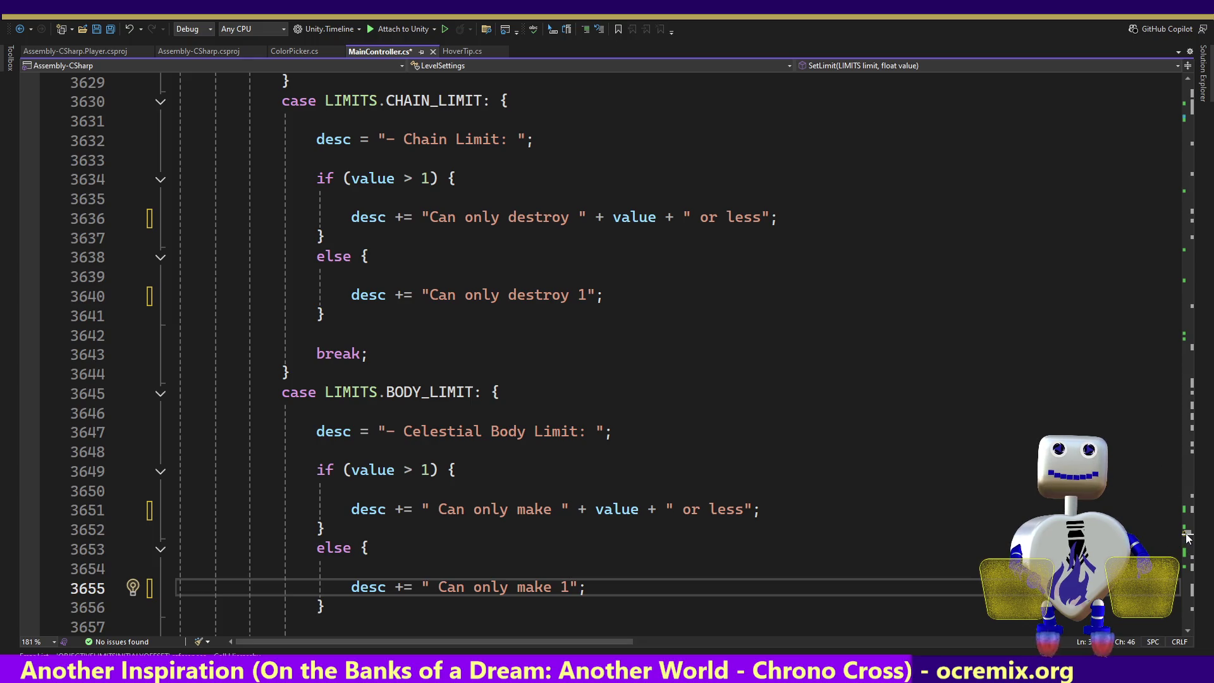
# - Review the LevelSettings code, save MainController.cs, and switch back to the Unity editor
pyautogui.scroll(5, 1186, 538)
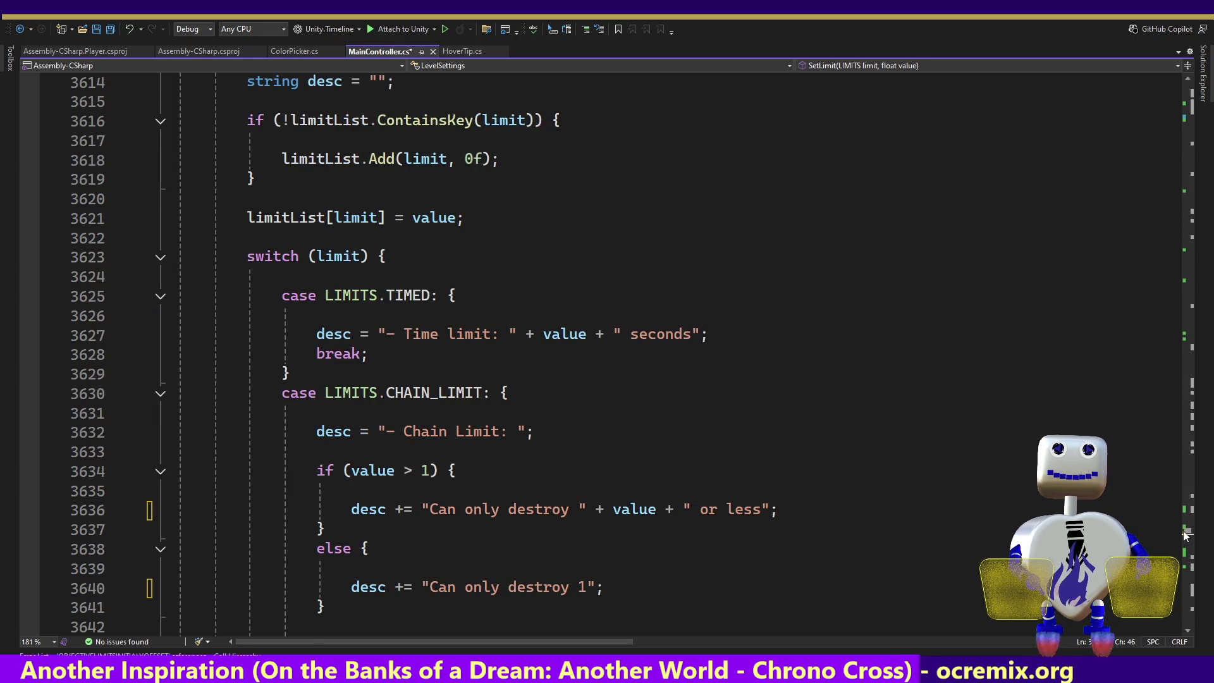
pyautogui.scroll(-8, 1185, 535)
pyautogui.scroll(2, 1182, 537)
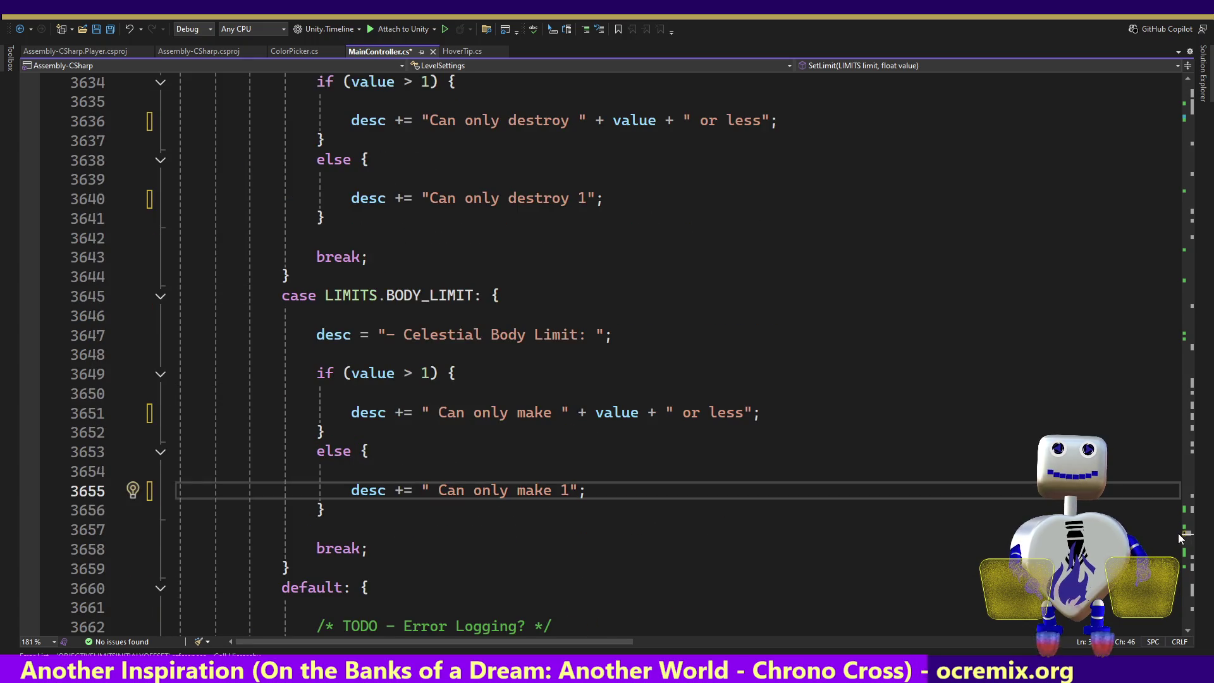
pyautogui.scroll(-3, 1180, 537)
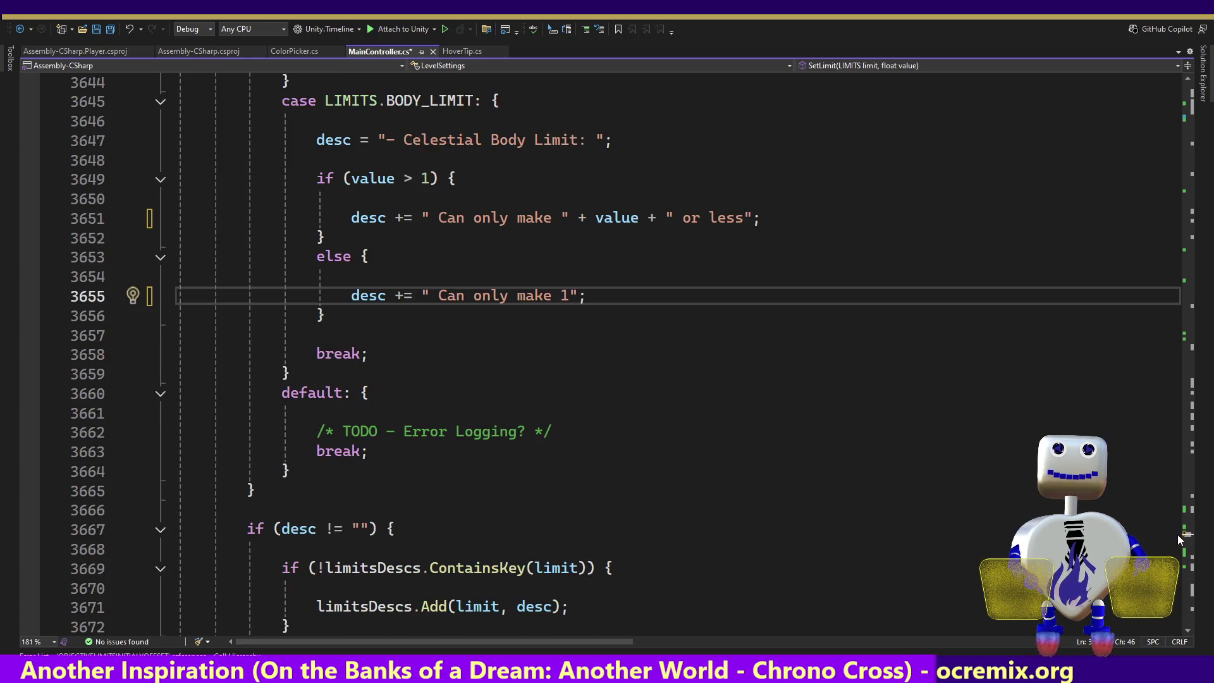
pyautogui.scroll(-2, 1177, 537)
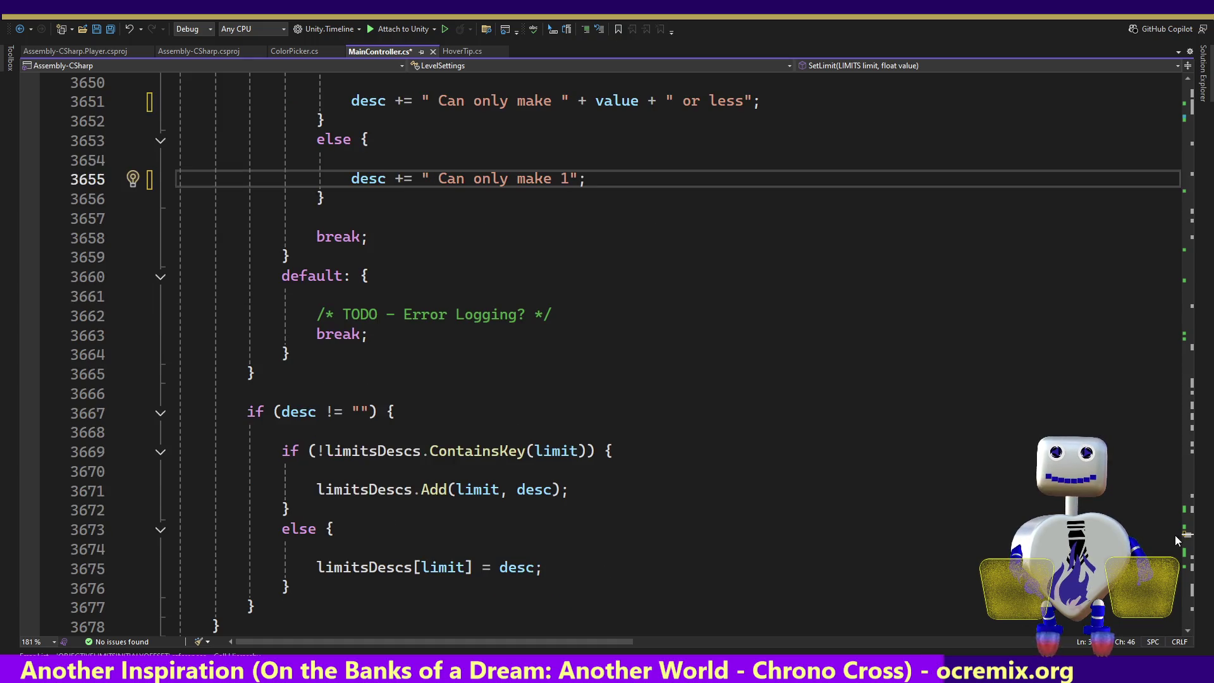
pyautogui.scroll(-2, 1174, 535)
pyautogui.scroll(-3, 1173, 536)
pyautogui.scroll(-3, 1170, 538)
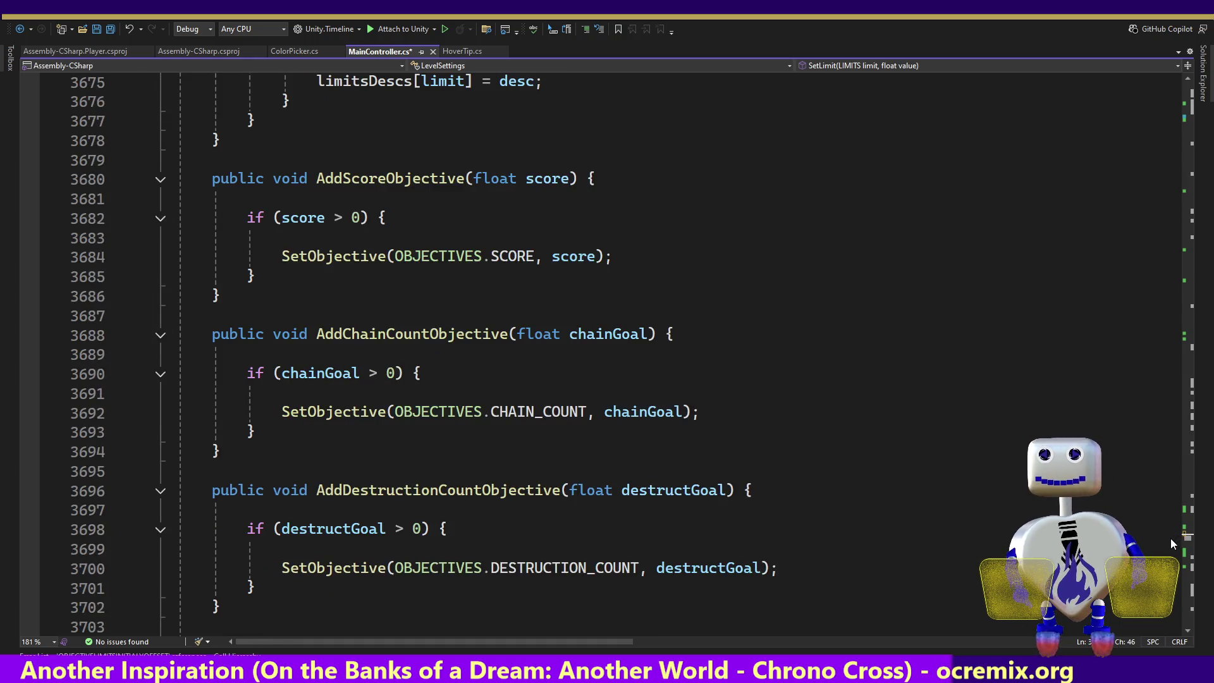
pyautogui.scroll(-10, 1170, 539)
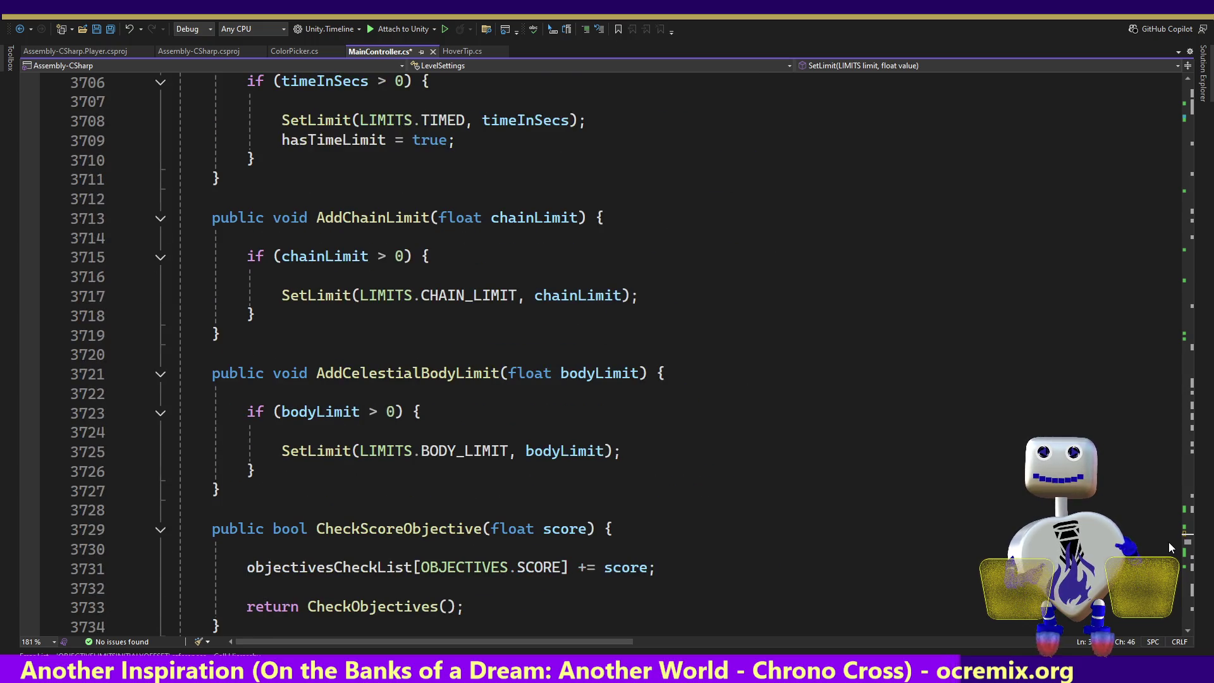
pyautogui.scroll(20, 1169, 538)
pyautogui.scroll(20, 1170, 522)
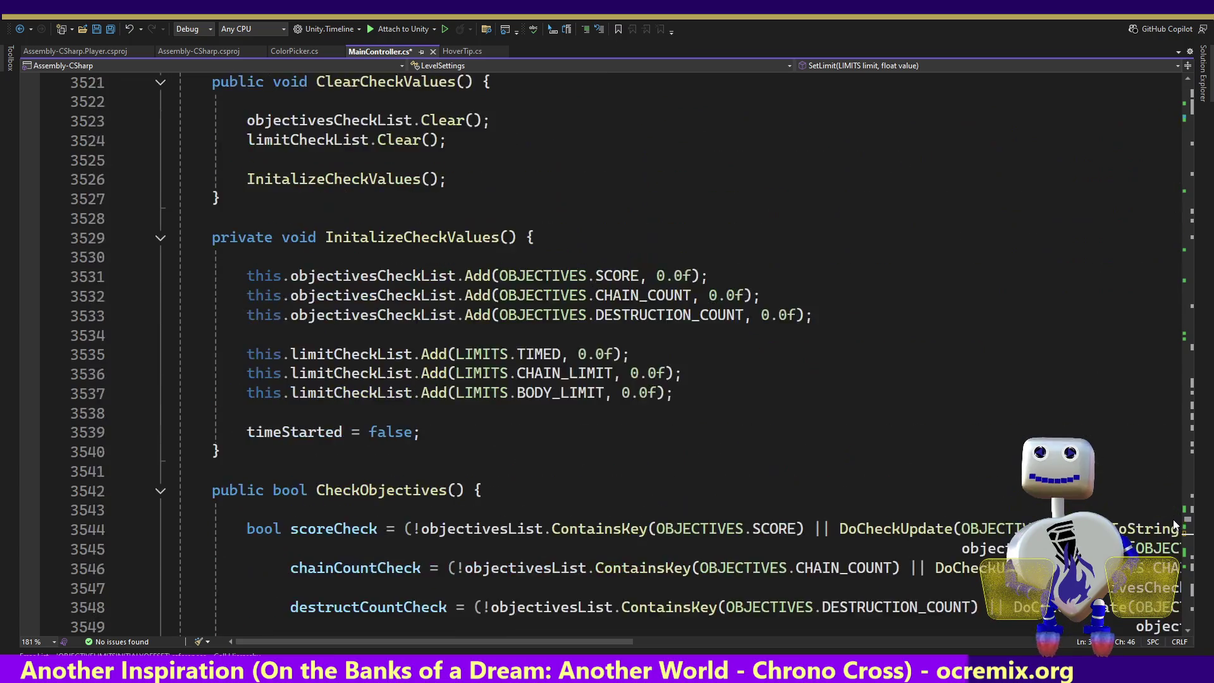
pyautogui.scroll(2, 1173, 510)
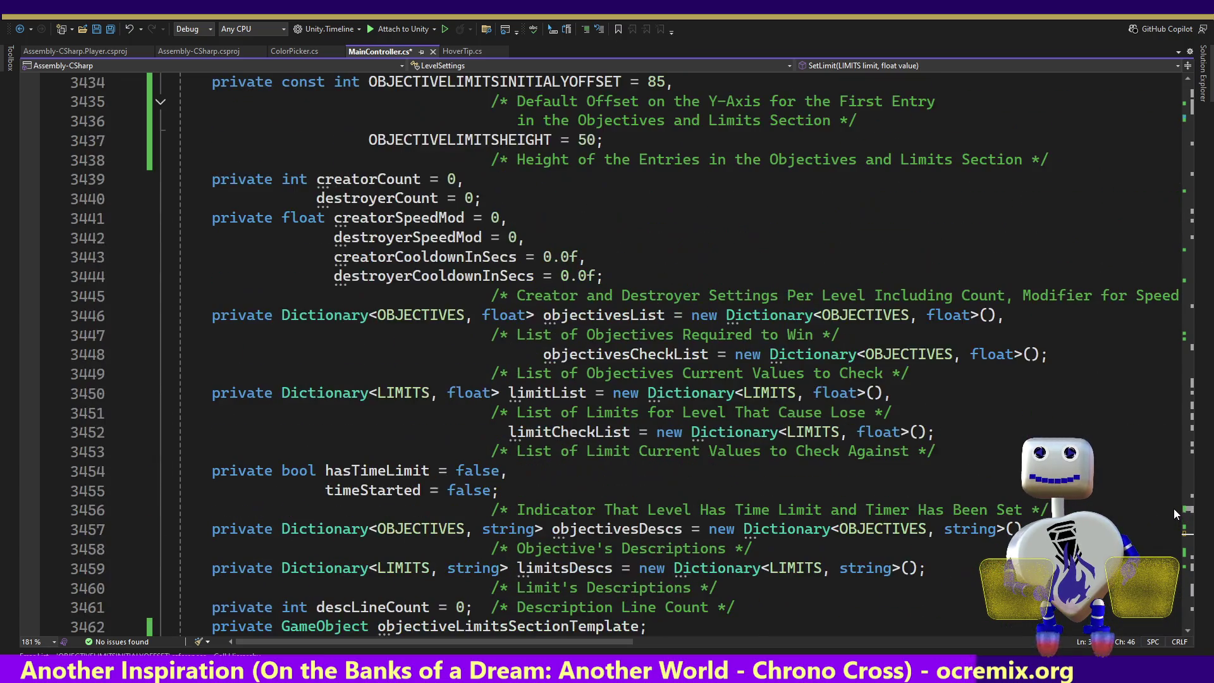
pyautogui.scroll(-12, 1173, 509)
pyautogui.scroll(7, 1175, 512)
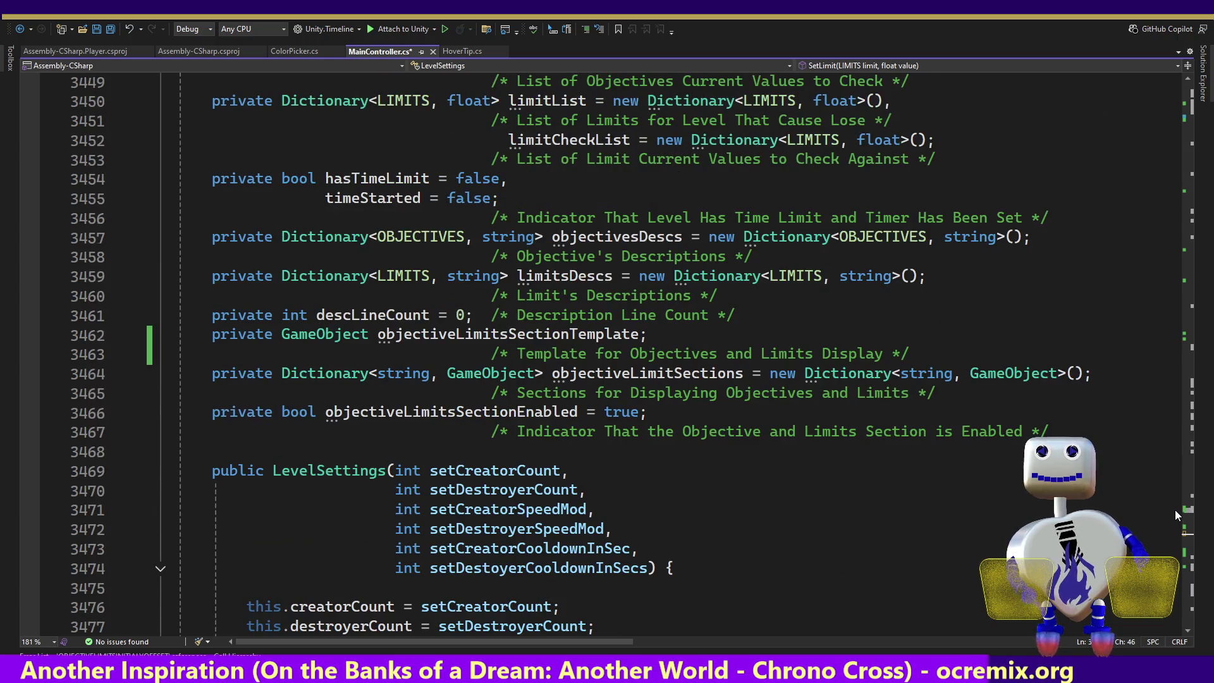
pyautogui.scroll(2, 1175, 510)
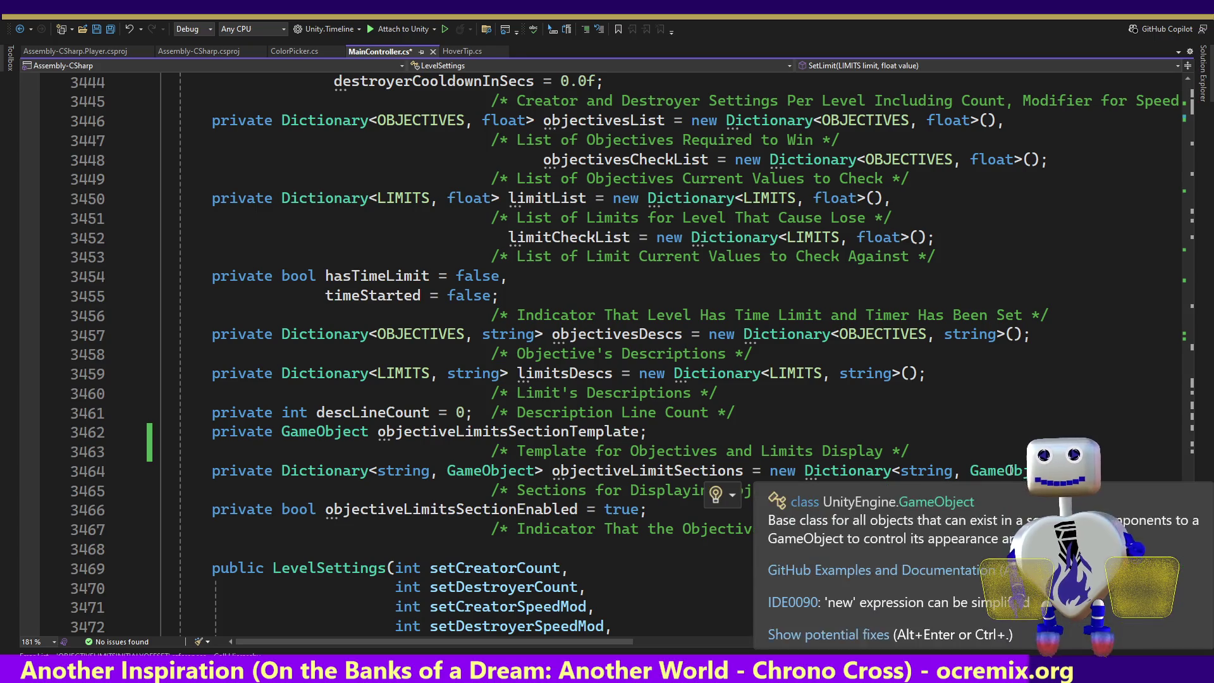
pyautogui.hotkey('ctrl', 's')
pyautogui.click(902, 315)
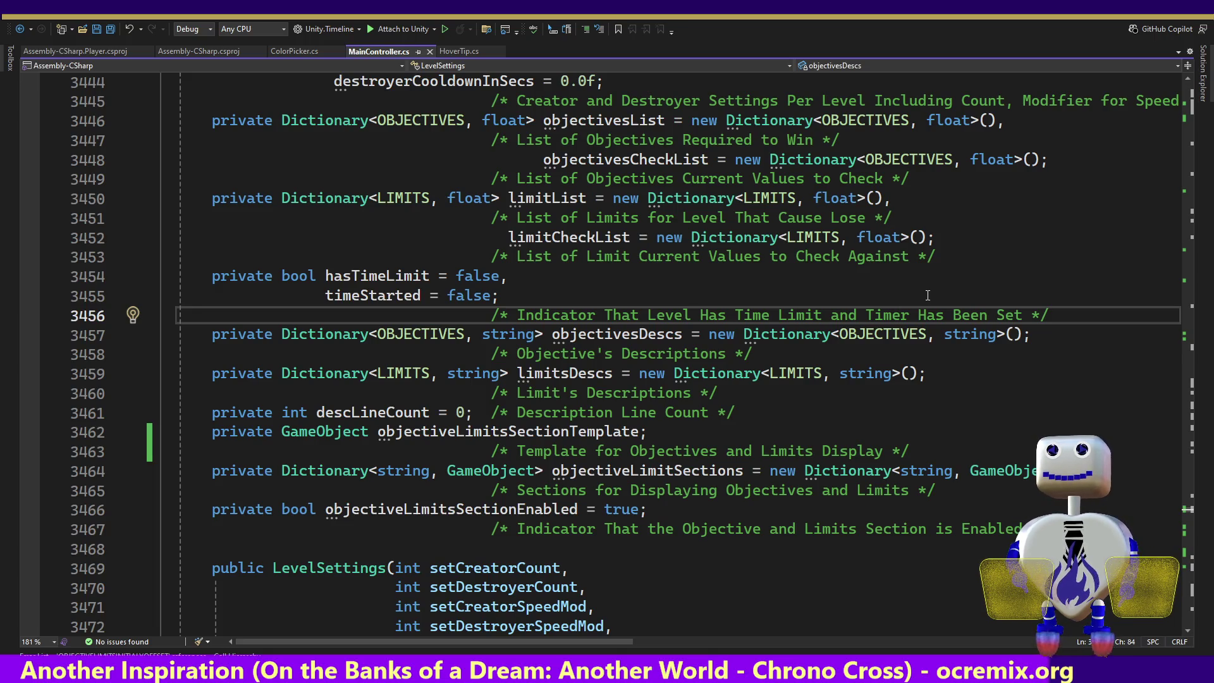
pyautogui.hotkey('alt', 'Tab')
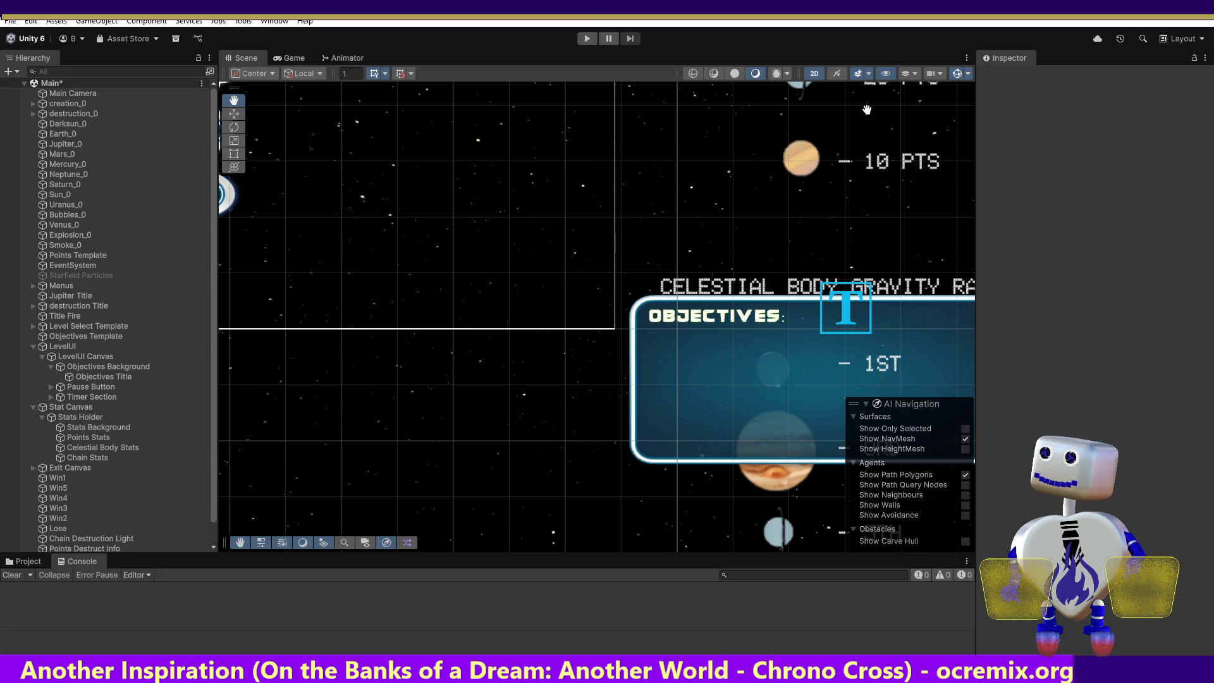
# - Play Skill Challenge level 1 from level select and select CHAIN_COUNT in the Hierarchy
pyautogui.hotkey('ctrl', 'p')
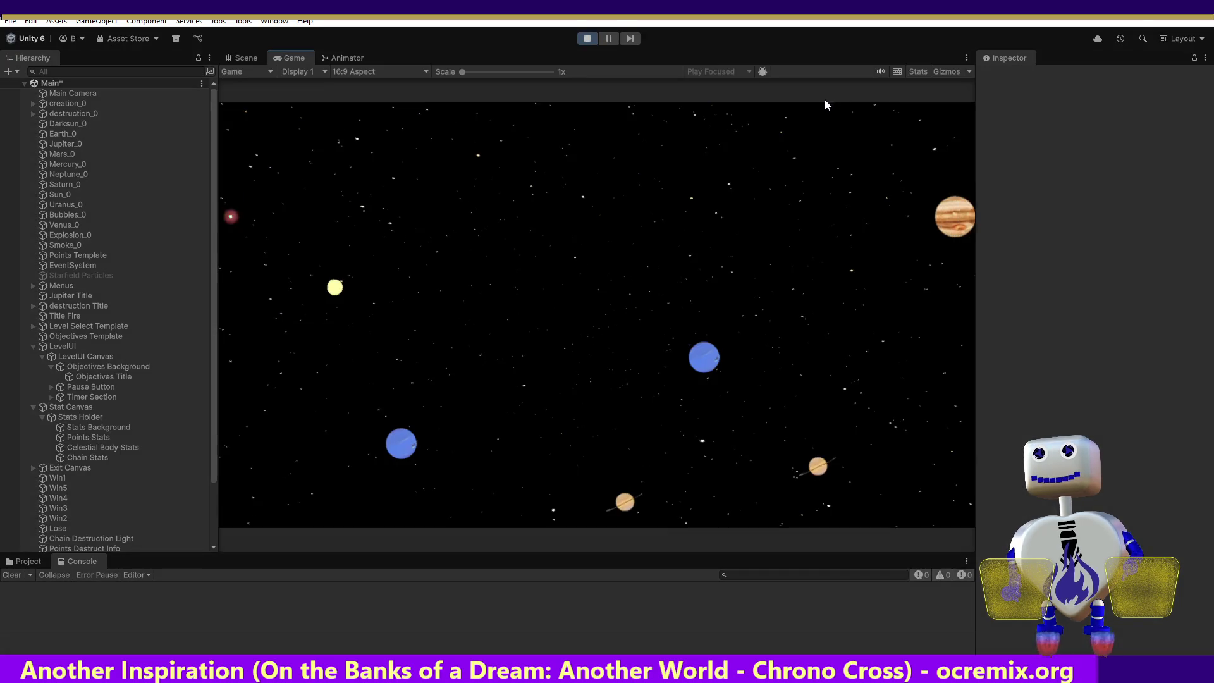
pyautogui.click(607, 282)
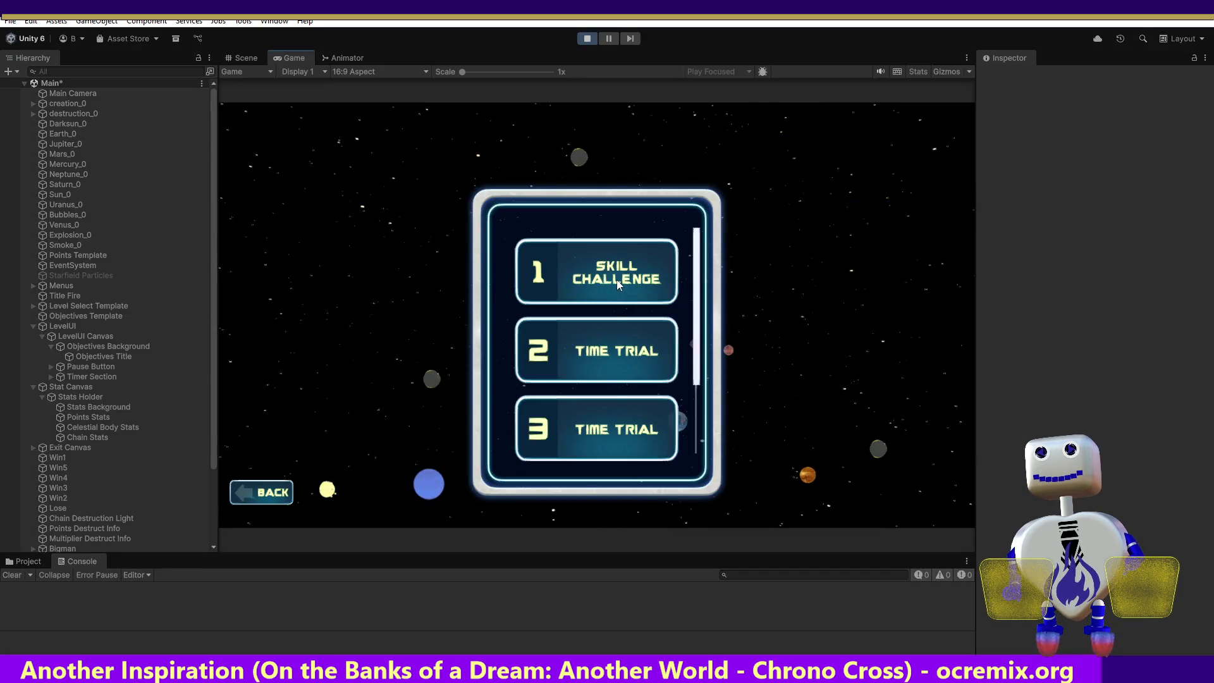
pyautogui.click(610, 283)
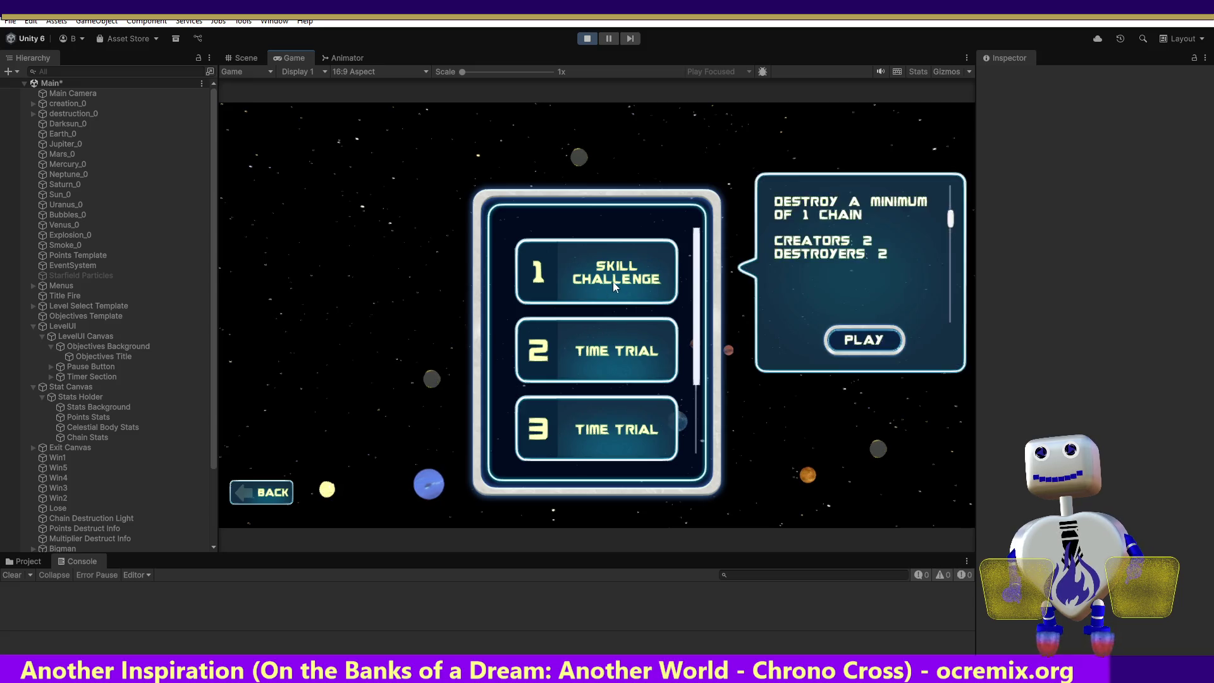
pyautogui.click(844, 340)
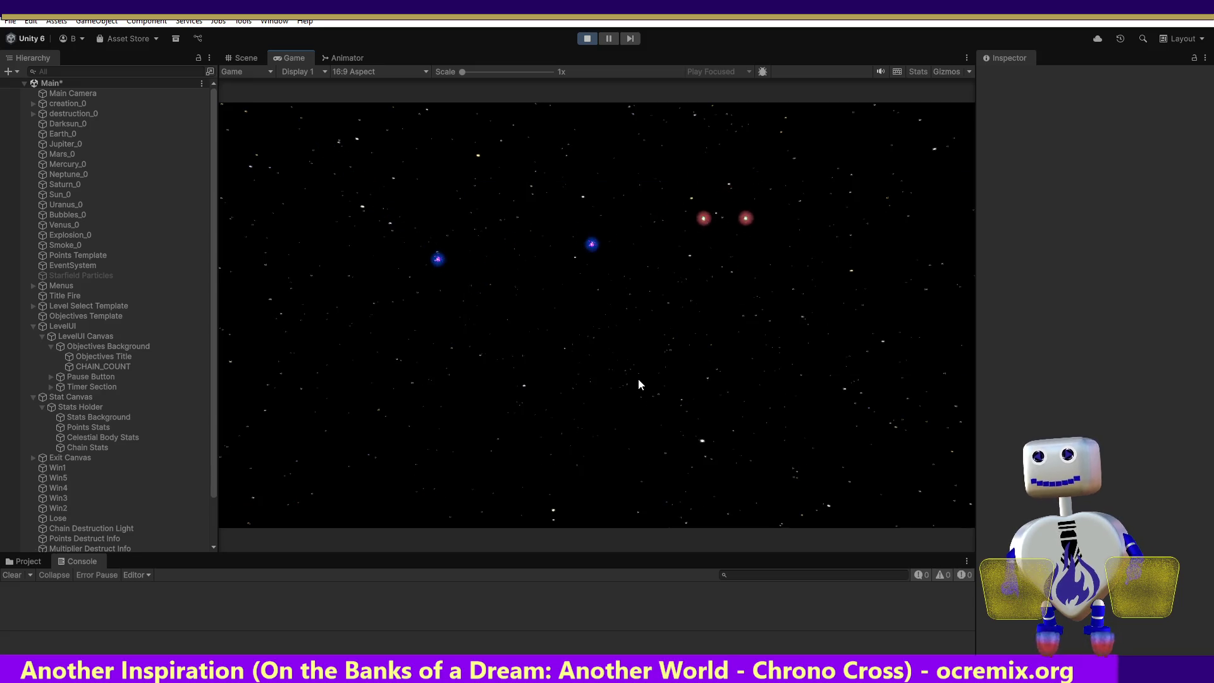
pyautogui.click(93, 367)
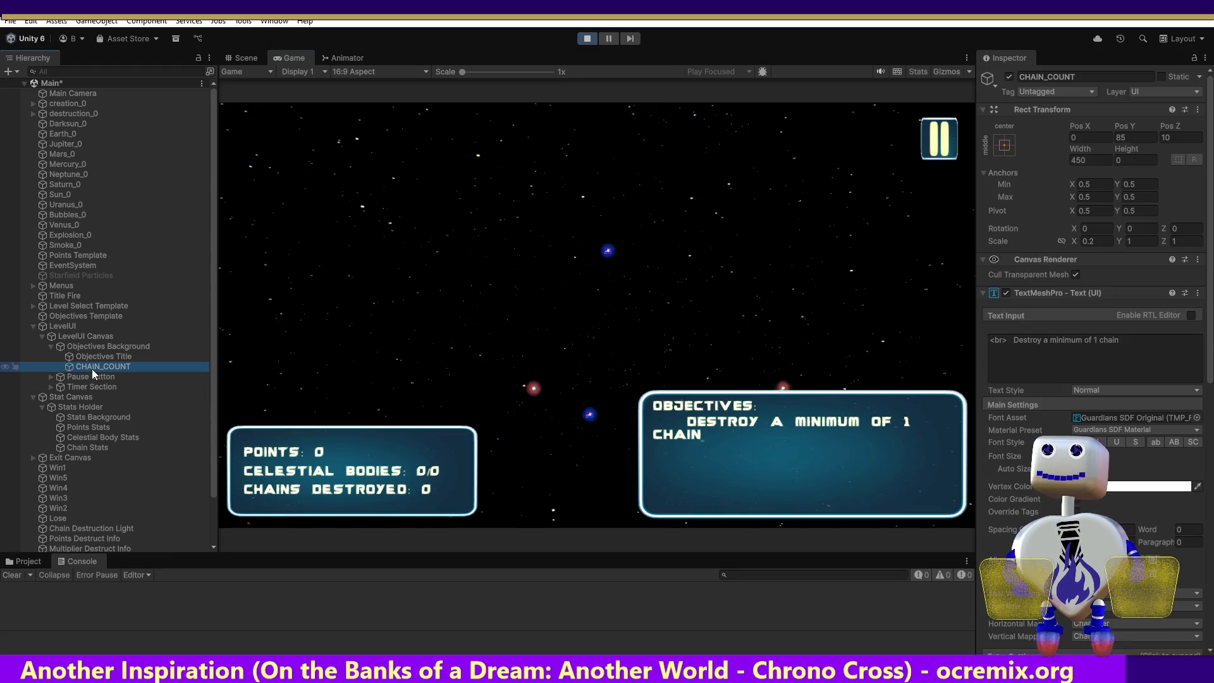